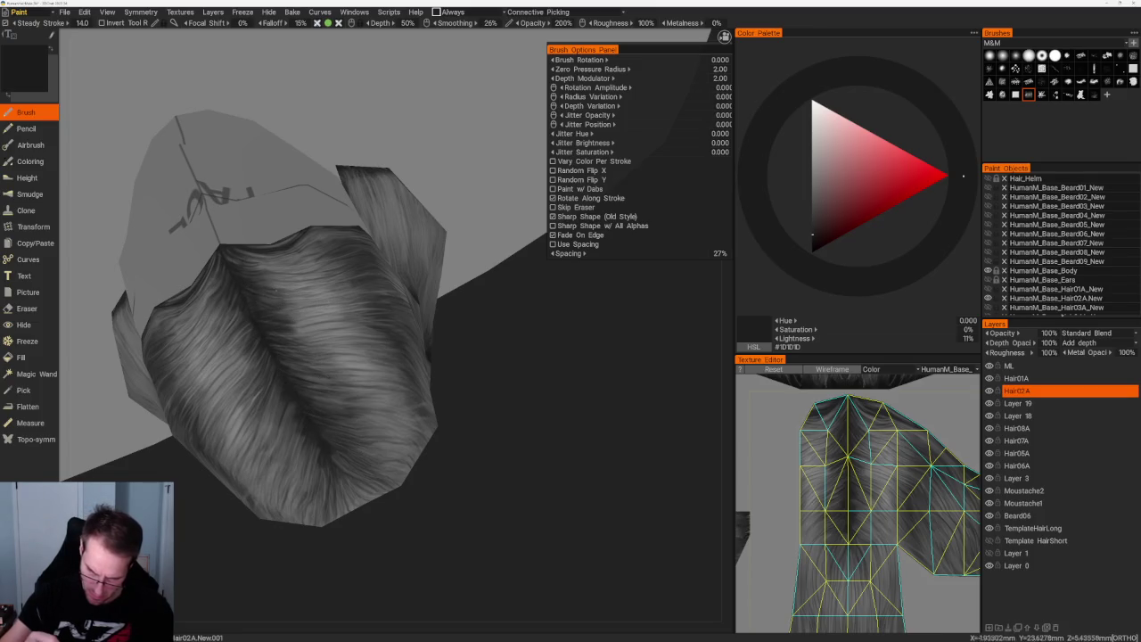
- Sample mid, light, dark and near-black greys from the hair while orbiting above the FACE label
key("v")
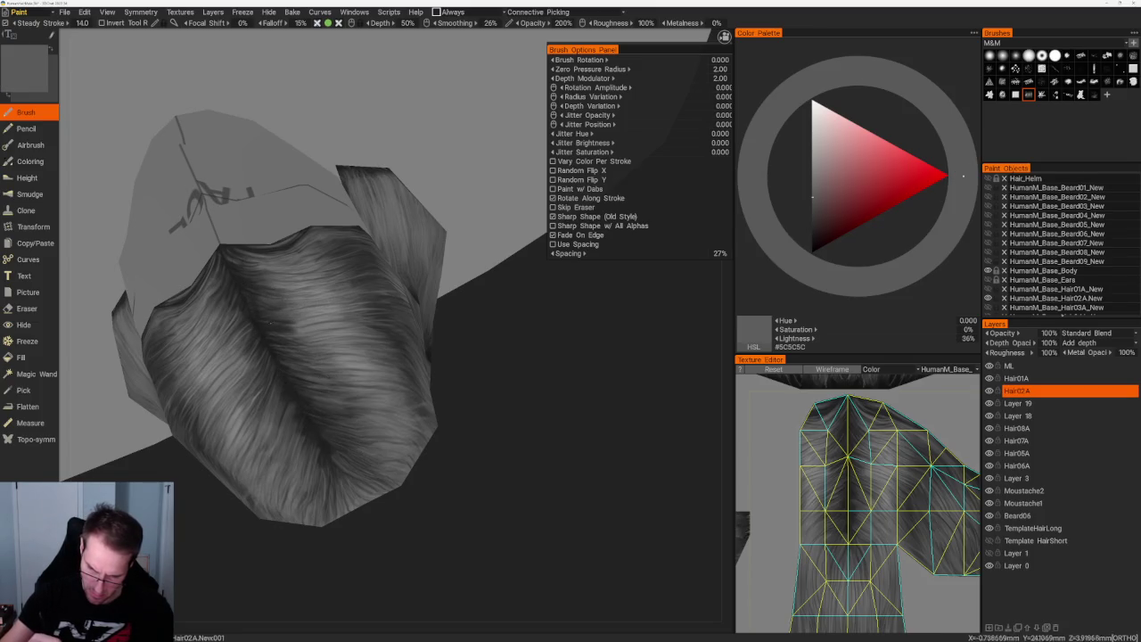
key("v")
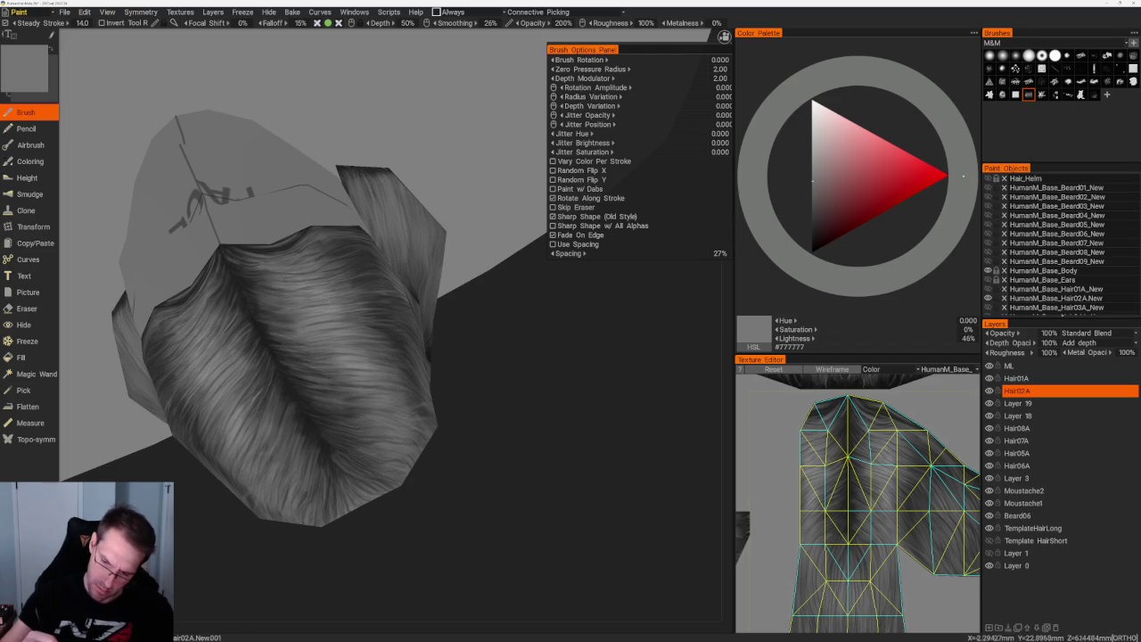
mouse_move(461, 446)
right_mouse_down()
mouse_move(476, 473)
mouse_move(460, 444)
mouse_move(479, 379)
right_mouse_up()
key("v")
right_click_drag(272, 483, 293, 399)
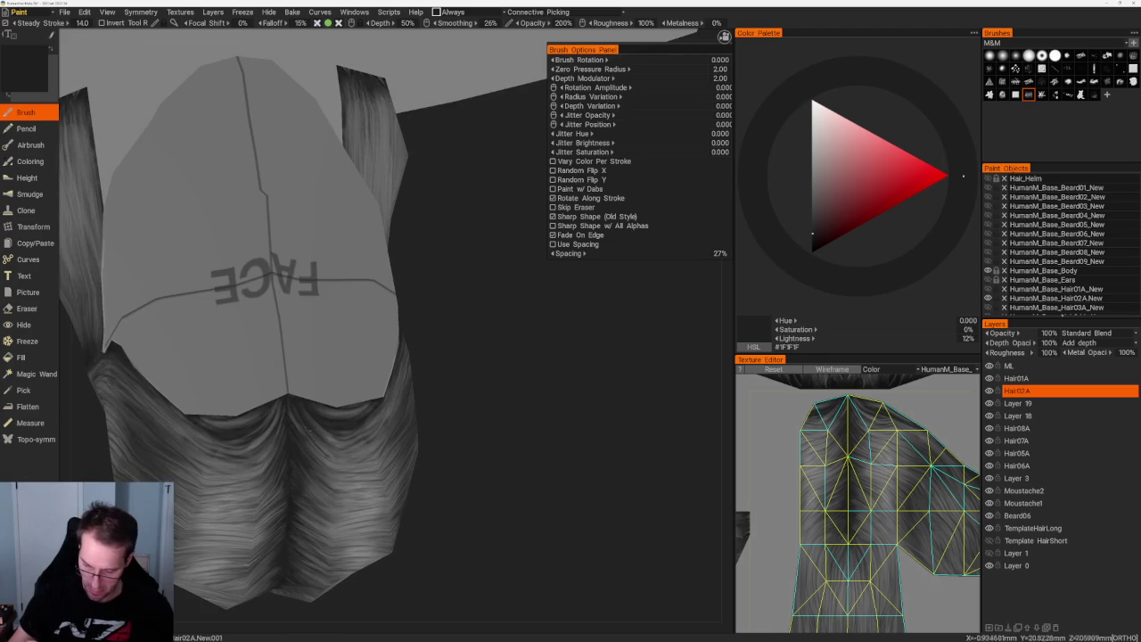
key("v")
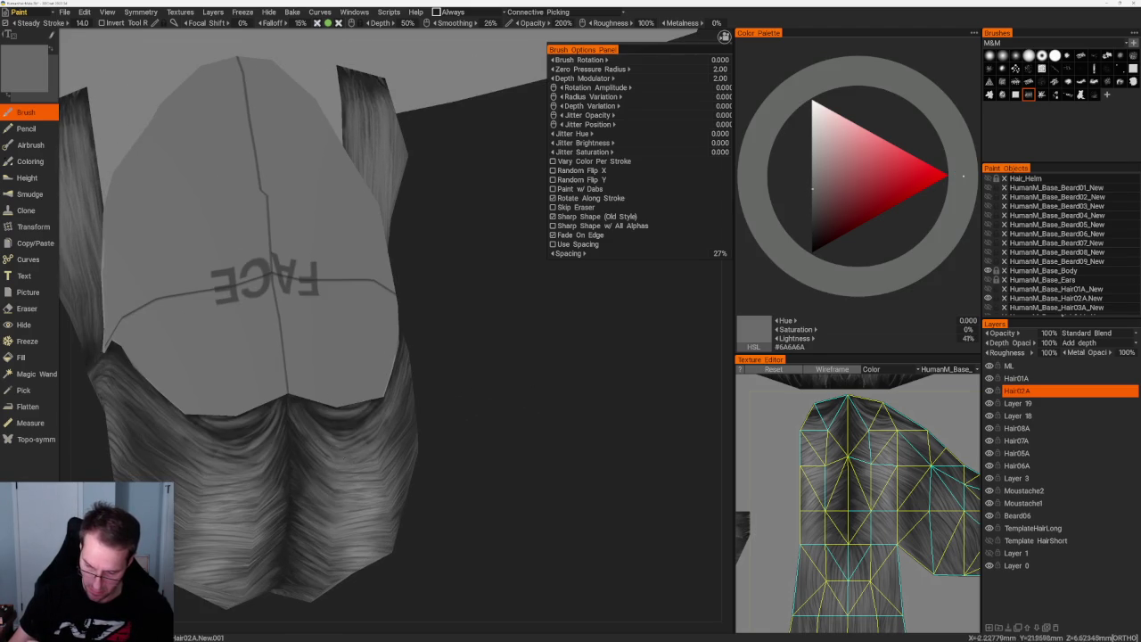
key("v")
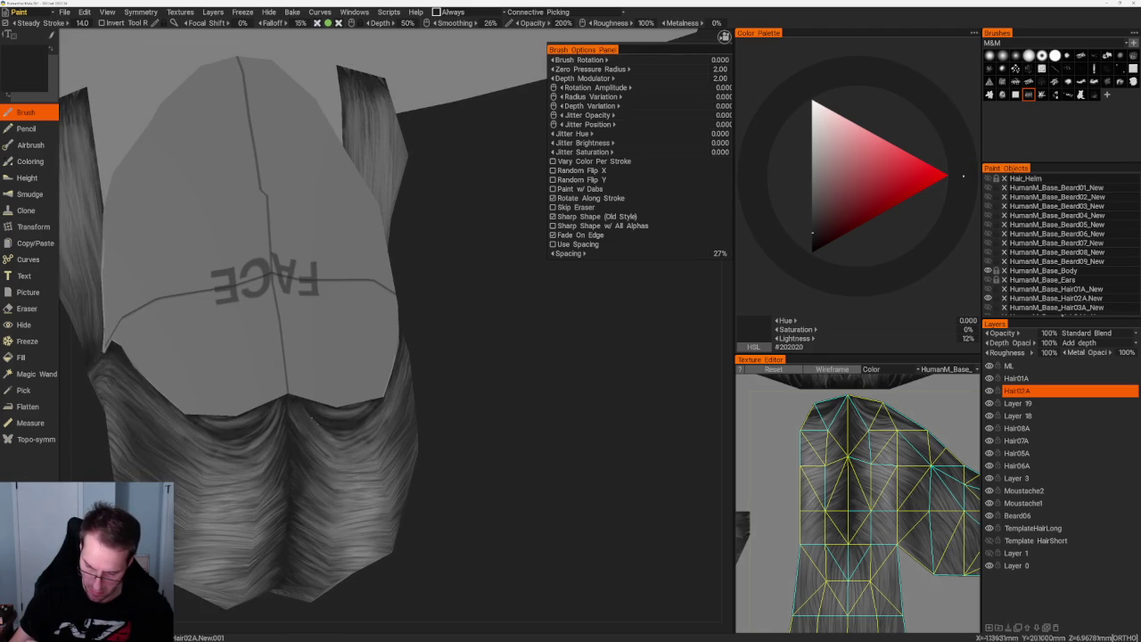
- Zoom in close on the hair strands and sample medium and dark greys
right_click_drag(312, 416, 264, 390)
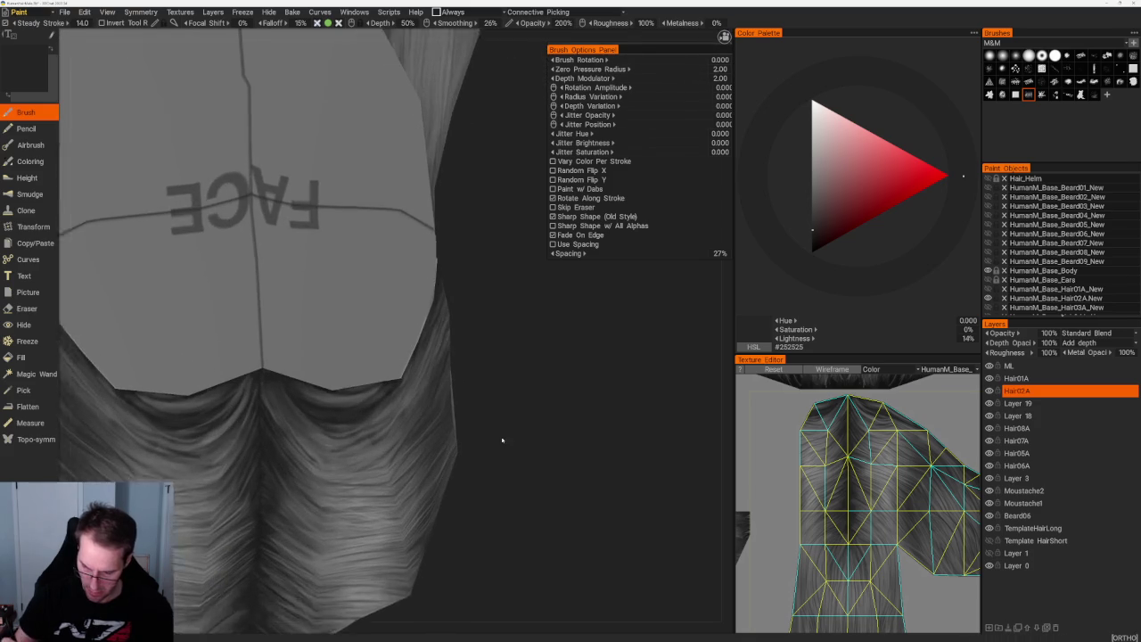
mouse_move(473, 464)
left_mouse_down()
mouse_move(484, 484)
mouse_move(497, 429)
left_mouse_up()
right_click_drag(498, 428, 323, 259)
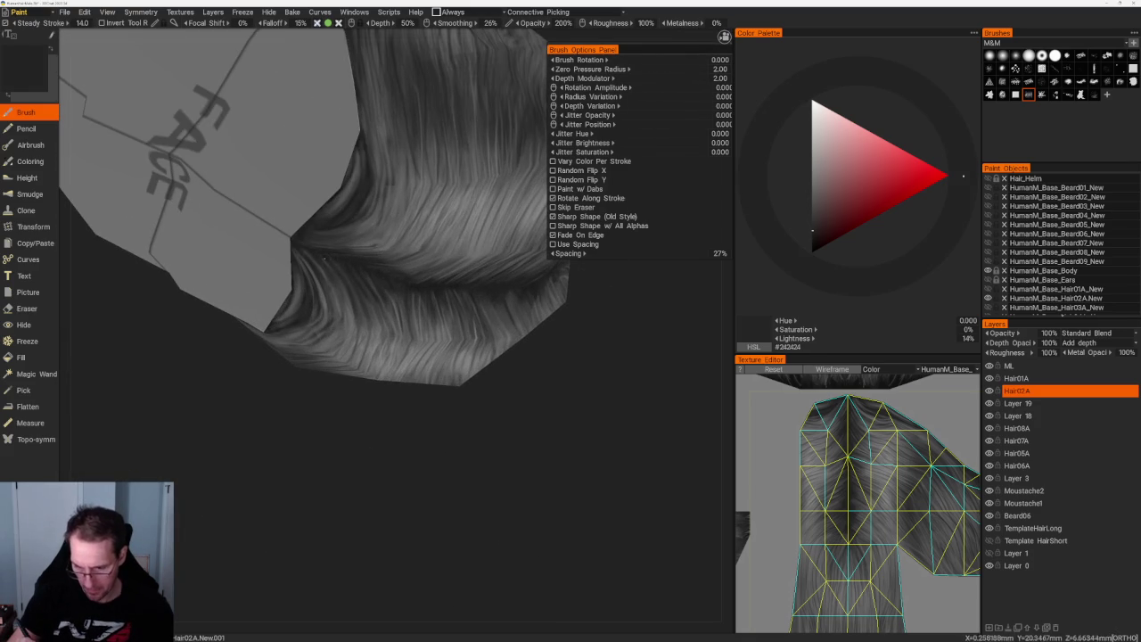
key("v")
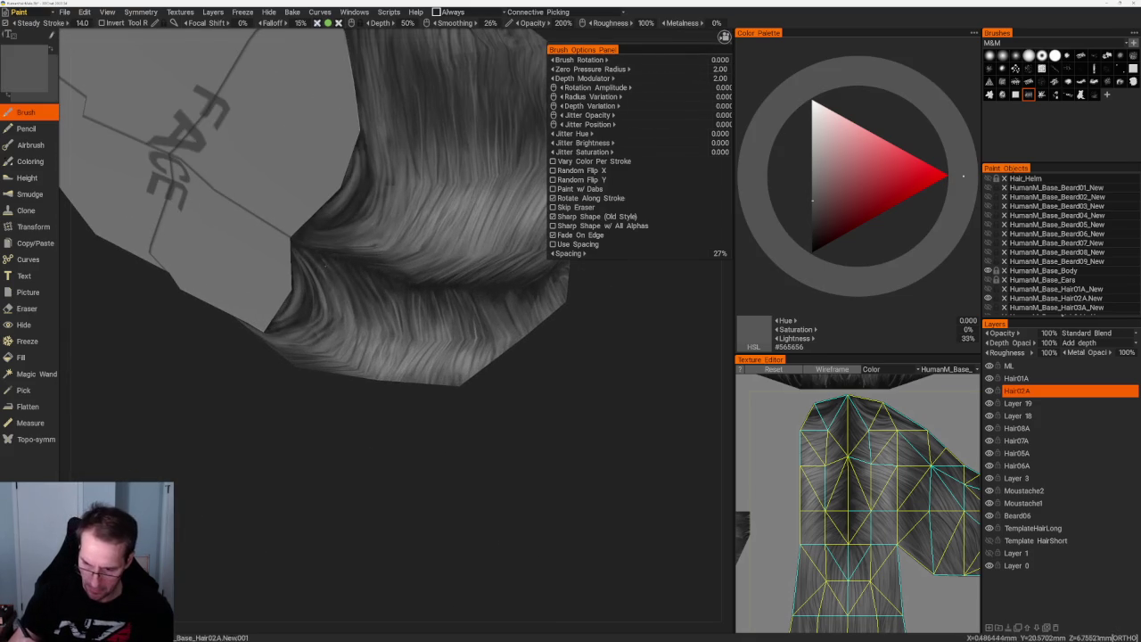
key("v")
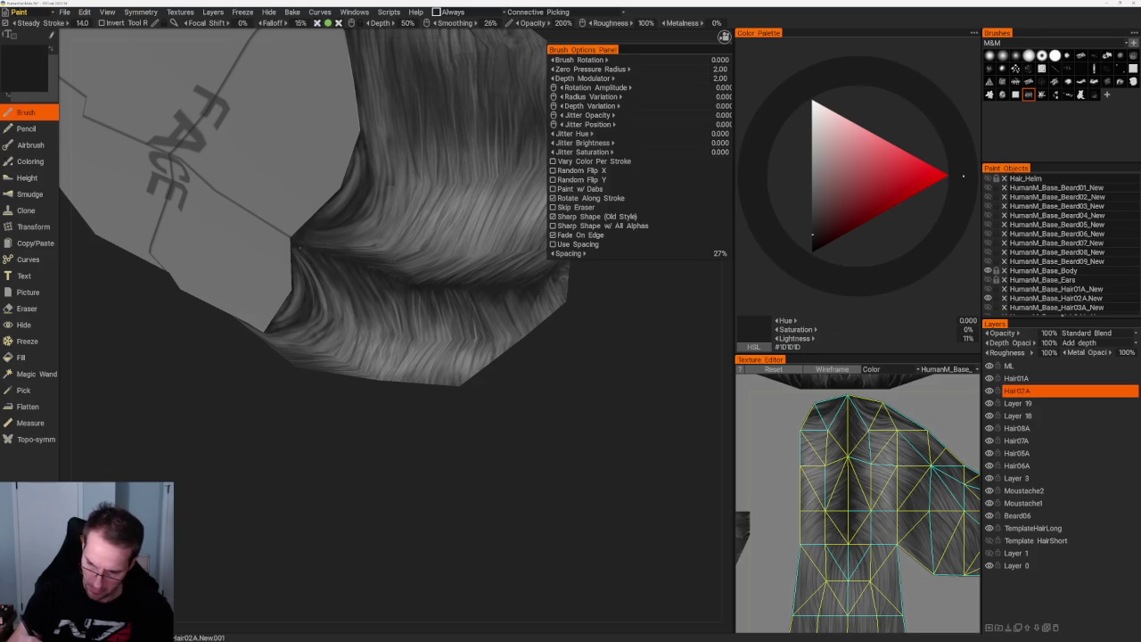
- Pick a lighter highlight grey and paint a light grey strand stroke onto the hair
mouse_move(476, 443)
left_mouse_down()
mouse_move(486, 402)
mouse_move(523, 400)
mouse_move(520, 351)
mouse_move(494, 378)
left_mouse_up()
key("v")
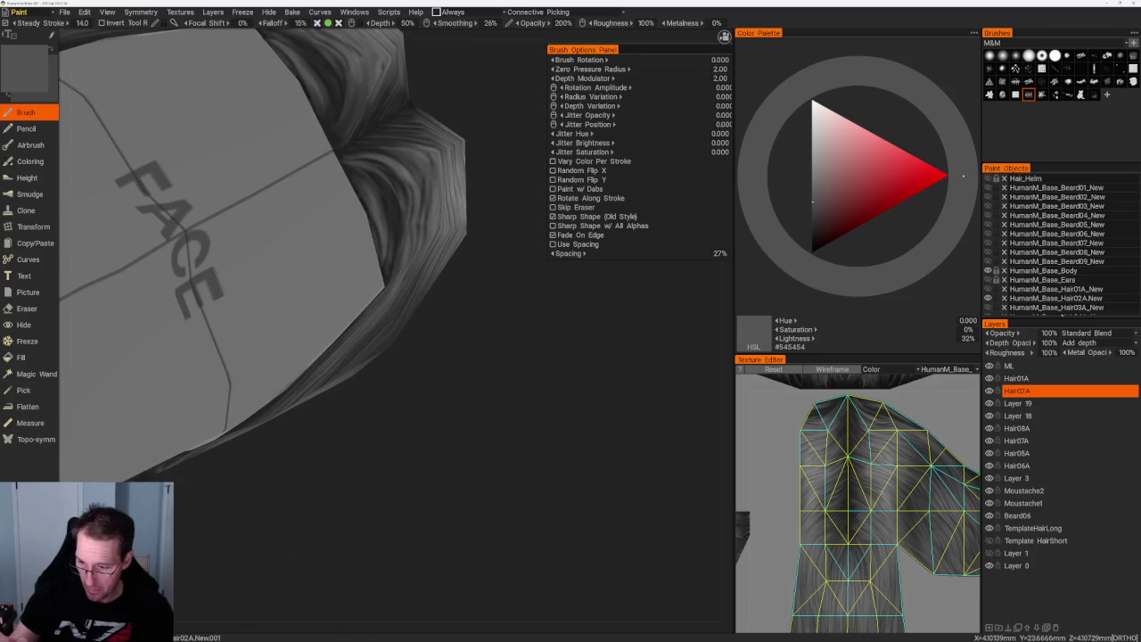
key("v")
left_click_drag(367, 203, 400, 166)
mouse_move(383, 205)
left_mouse_down("alt")
mouse_move(427, 205)
mouse_move(454, 262)
left_mouse_up("alt")
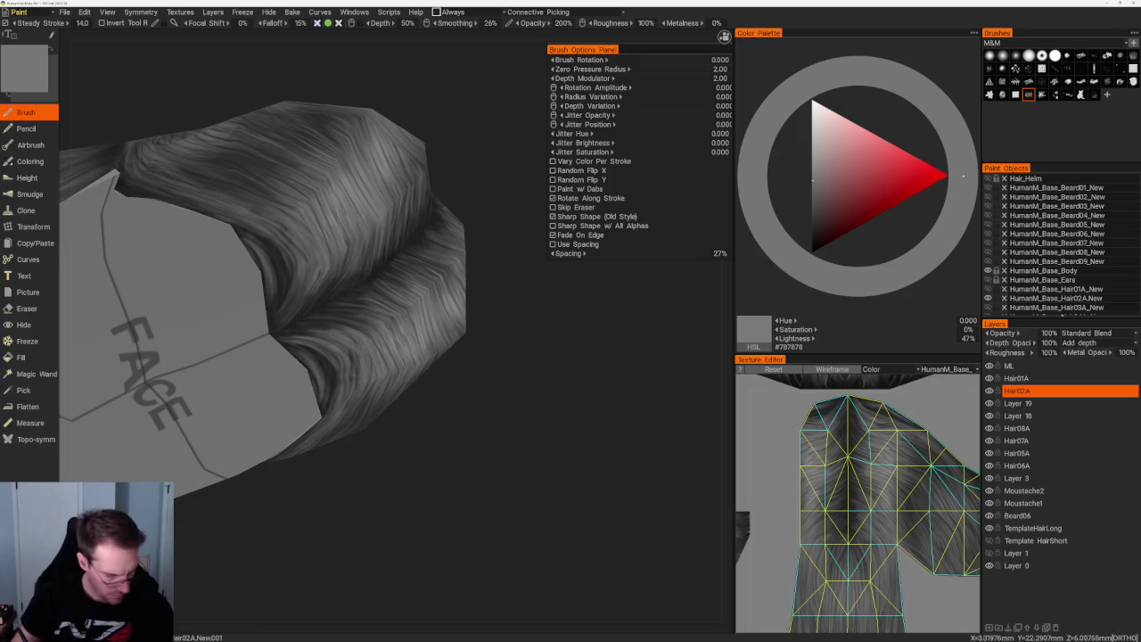
- Check the symmetry options and sample dark, mid and light greys around the hair
key("s")
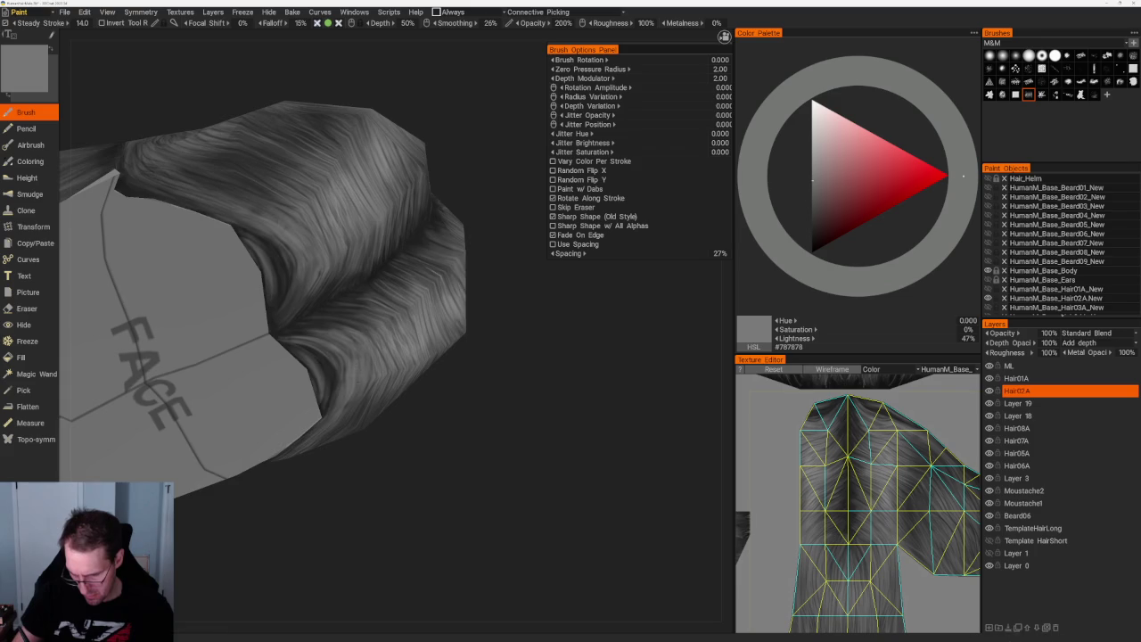
right_click_drag(353, 369, 369, 497)
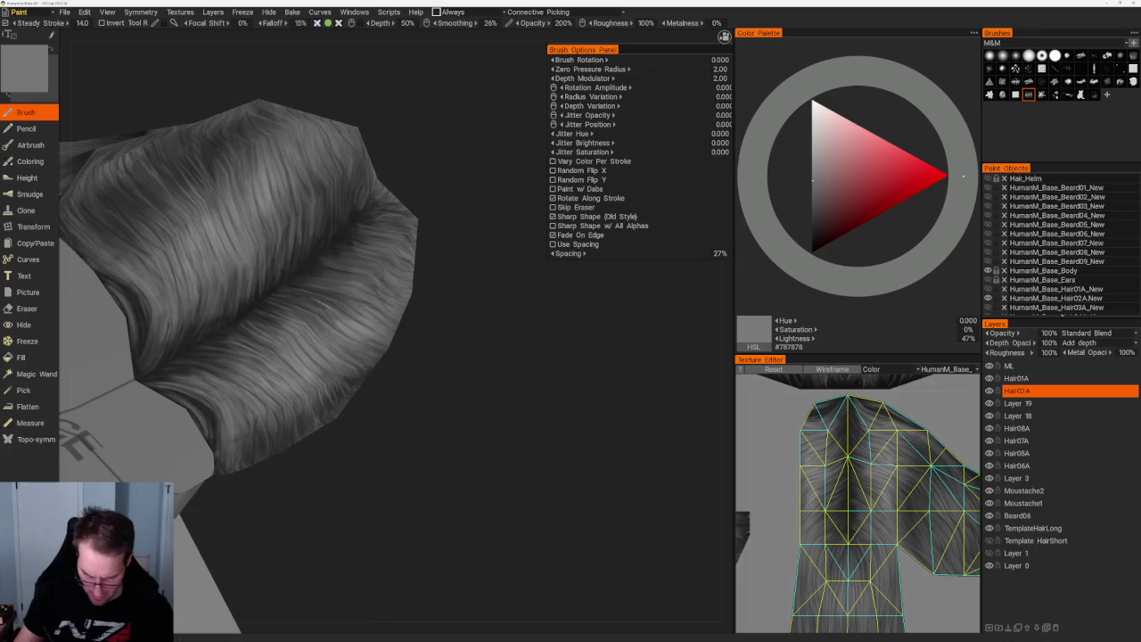
key("v")
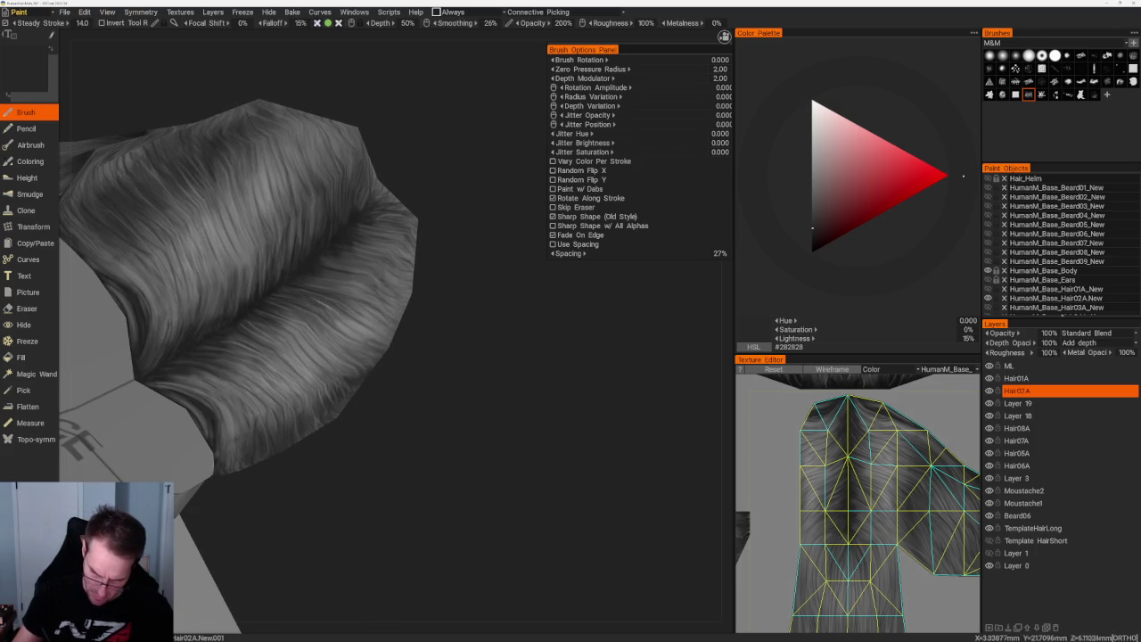
left_click_drag(369, 488, 329, 361)
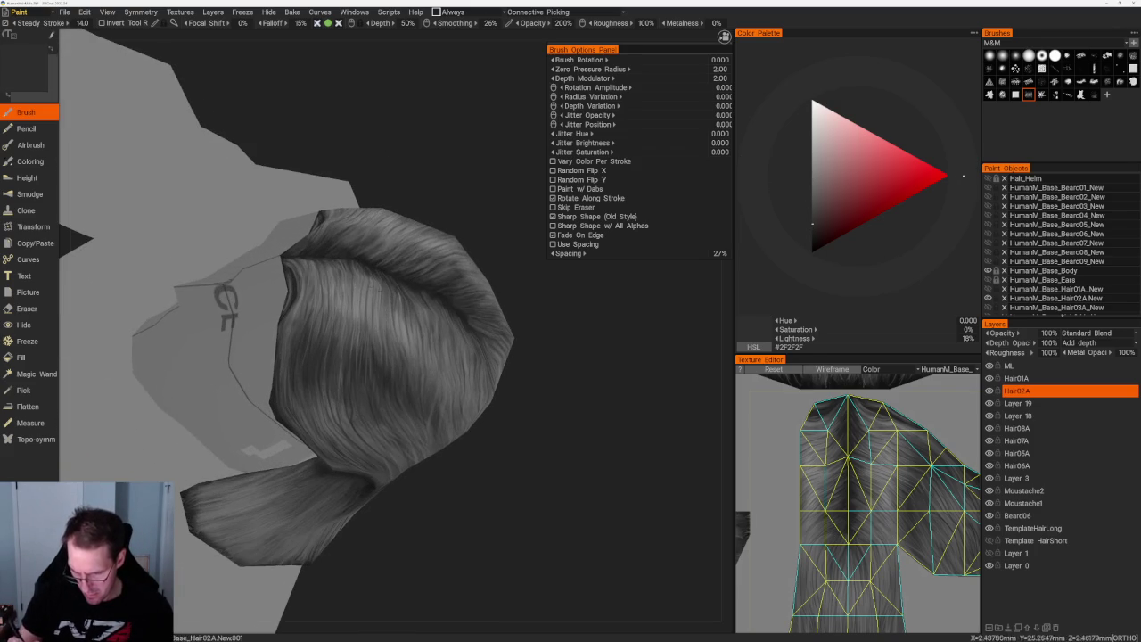
key("v")
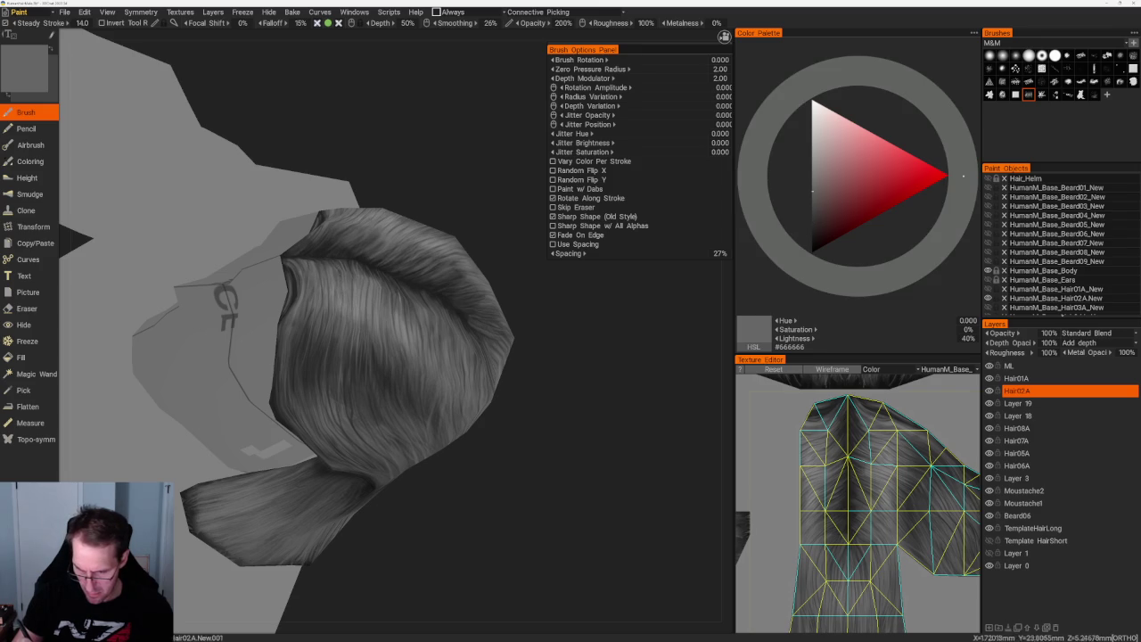
key("v")
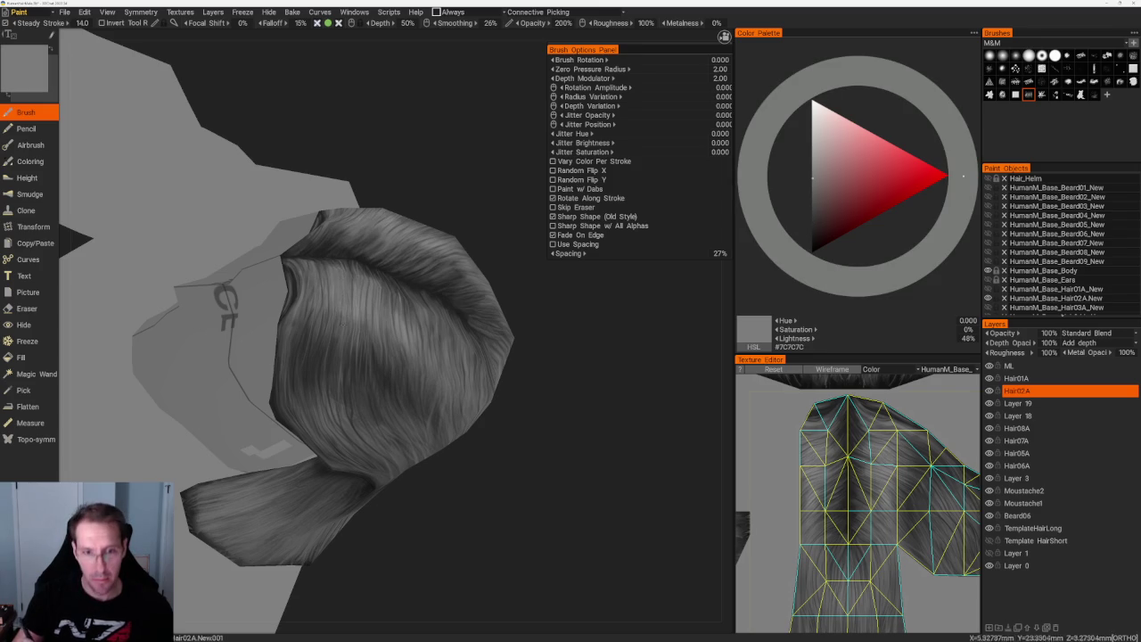
- Paint darker shadow patches onto the hair's crown using sampled dark and near-black greys
right_click_drag(499, 428, 571, 445)
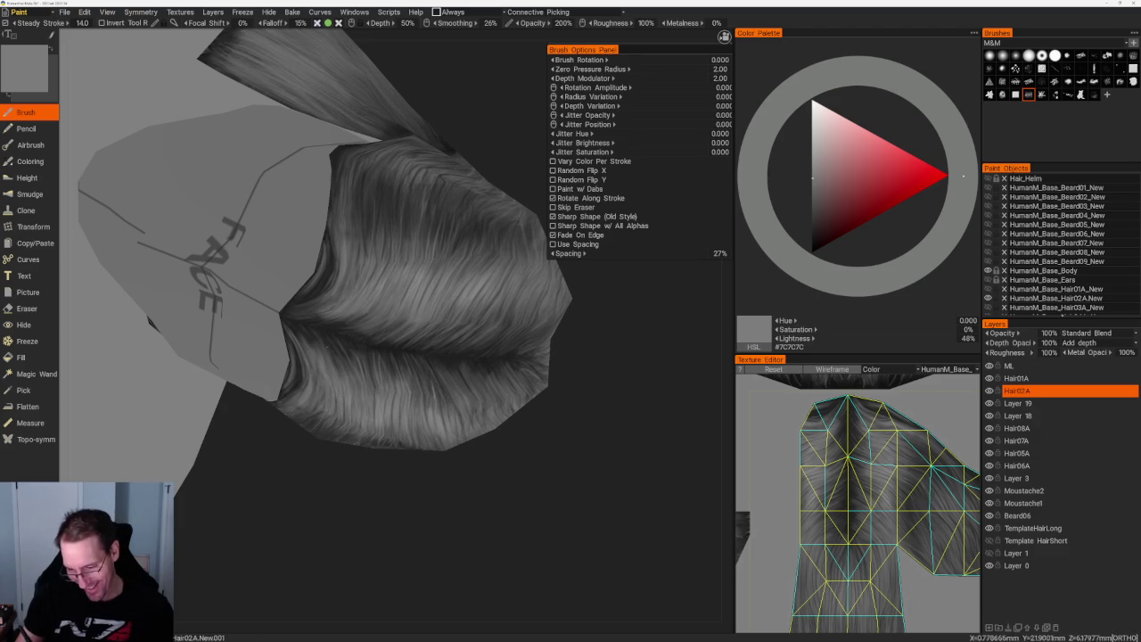
key("v")
scroll(466, 365, "down", 5)
scroll(452, 372, "up", 5)
left_click_drag(356, 280, 346, 315)
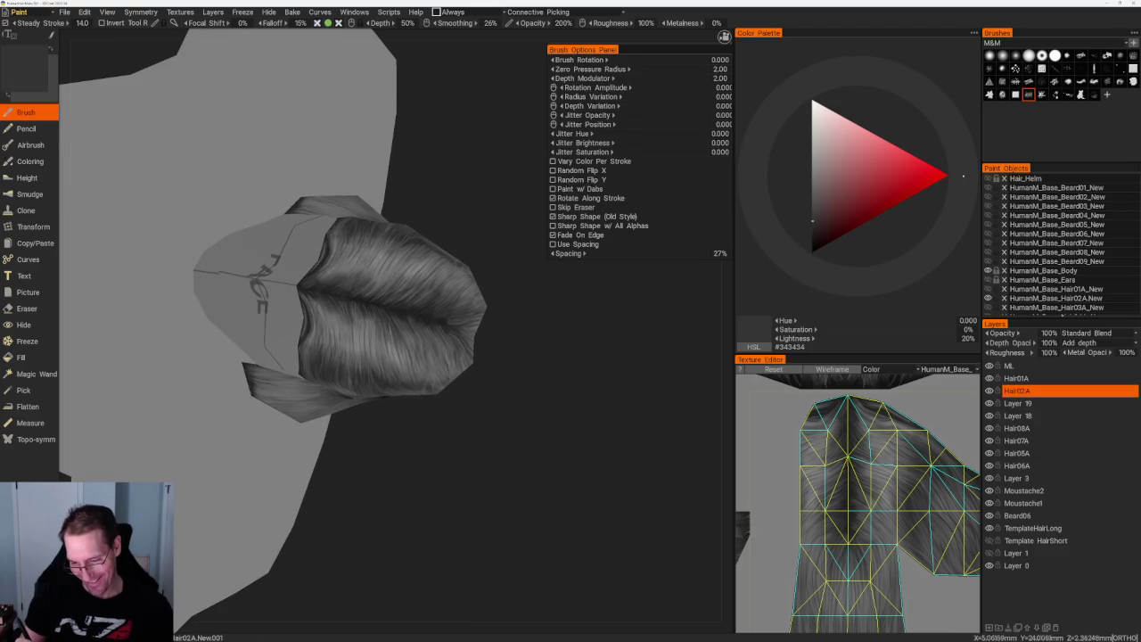
key("v")
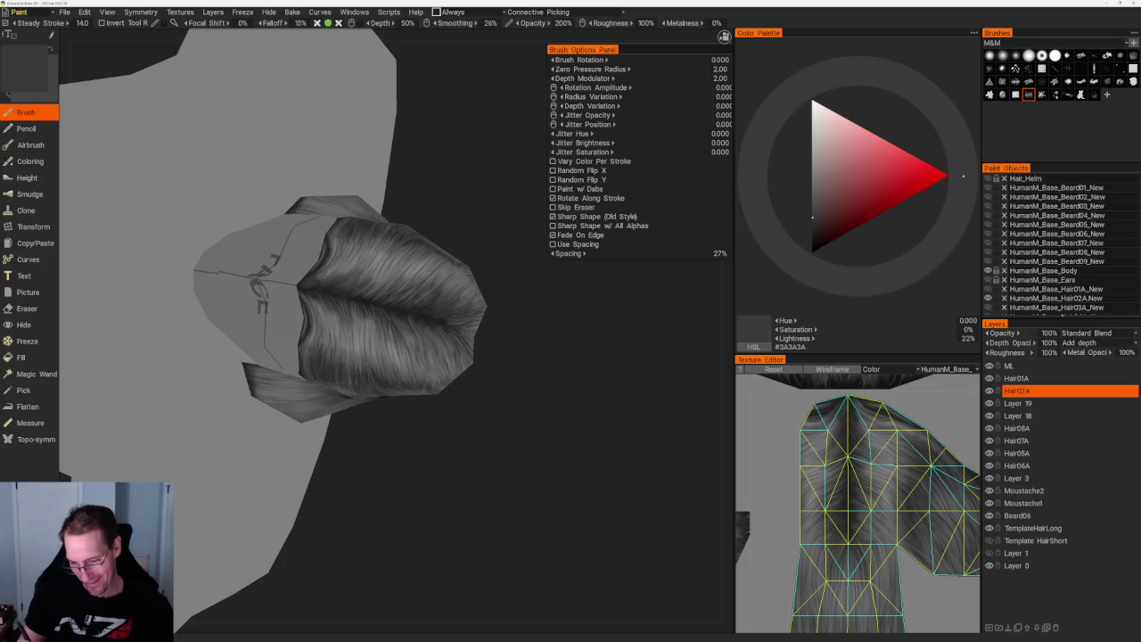
key("v")
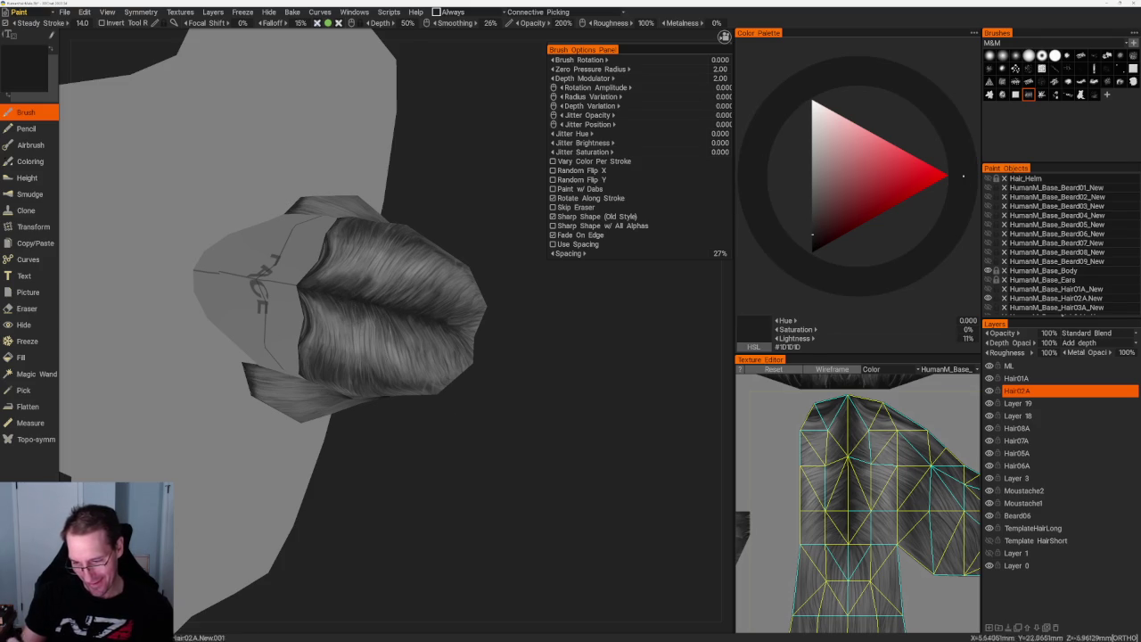
- Sample further greys, ending on dark #313131, and view the crown from directly above
left_click_drag(357, 303, 374, 307, "alt")
key("v")
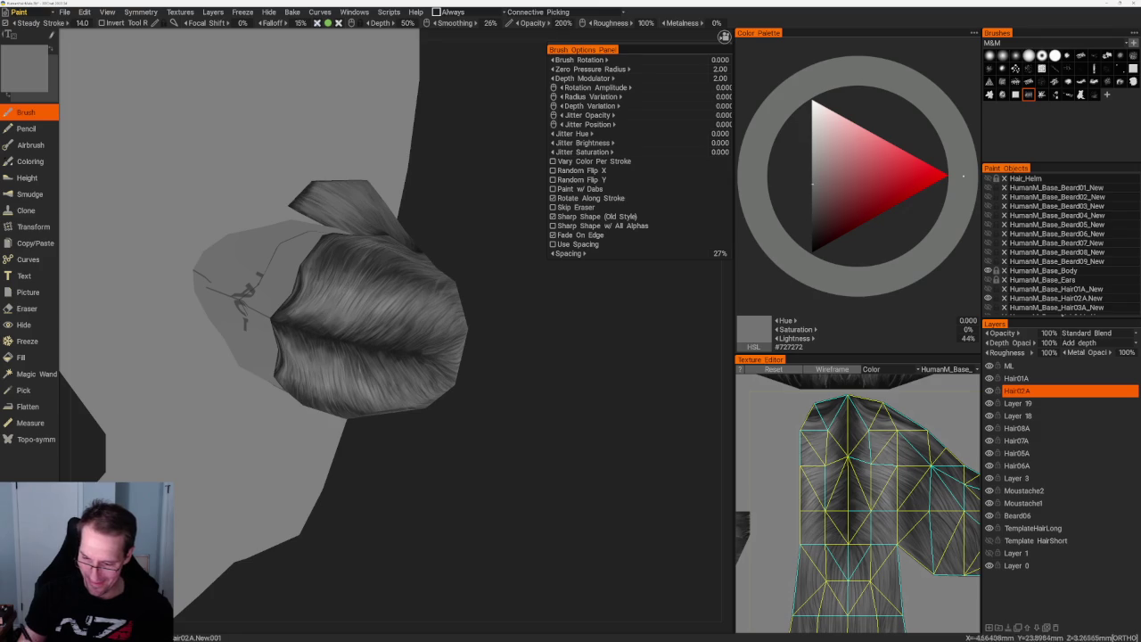
mouse_move(483, 456)
left_mouse_down()
mouse_move(466, 364)
mouse_move(522, 458)
left_mouse_up()
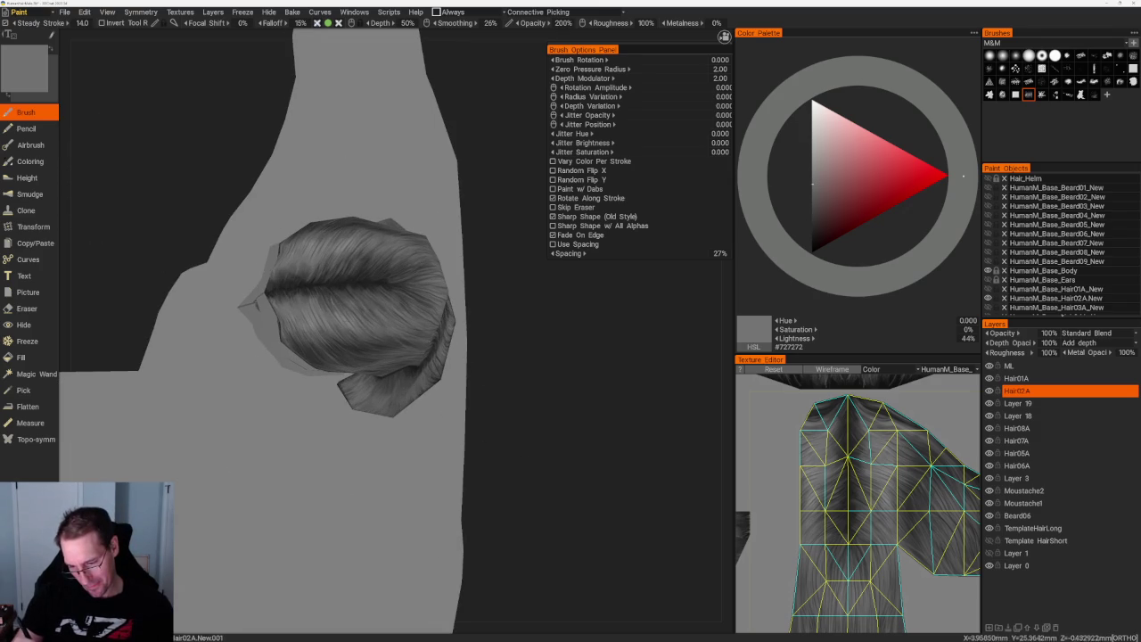
key("v")
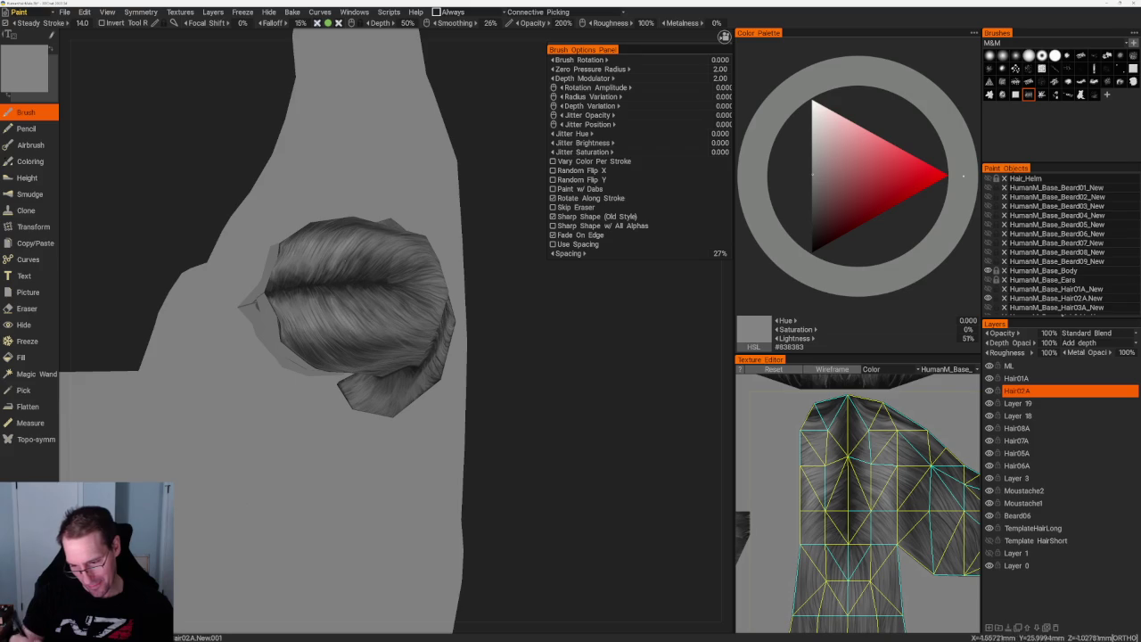
key("v")
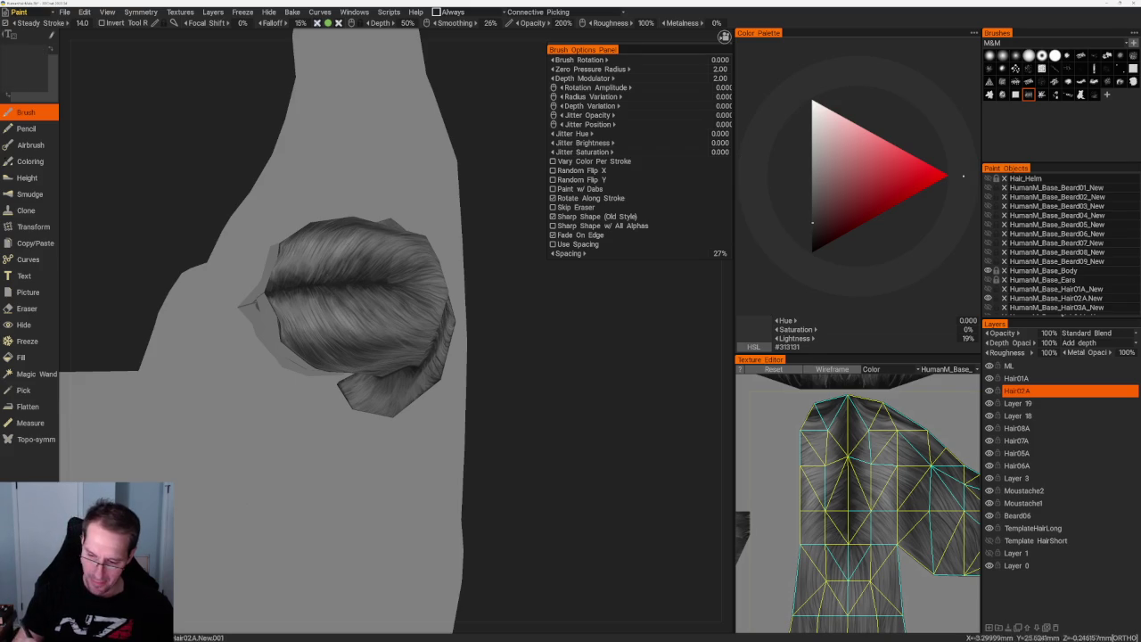
key("KP_8")
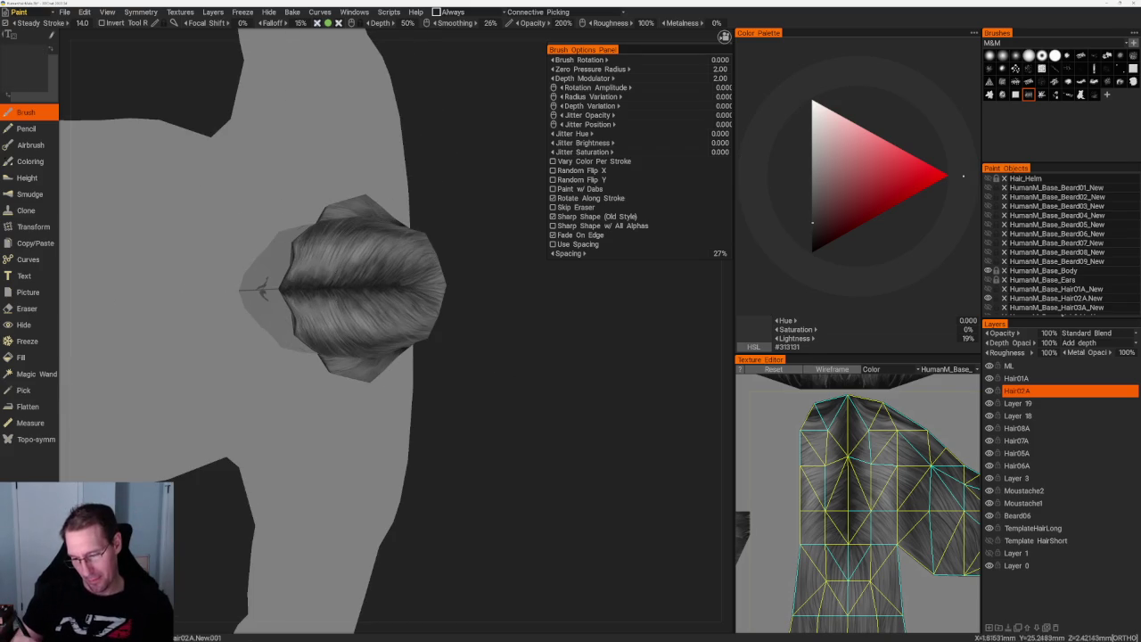
scroll(261, 287, "up", 3)
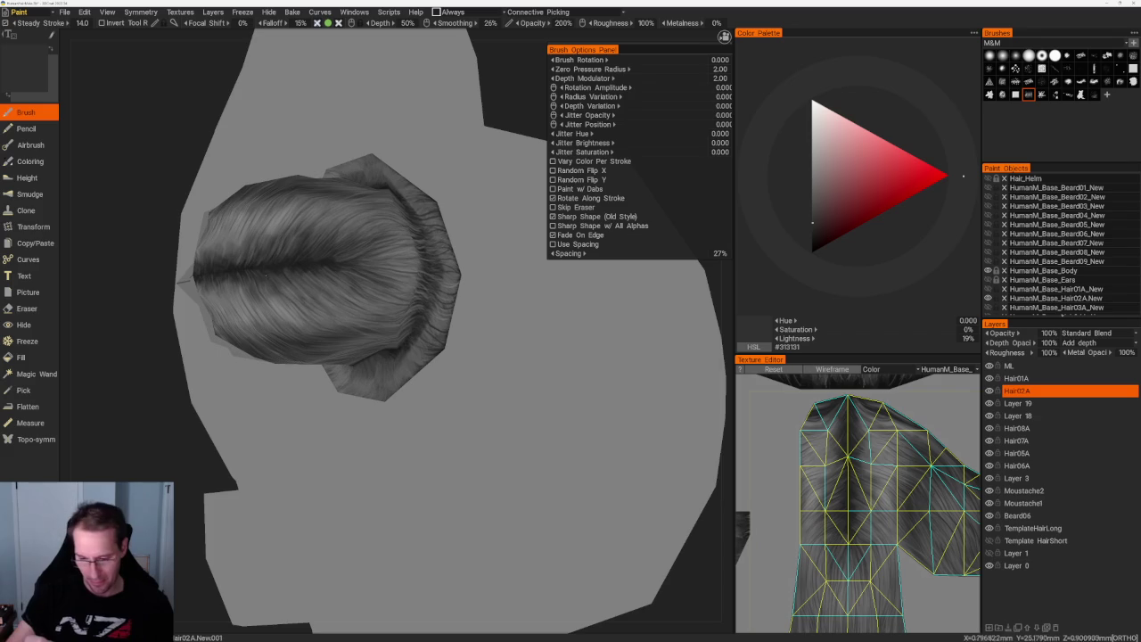
- Sample greys from the crown down to dark #232323 while orbiting around the top of the hair
key("v")
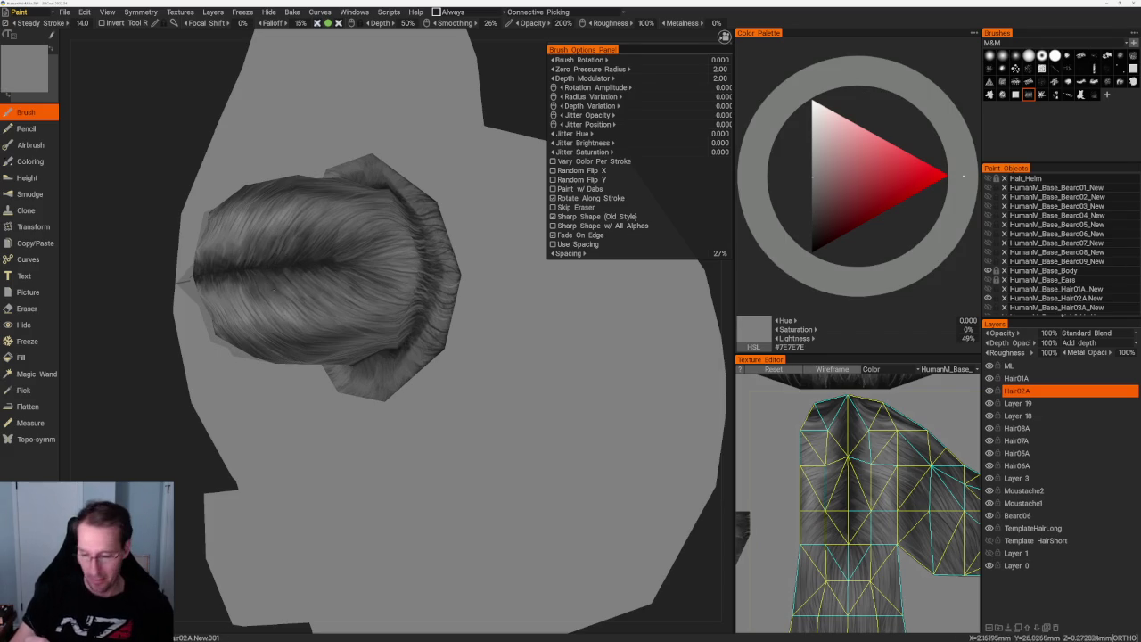
key("v")
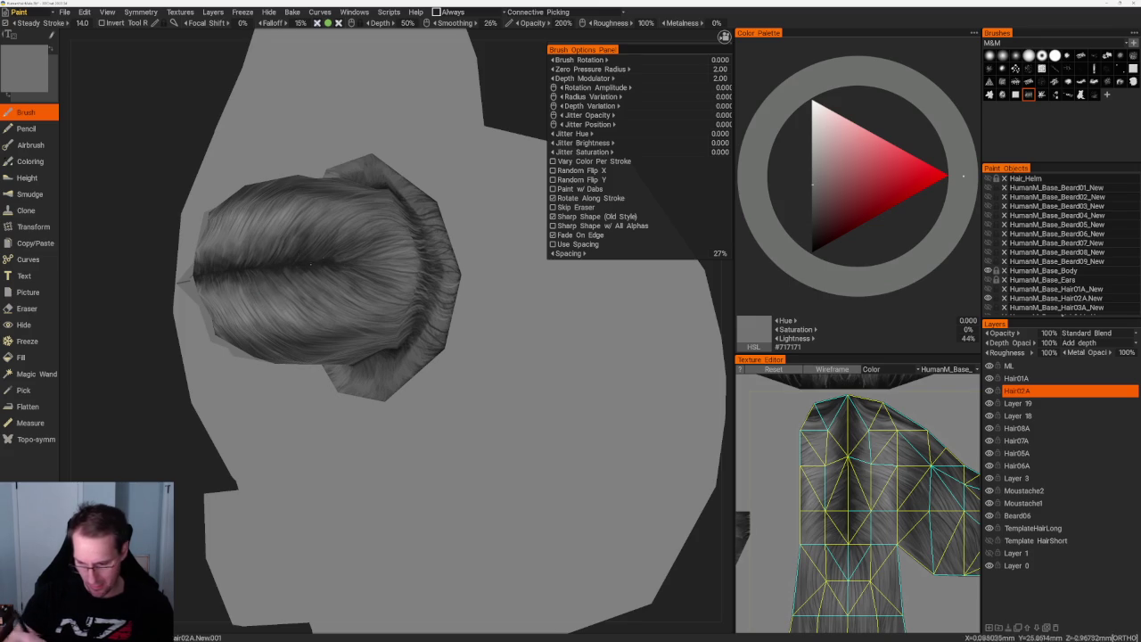
key("v")
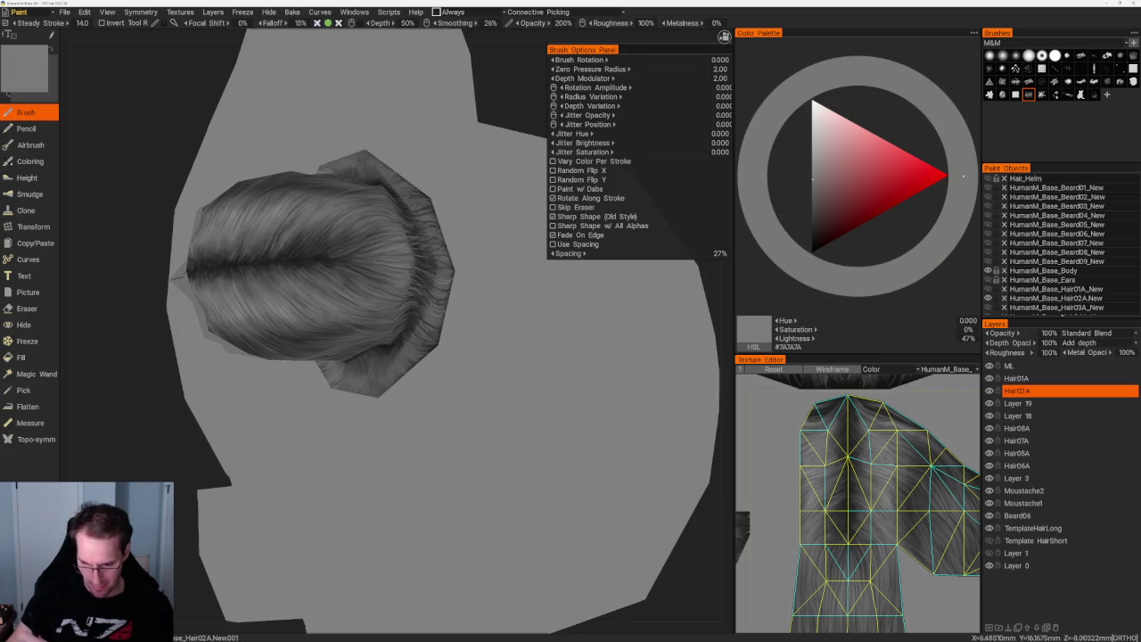
left_click_drag(278, 270, 129, 276)
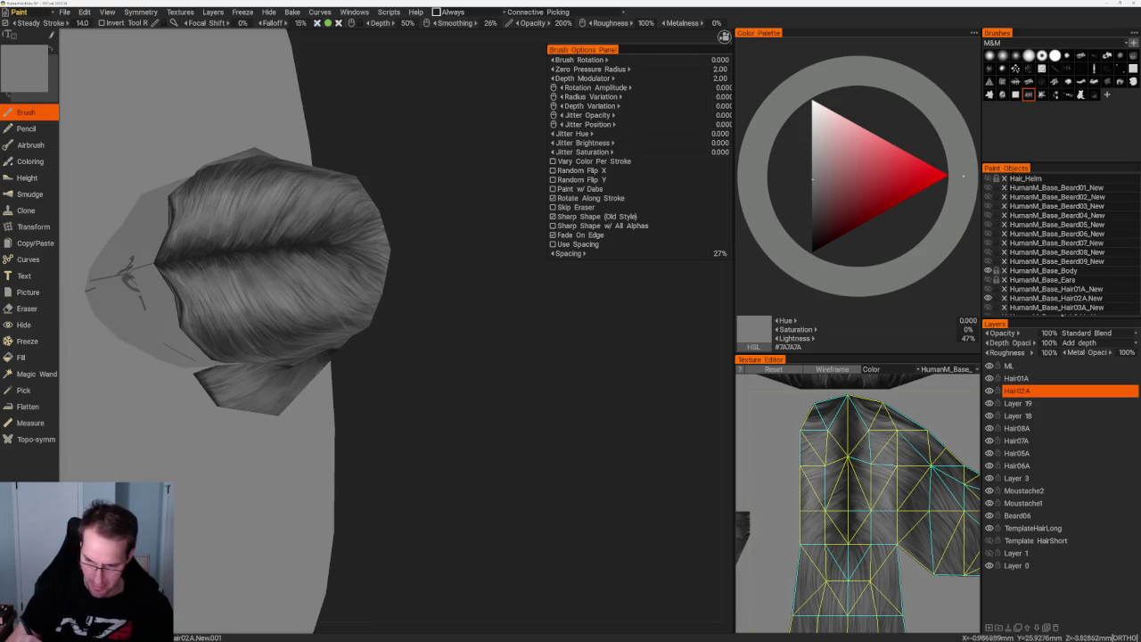
left_click_drag(395, 222, 430, 230)
key("v")
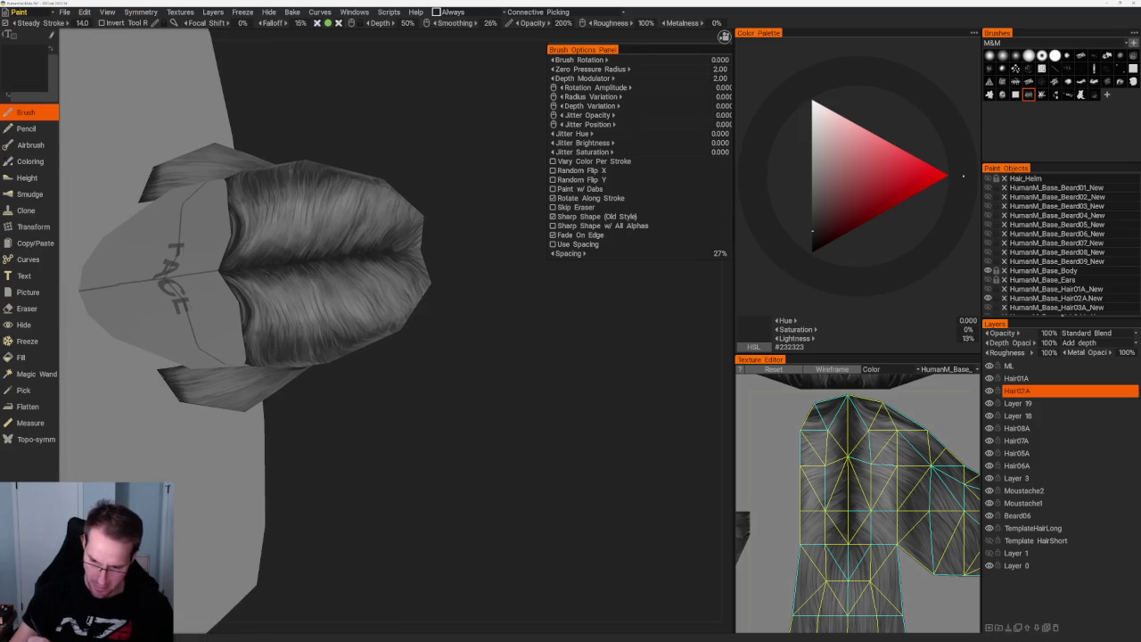
left_click_drag(402, 413, 216, 395)
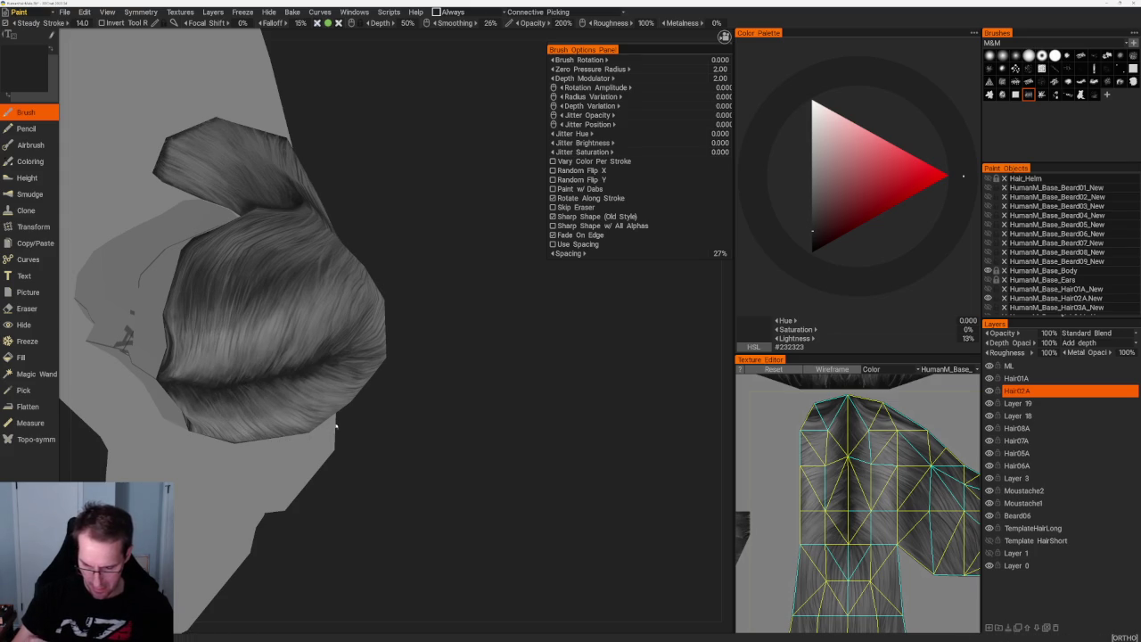
mouse_move(339, 431)
left_mouse_down()
mouse_move(431, 272)
mouse_move(387, 259)
left_mouse_up()
scroll(387, 260, "up", 3)
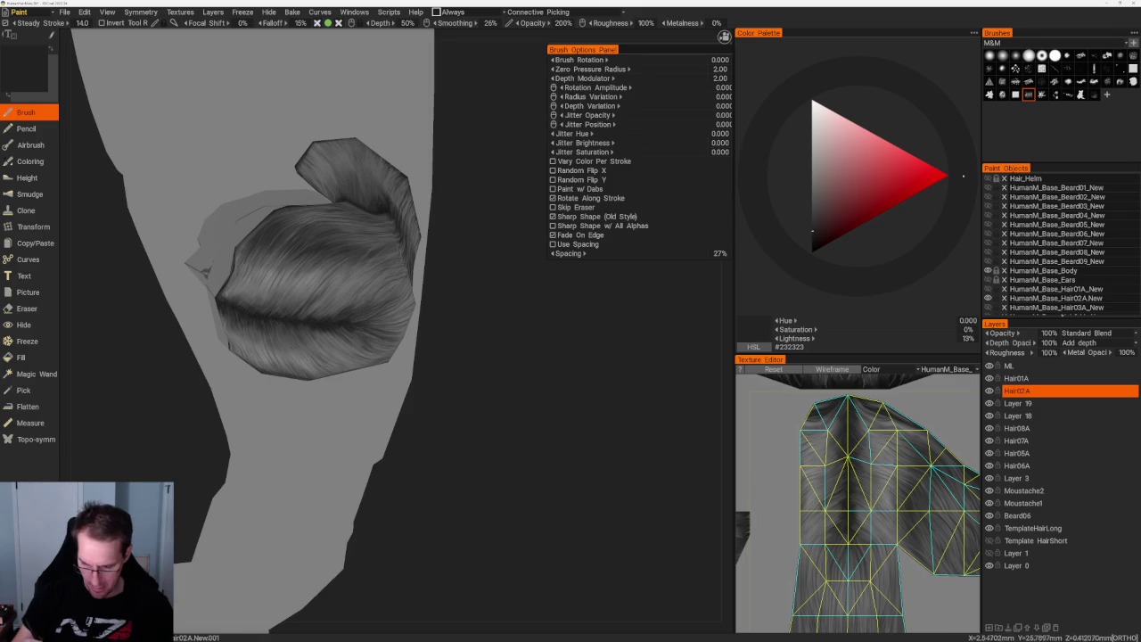
mouse_move(491, 438)
left_mouse_down()
mouse_move(522, 464)
mouse_move(472, 392)
left_mouse_up()
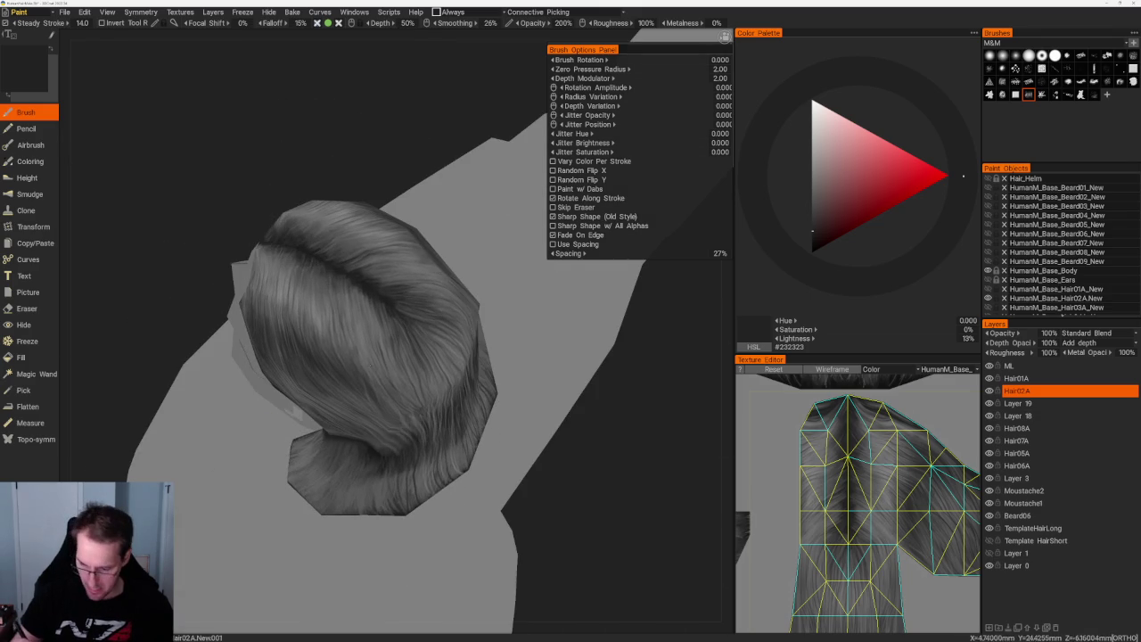
- Sample mid and slightly lighter greys while orbiting around the hair and body
key("v")
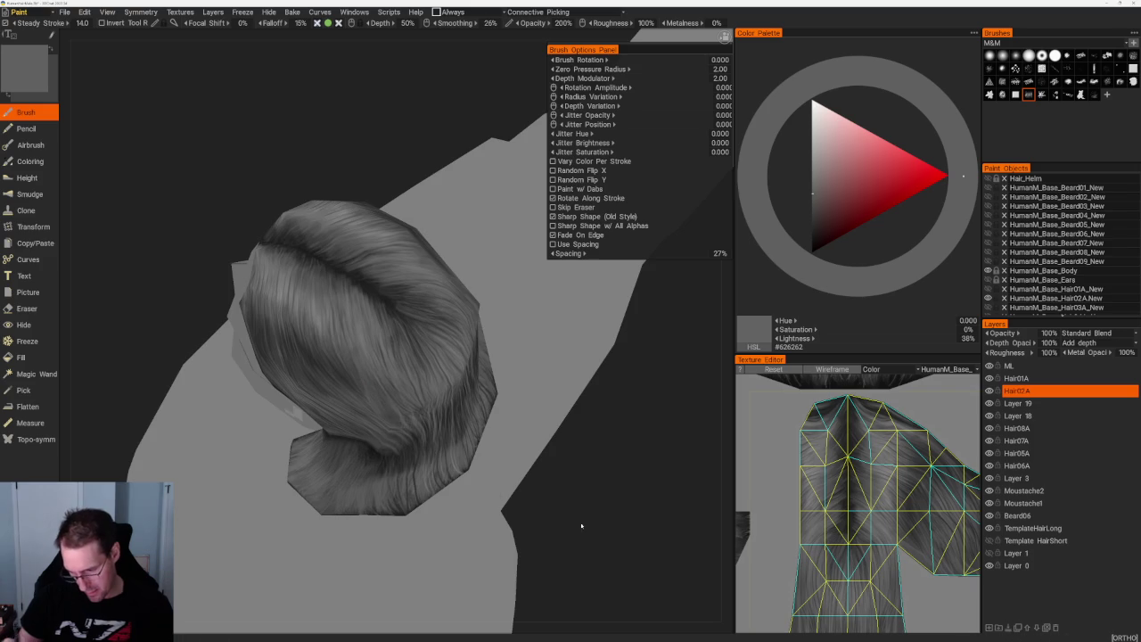
left_click_drag(573, 527, 535, 499)
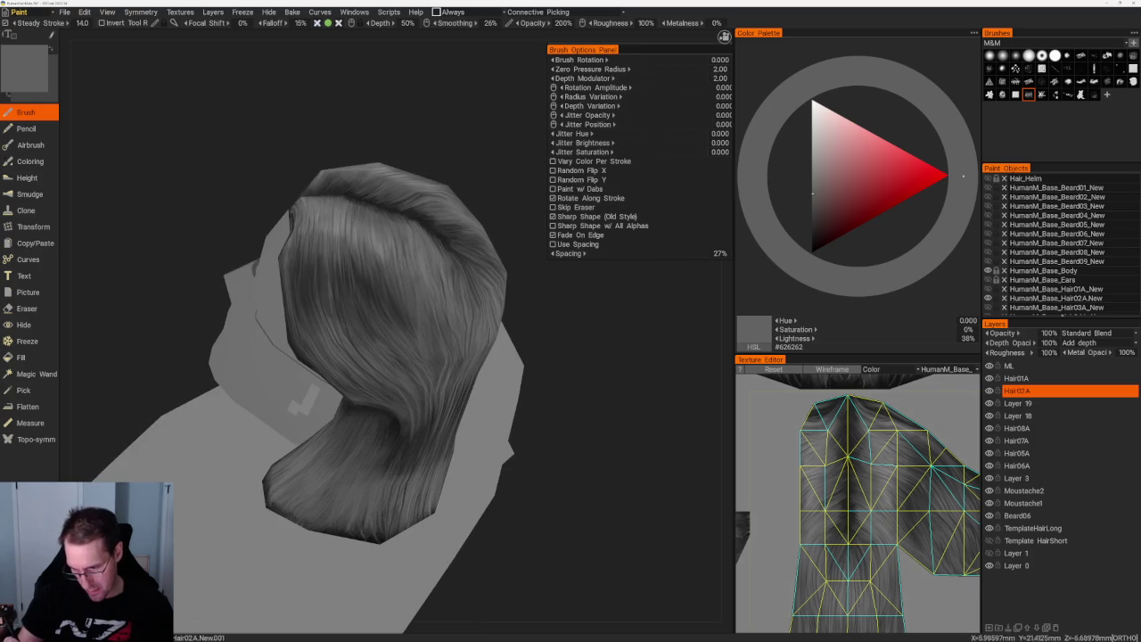
left_click_drag(549, 450, 514, 453)
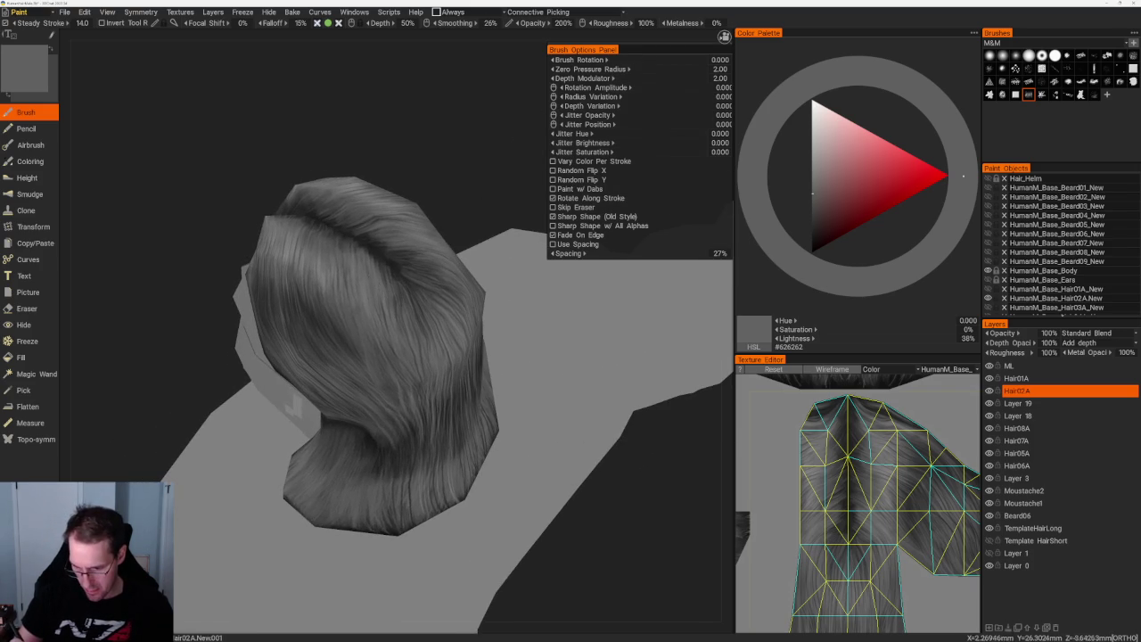
key("v")
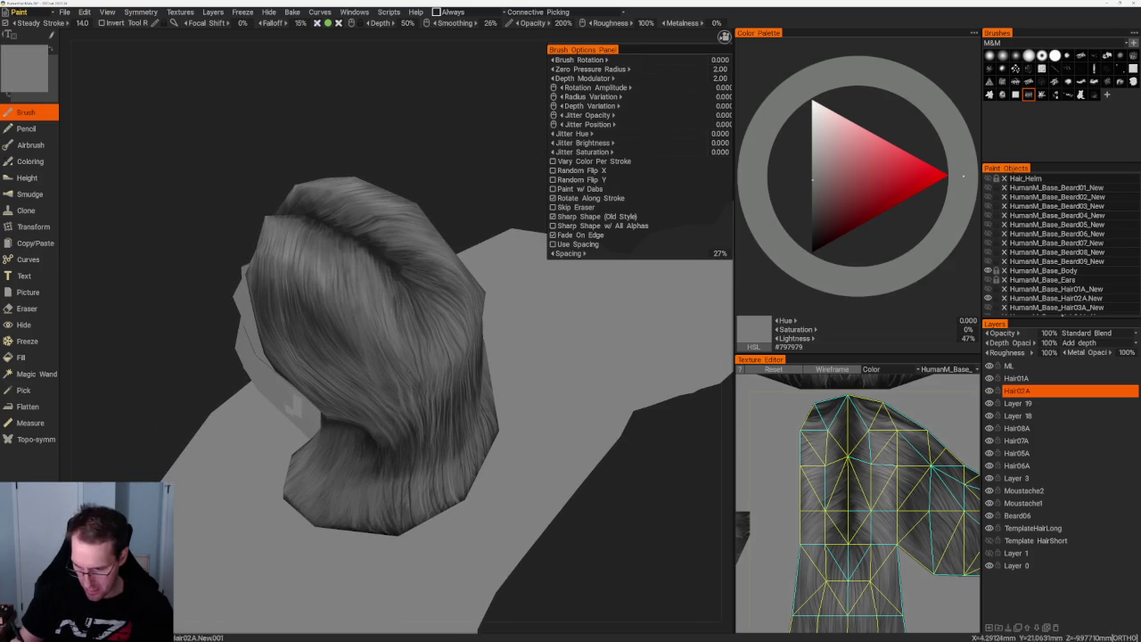
left_click_drag(592, 541, 625, 526)
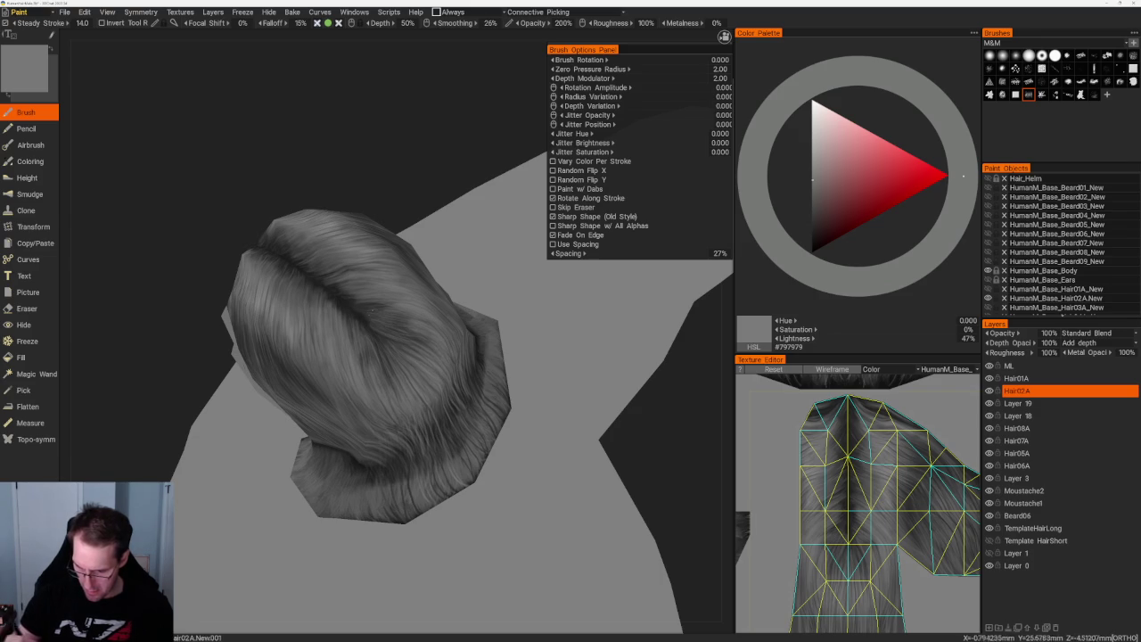
key("v")
- Sample dark and near-black shadow greys, plus a light highlight grey, from lower side angles
key("v")
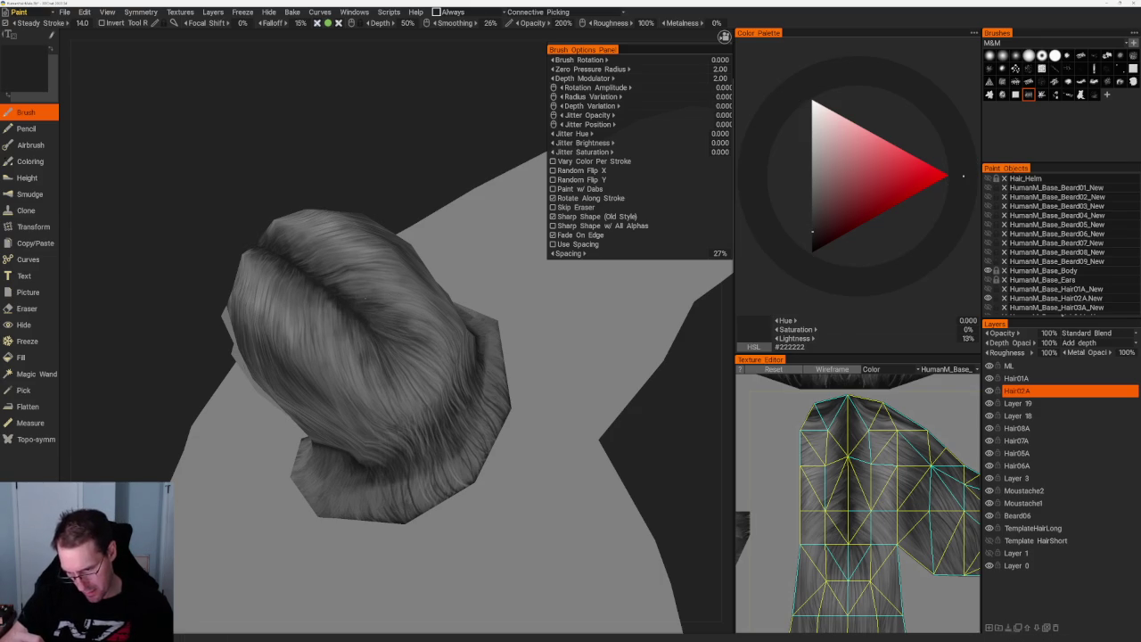
mouse_move(342, 295)
left_mouse_down()
mouse_move(351, 209)
mouse_move(316, 169)
mouse_move(417, 240)
mouse_move(387, 209)
mouse_move(306, 330)
left_mouse_up()
key("v")
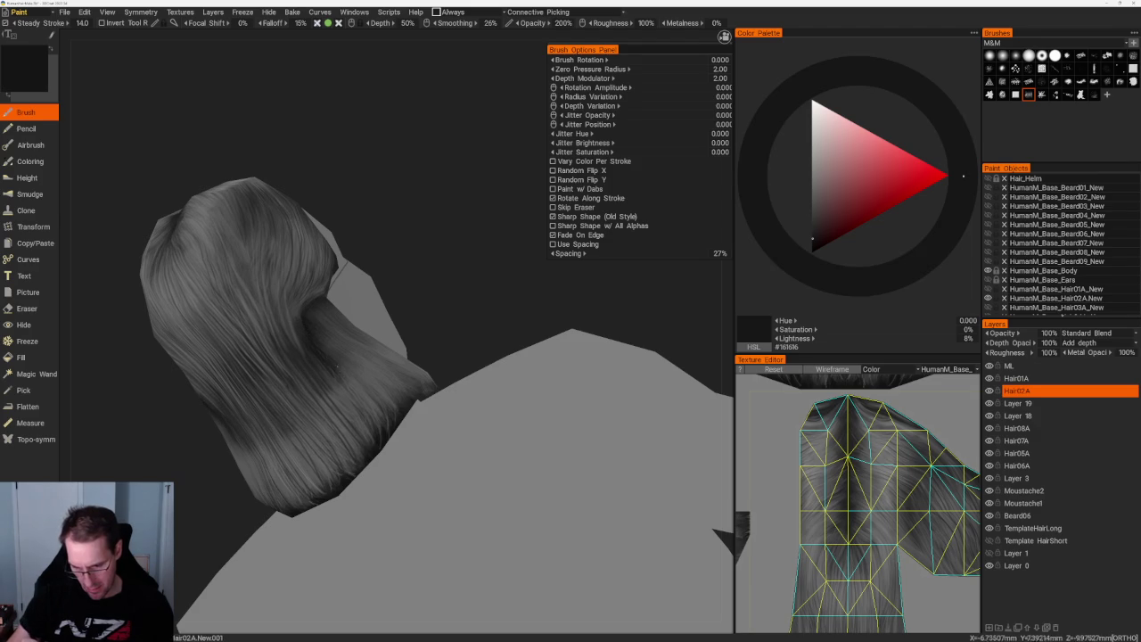
key("v")
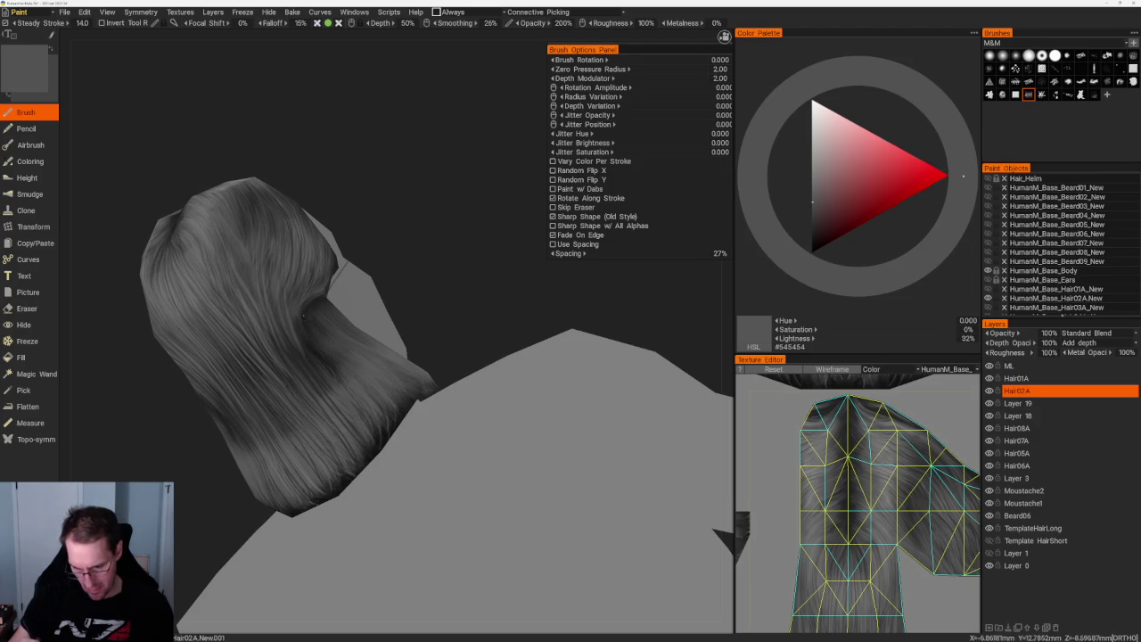
left_click_drag(369, 259, 263, 303)
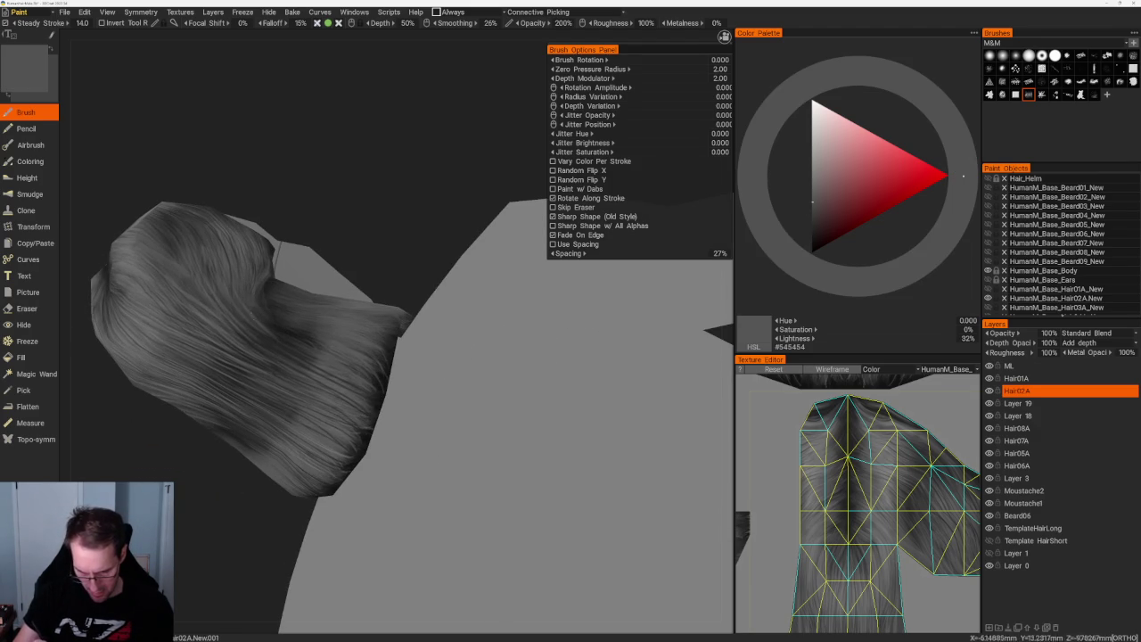
key("v")
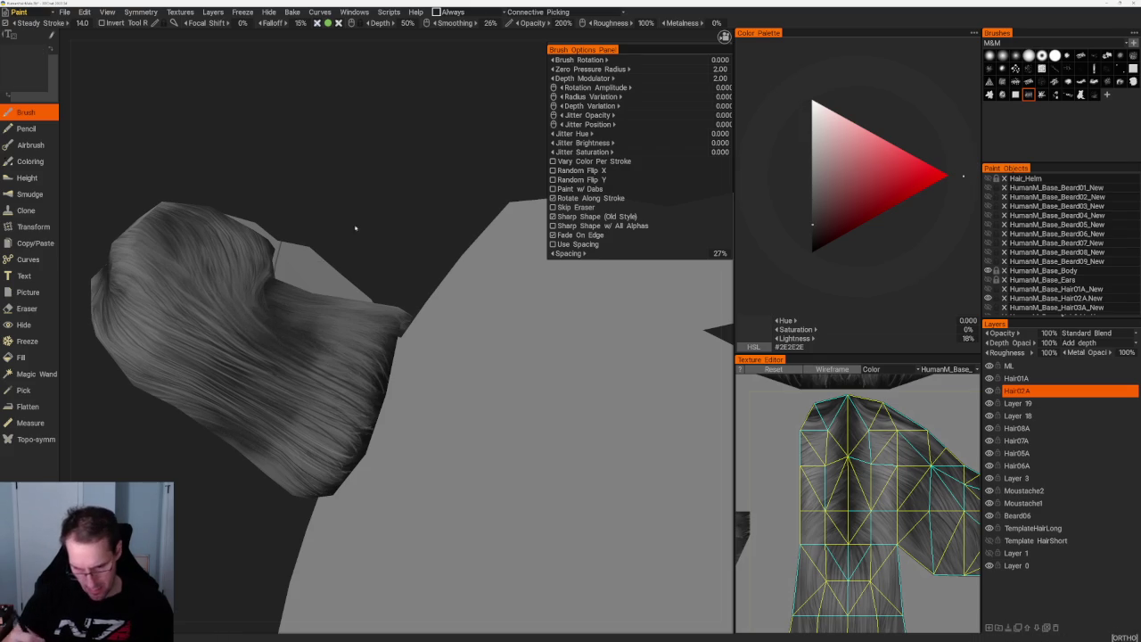
middle_click_drag(339, 233, 323, 270)
key("v")
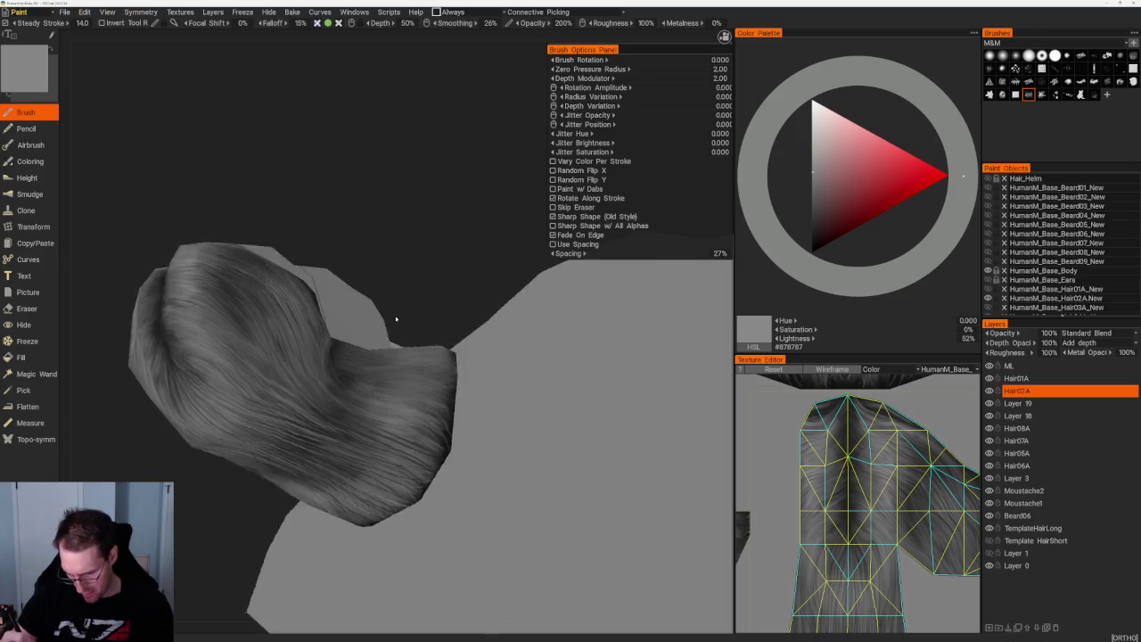
- Turn toward the back of the hair and sample dark and medium greys for shadow strands
middle_click_drag(387, 306, 376, 202)
middle_click_drag(390, 352, 364, 349)
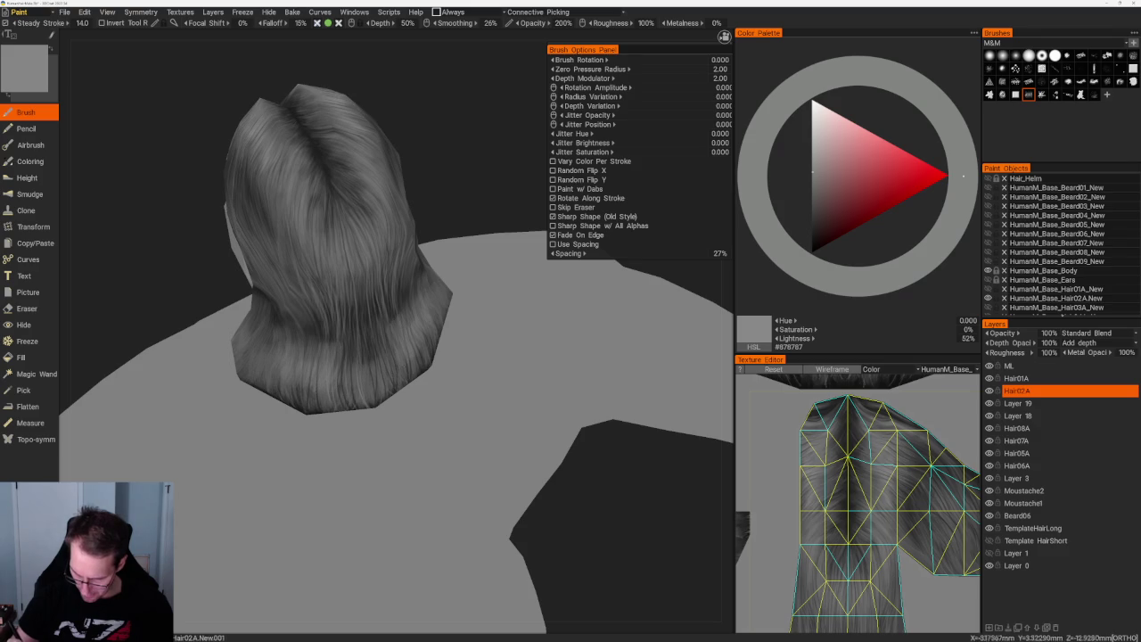
middle_click_drag(392, 347, 433, 165)
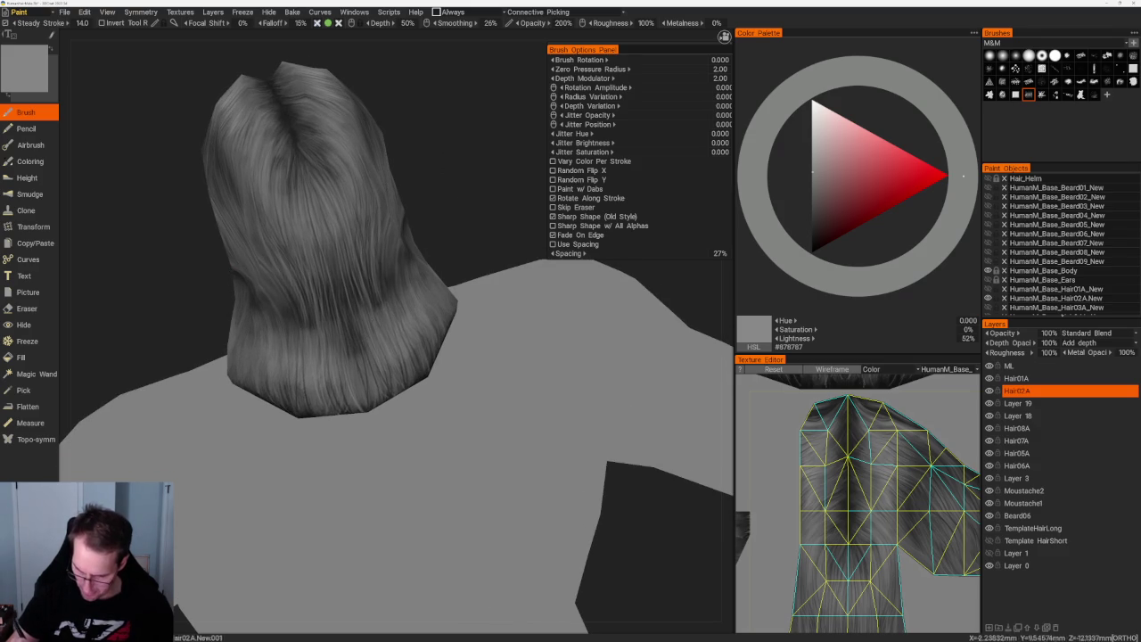
key("v")
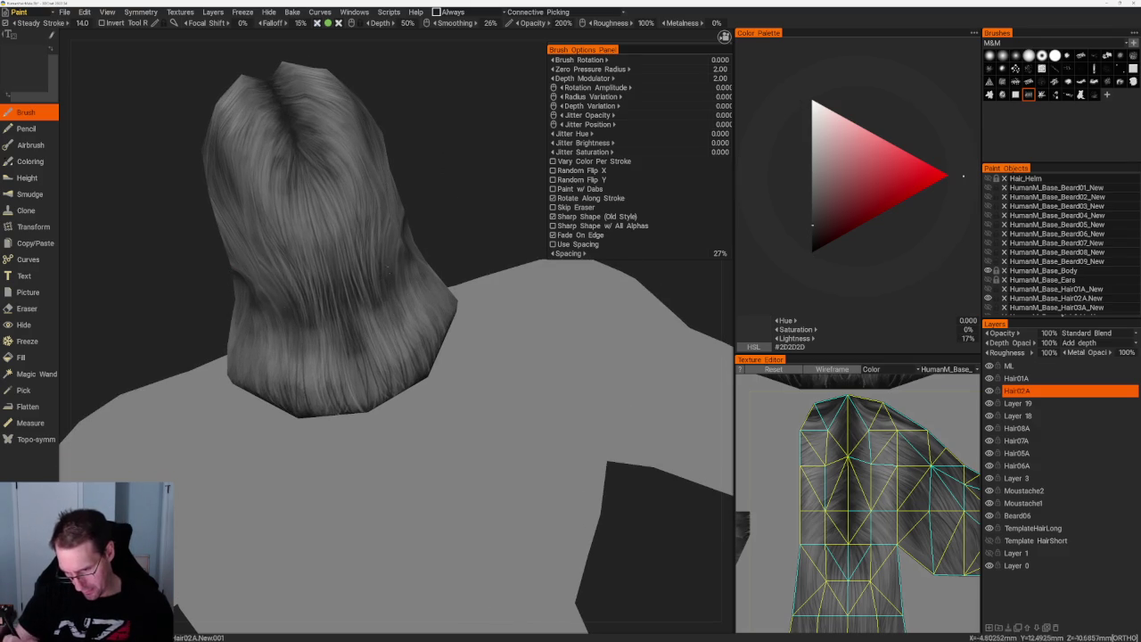
key("v")
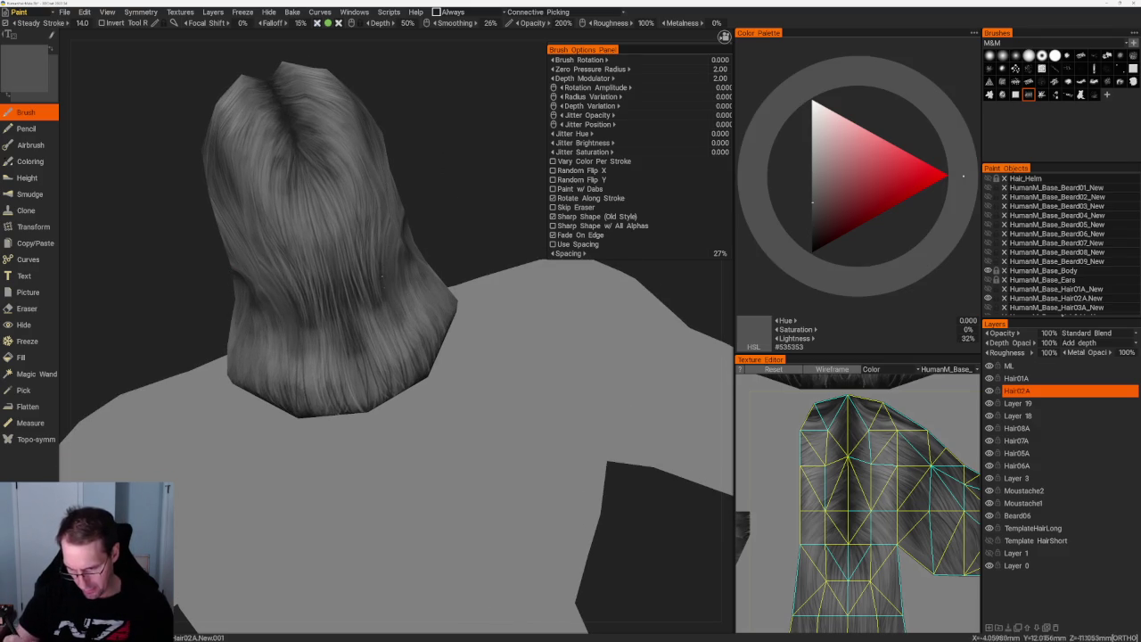
key("v")
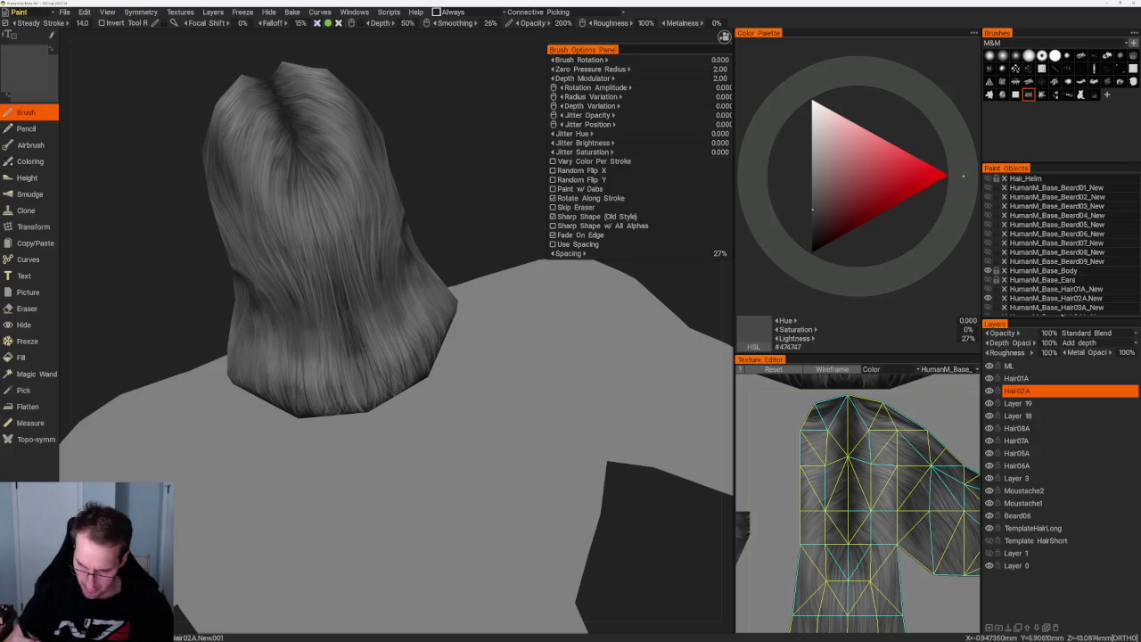
key("v")
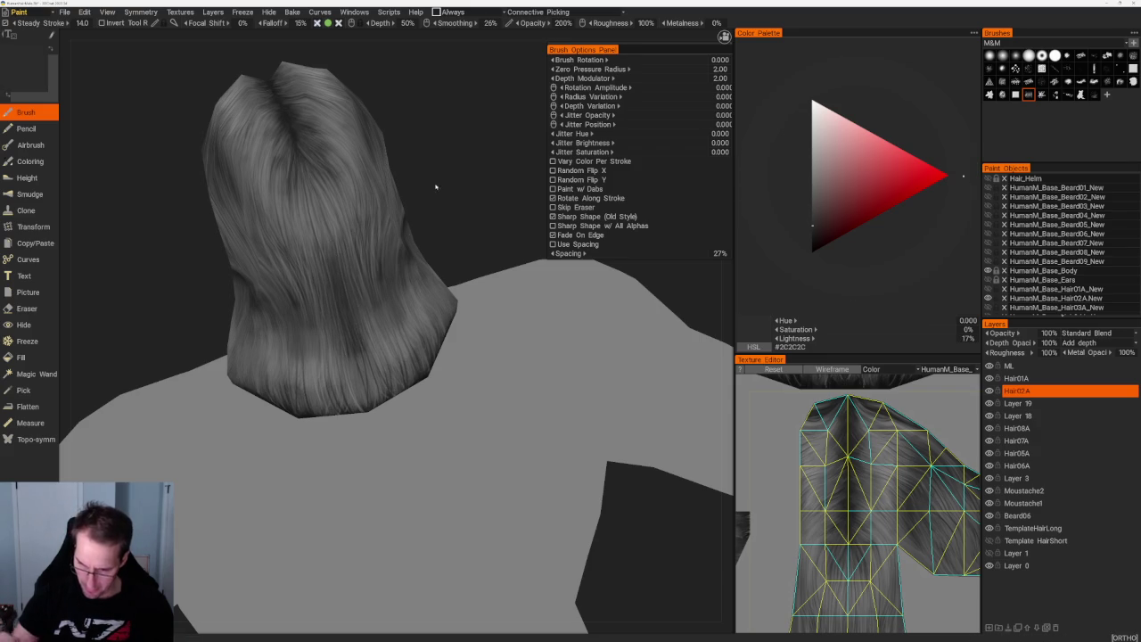
- Orbit around the back of the hair, sampling medium, lighter and very dark greys
left_click_drag(437, 192, 321, 192)
key("v")
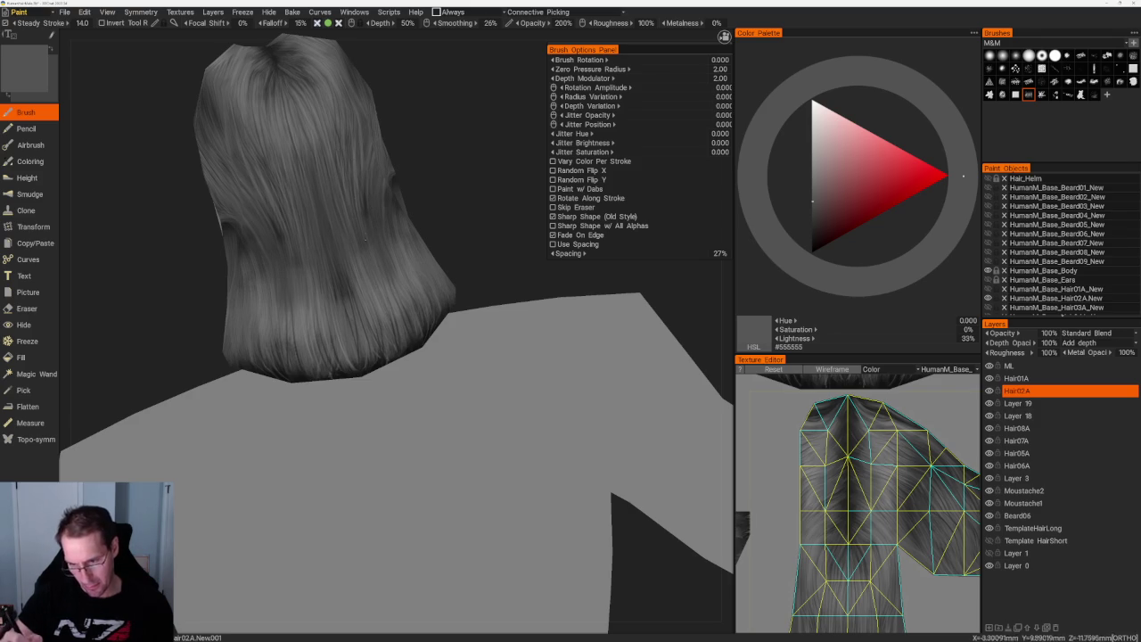
left_click_drag(401, 178, 500, 178)
key("v")
left_click_drag(406, 199, 334, 211)
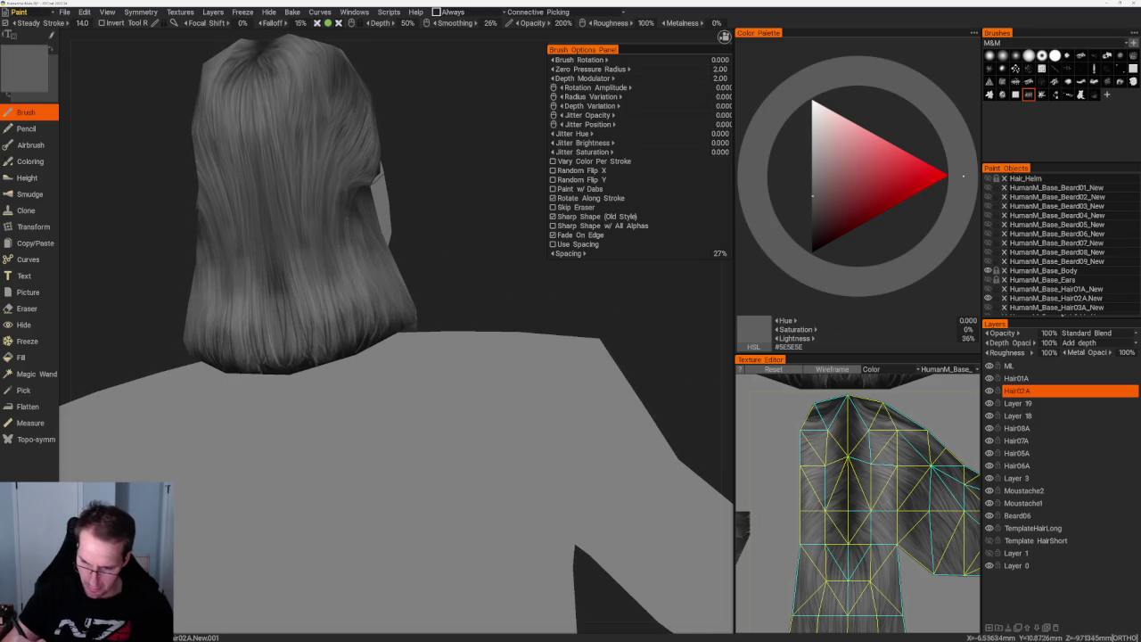
key("v")
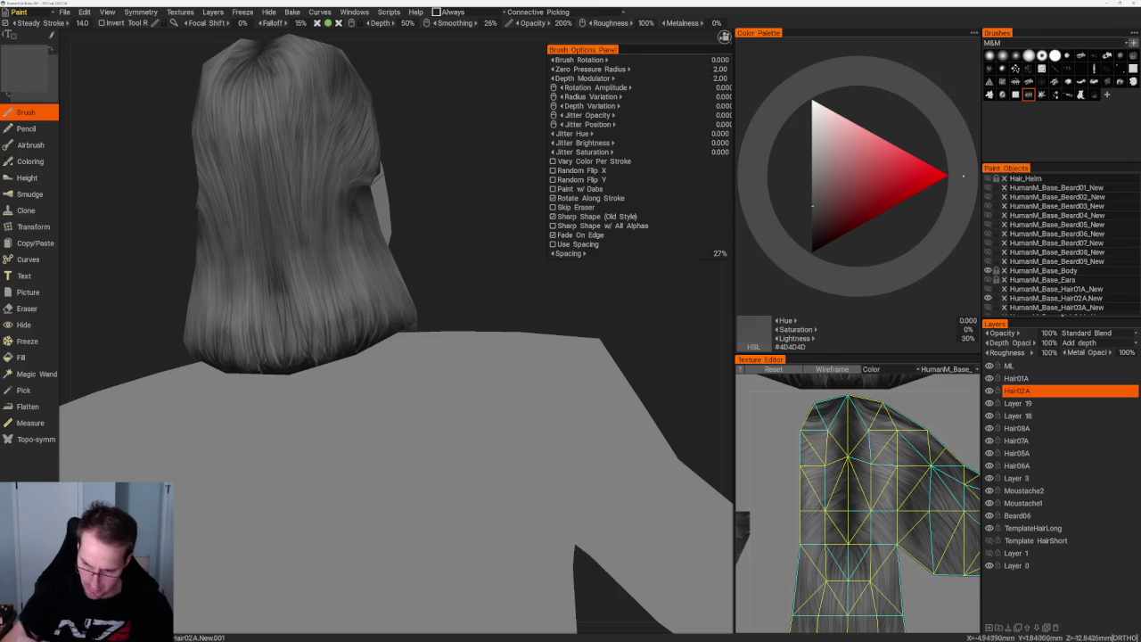
key("v")
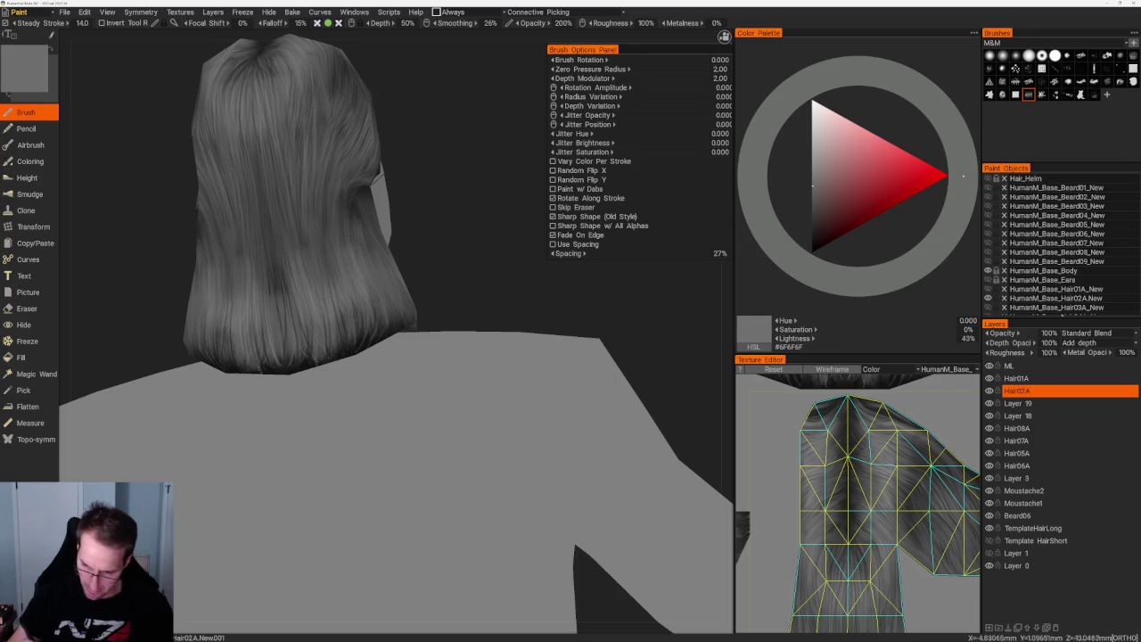
key("v")
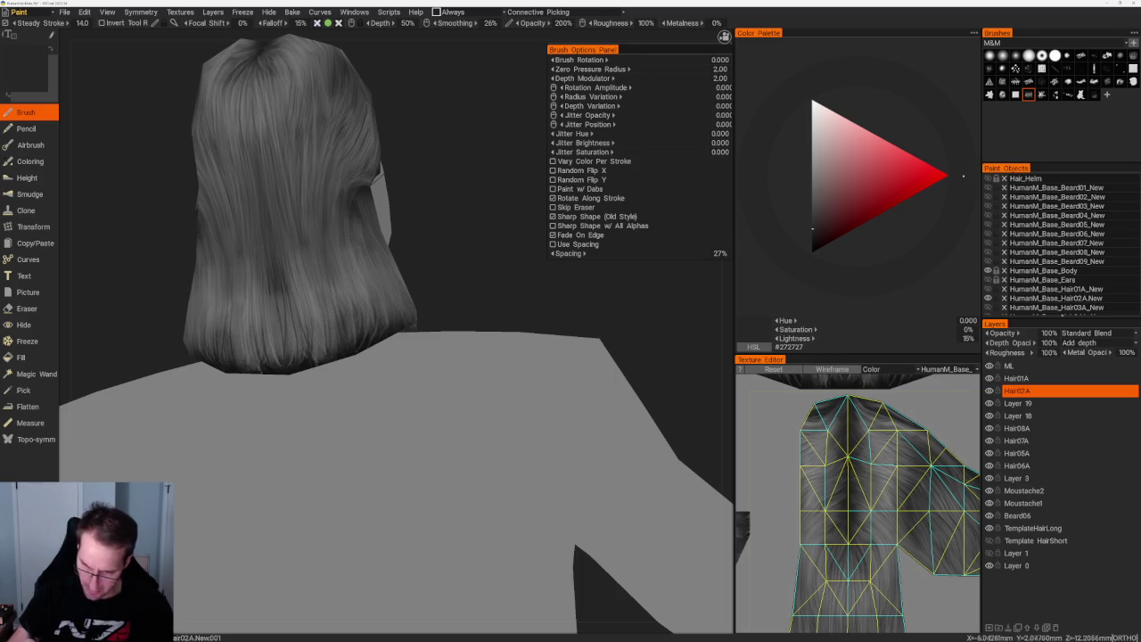
- Settle on a back view of the hair, sampling a medium-light grey and an 18% dark grey
left_click_drag(419, 247, 464, 247)
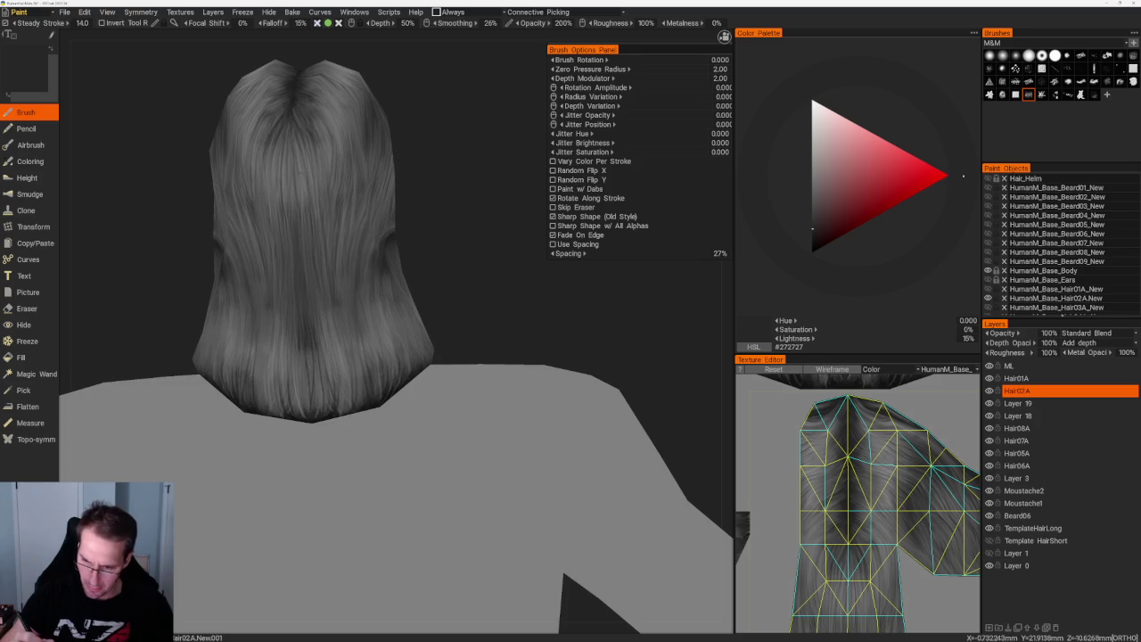
key("v")
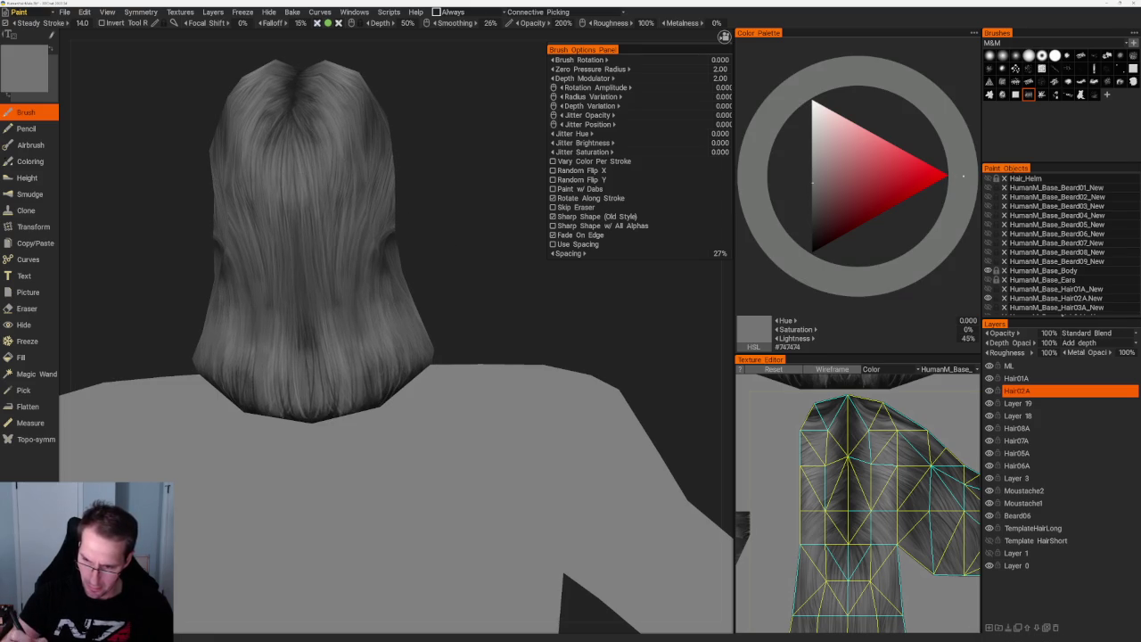
left_click_drag(233, 179, 201, 179)
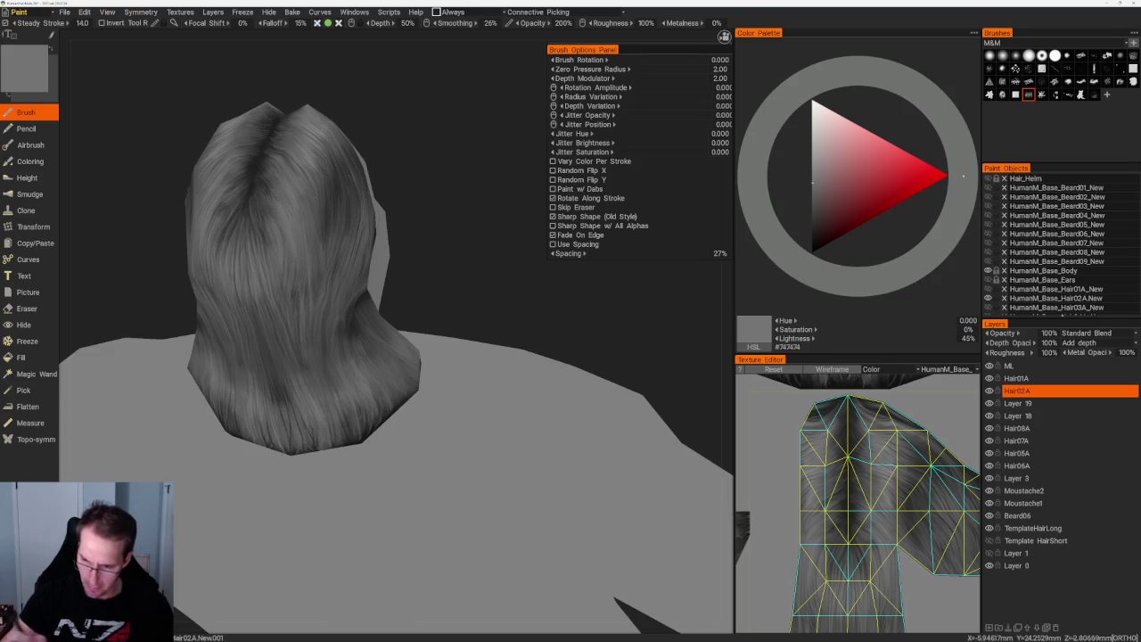
key("v")
left_click_drag(299, 103, 332, 119)
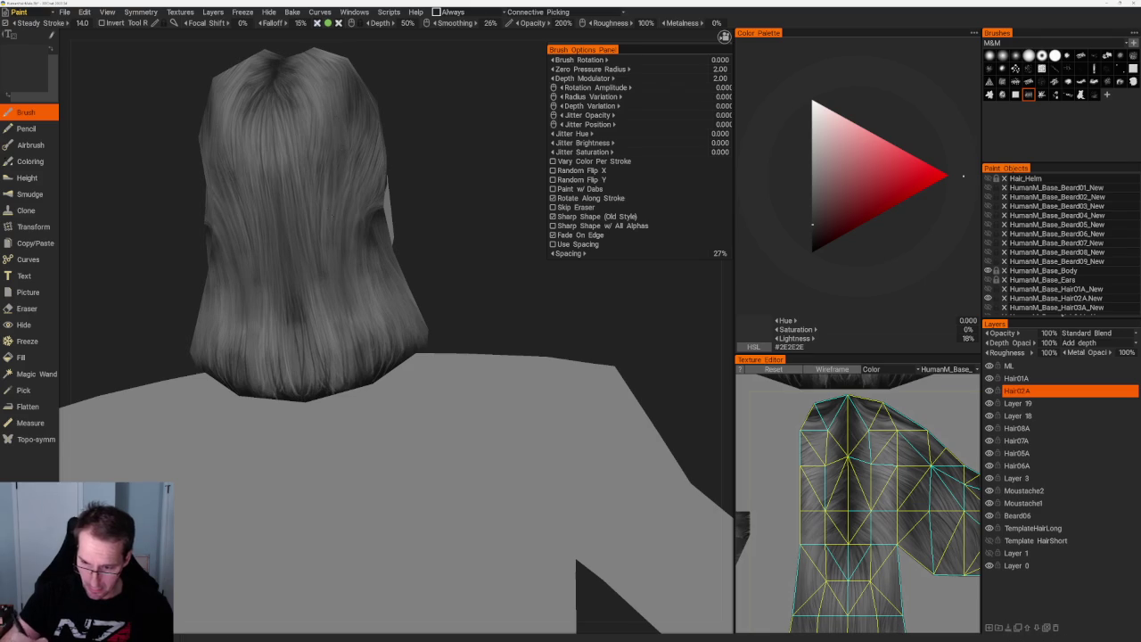
scroll(419, 171, "down", 3)
scroll(407, 176, "down", 2)
scroll(406, 176, "up", 4)
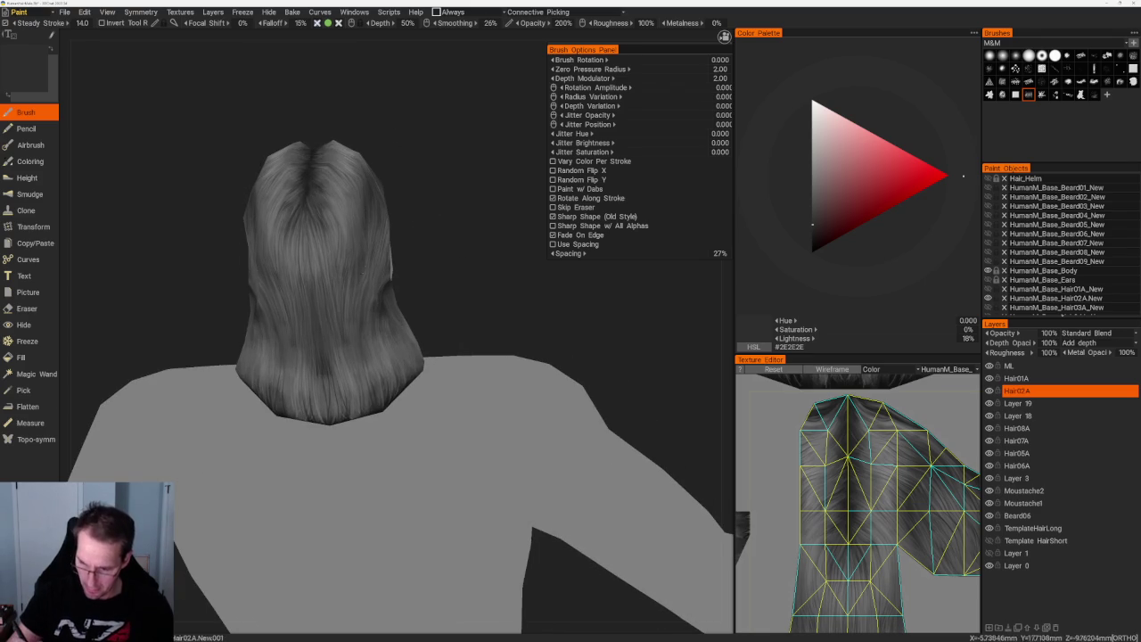
left_click_drag(339, 249, 305, 203)
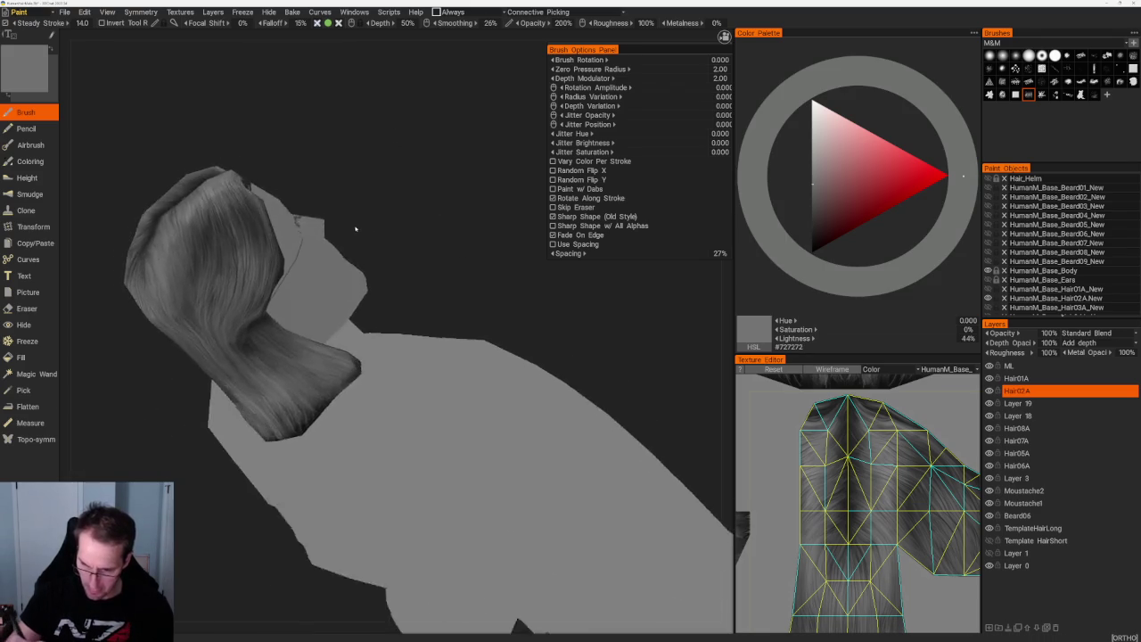
- Switch the paint grey through 16%, 22%, 18%, 40%, 22% and 29% lightness at the back of the head
key("v")
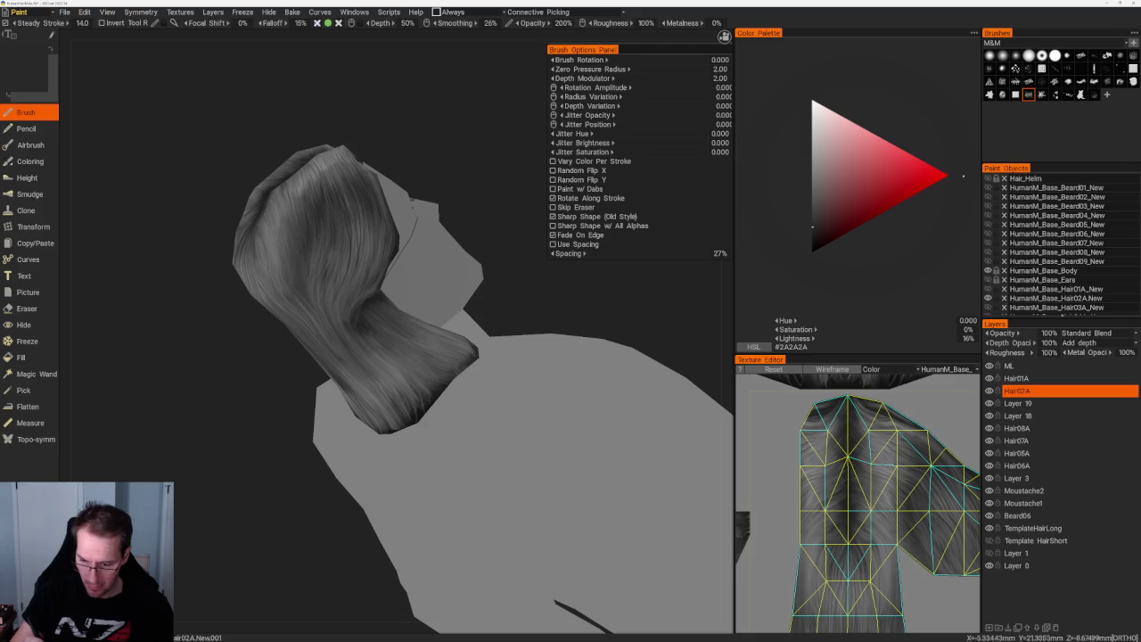
key("v")
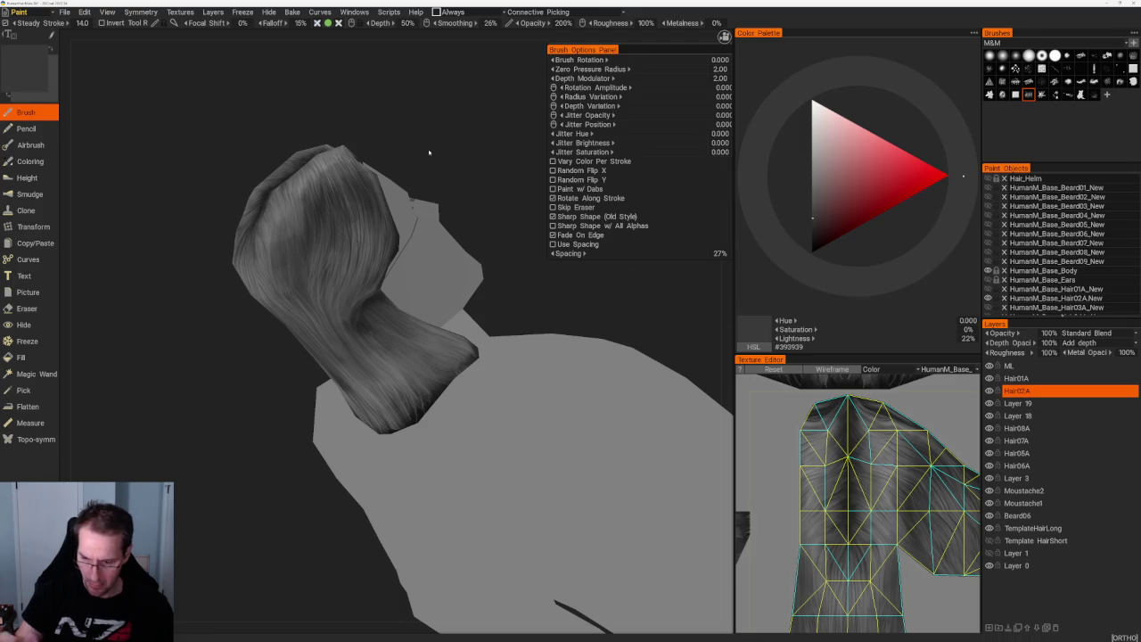
left_click_drag(427, 160, 349, 134)
key("v")
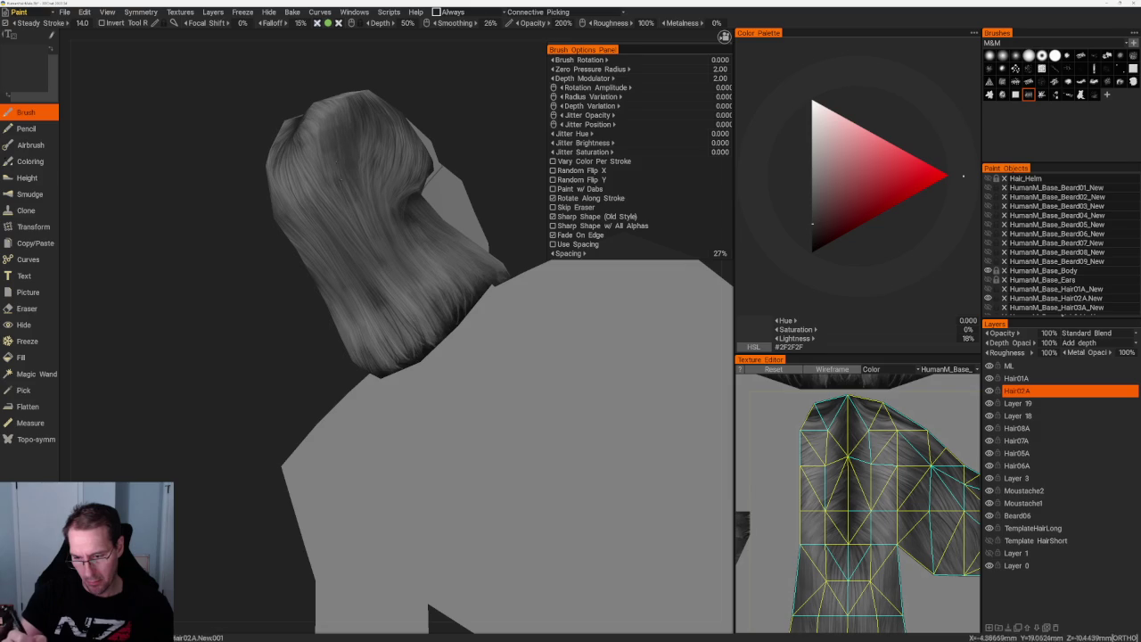
key("v")
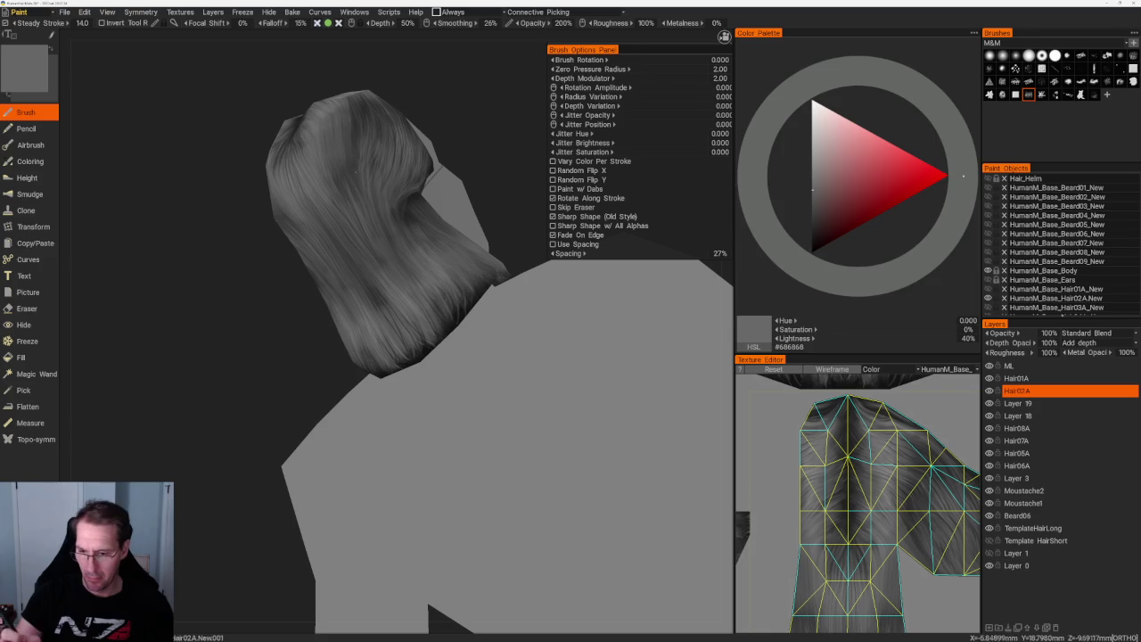
key("v")
key("v")
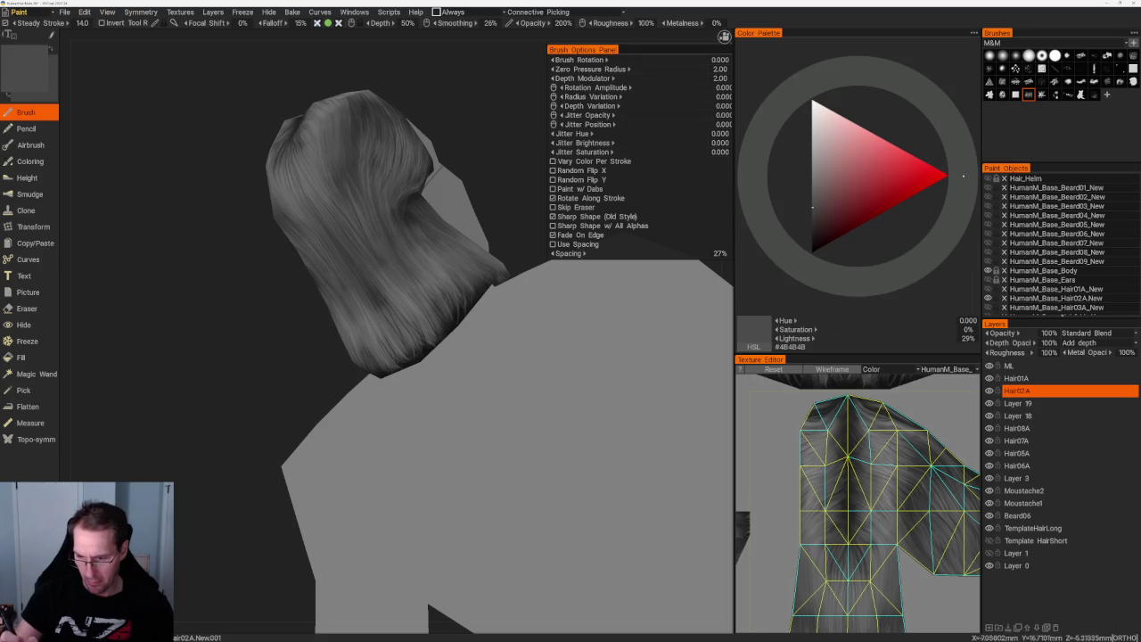
key("v")
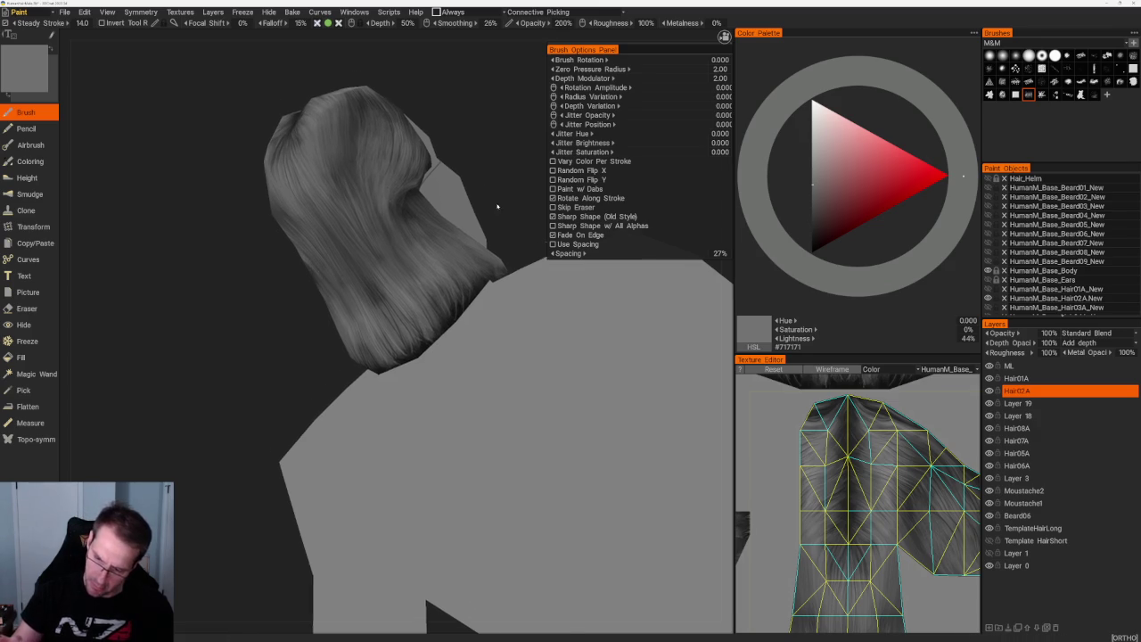
- Orbit and zoom to oblique views of the hair's side and shoulder
left_click_drag(505, 220, 420, 140)
scroll(420, 140, "up", 3)
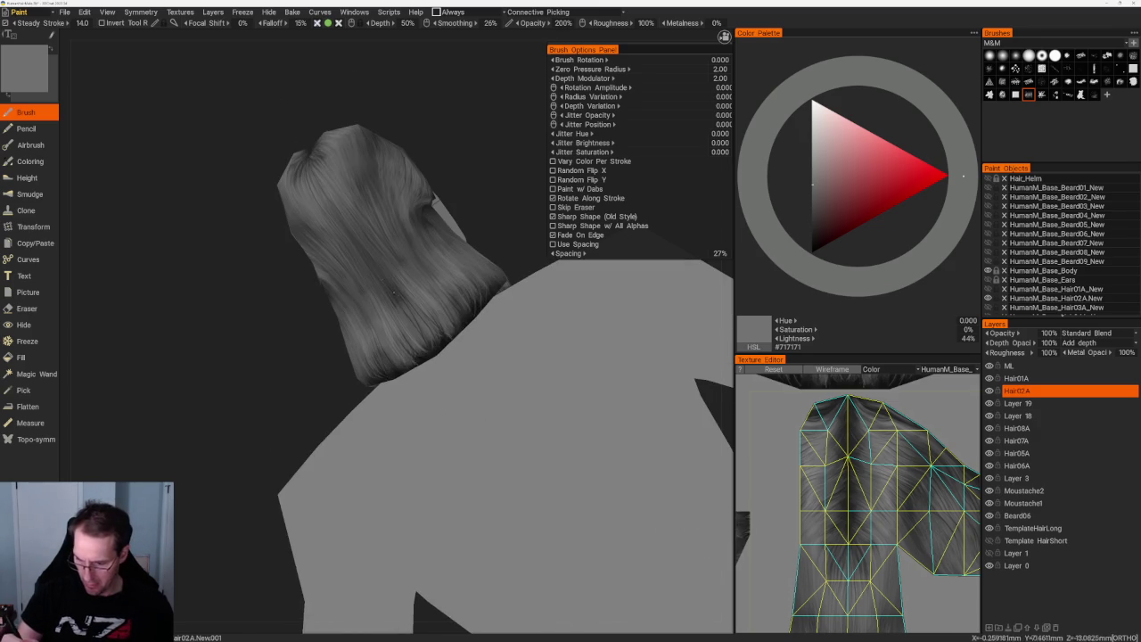
left_click_drag(460, 214, 489, 205)
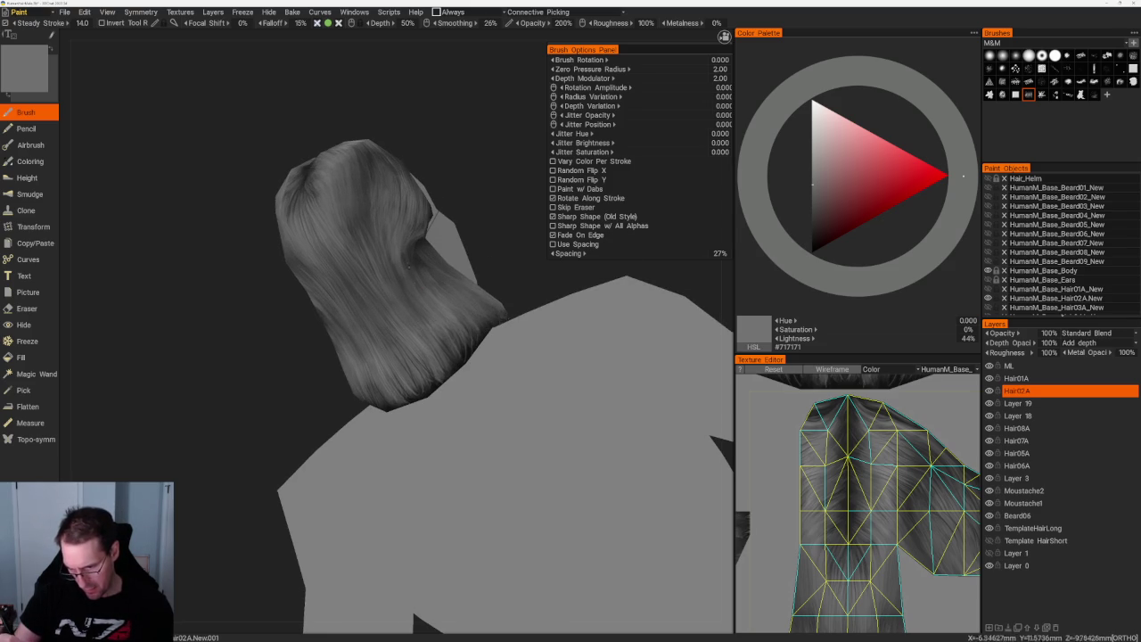
left_click_drag(413, 274, 367, 306)
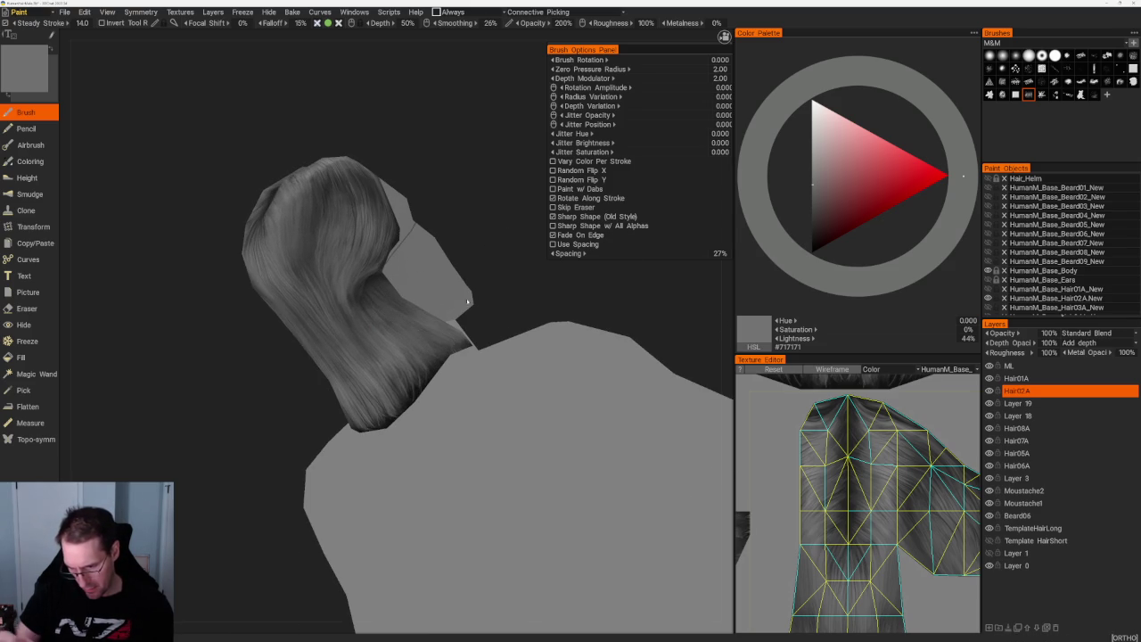
left_click_drag(470, 310, 497, 305)
scroll(365, 355, "up", 2)
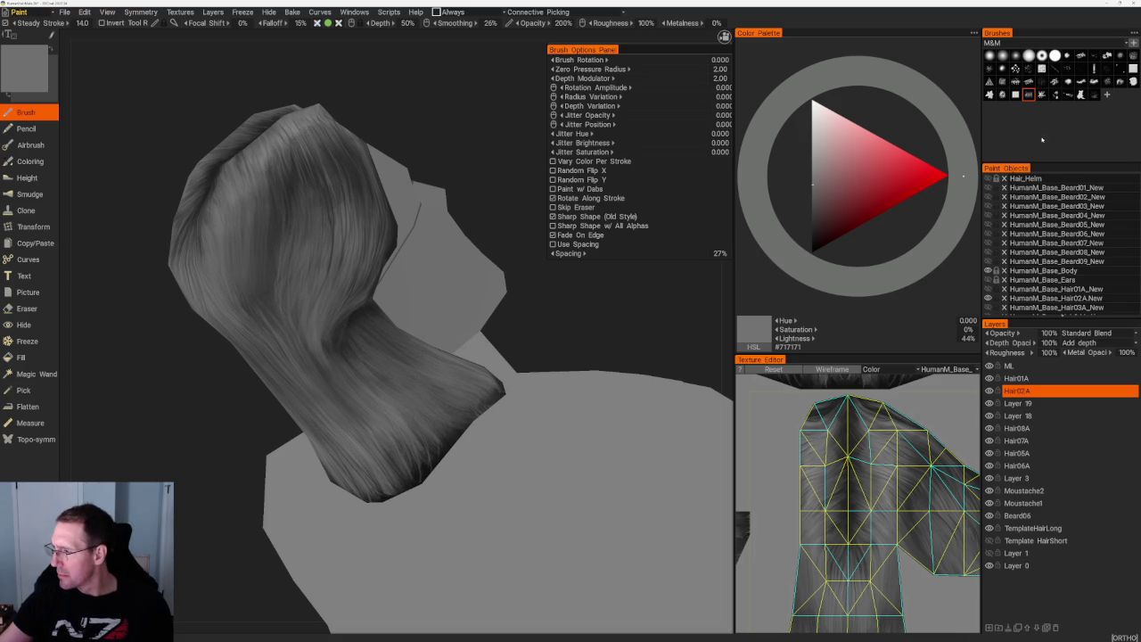
- Choose a finer strand brush and darken the paint colour to 11% grey
left_click(1015, 56)
left_click(1029, 55)
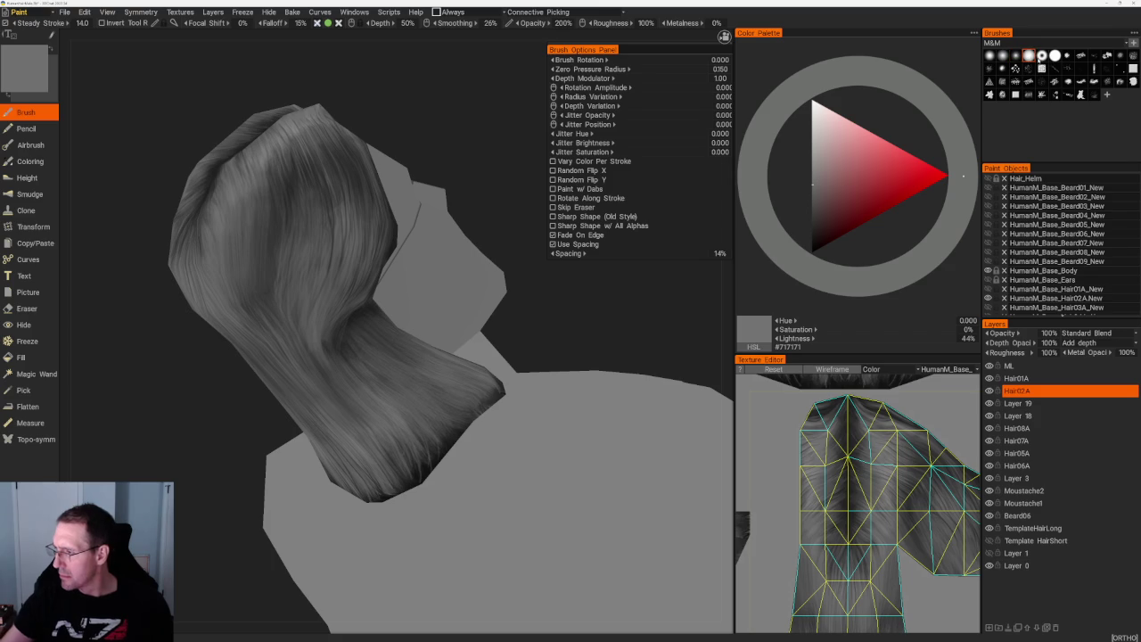
key("v")
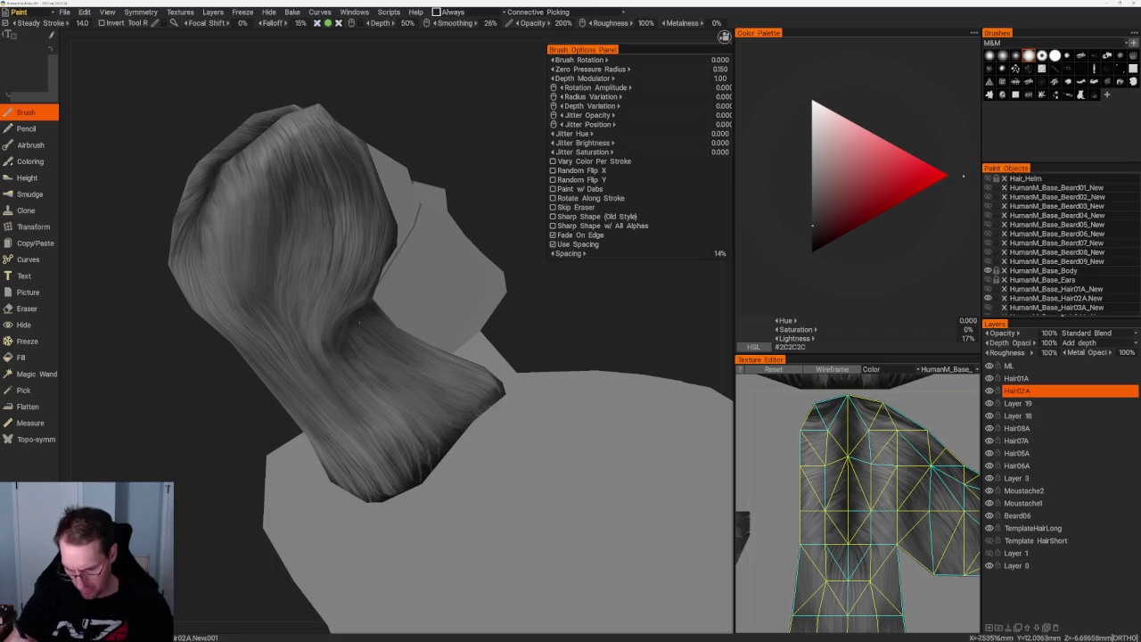
key("v")
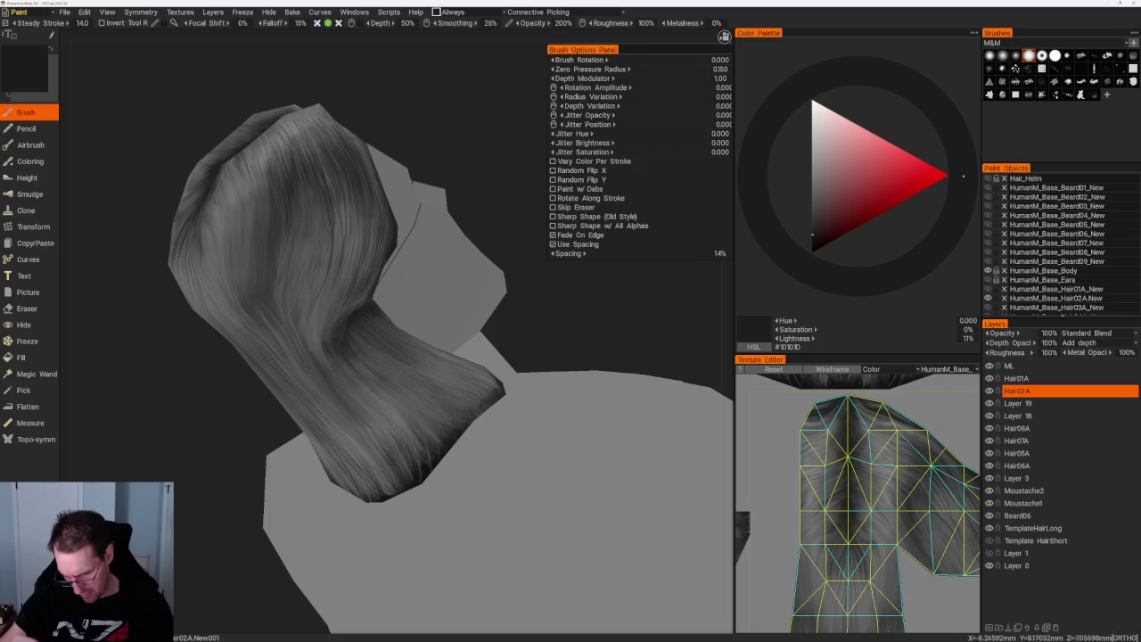
- Orbit to a straight front view of the head and lighten the colour to 34% grey
left_click_drag(446, 192, 342, 191)
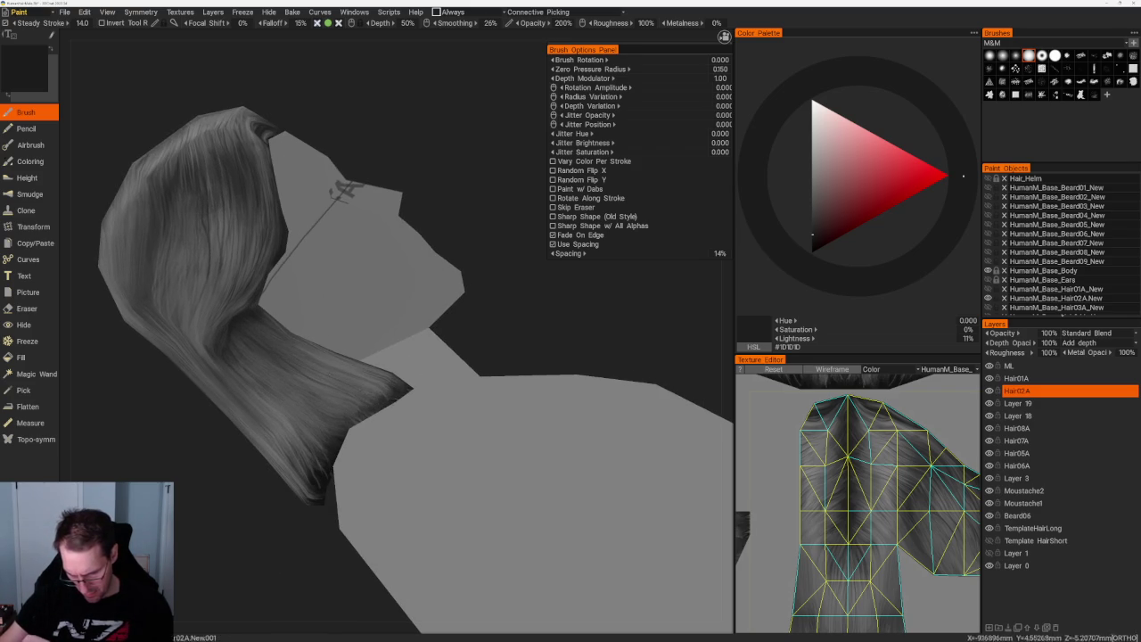
middle_click_drag(520, 306, 412, 345)
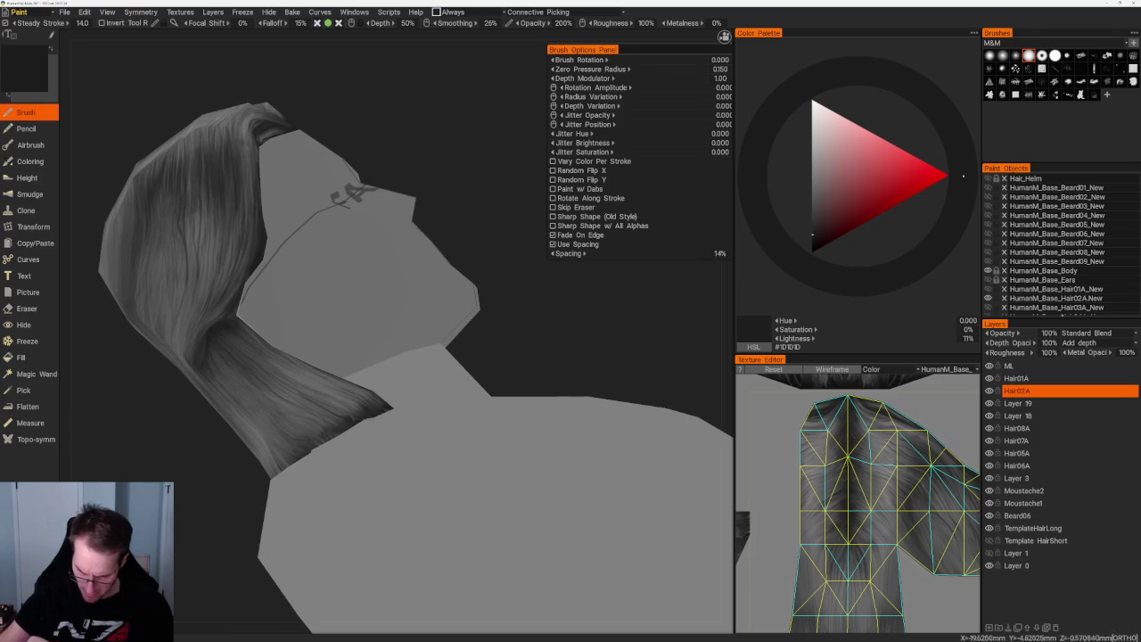
mouse_move(537, 342)
middle_mouse_down()
mouse_move(452, 299)
mouse_move(452, 312)
middle_mouse_up()
key("v")
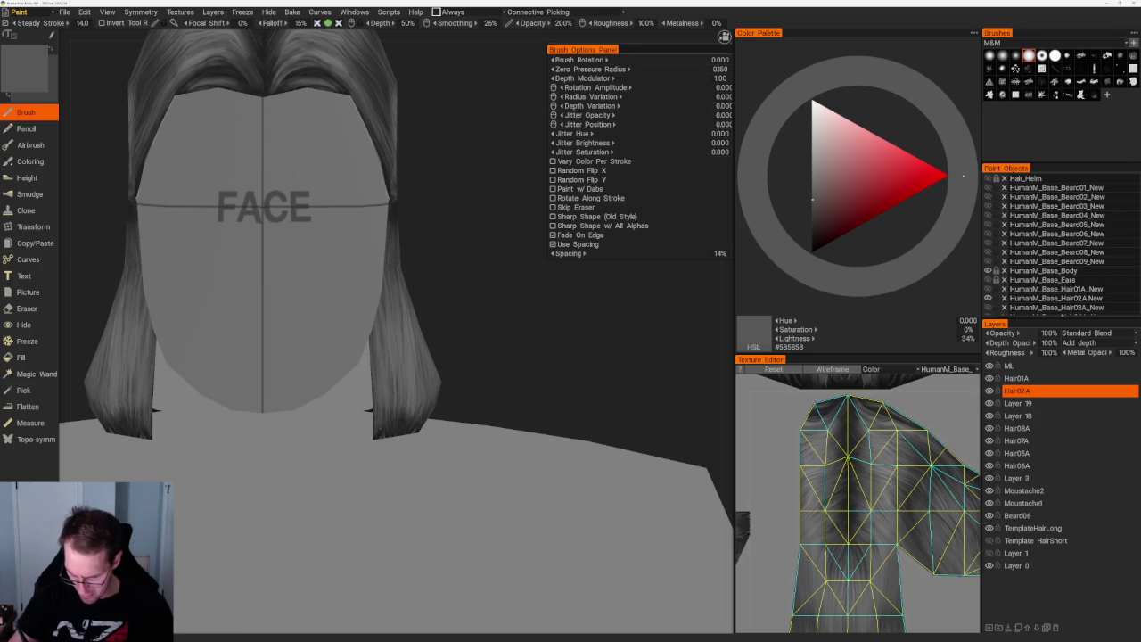
- Close in on the side lock beside the FACE mask, sampling dark greys of 16% then 14%
key("v")
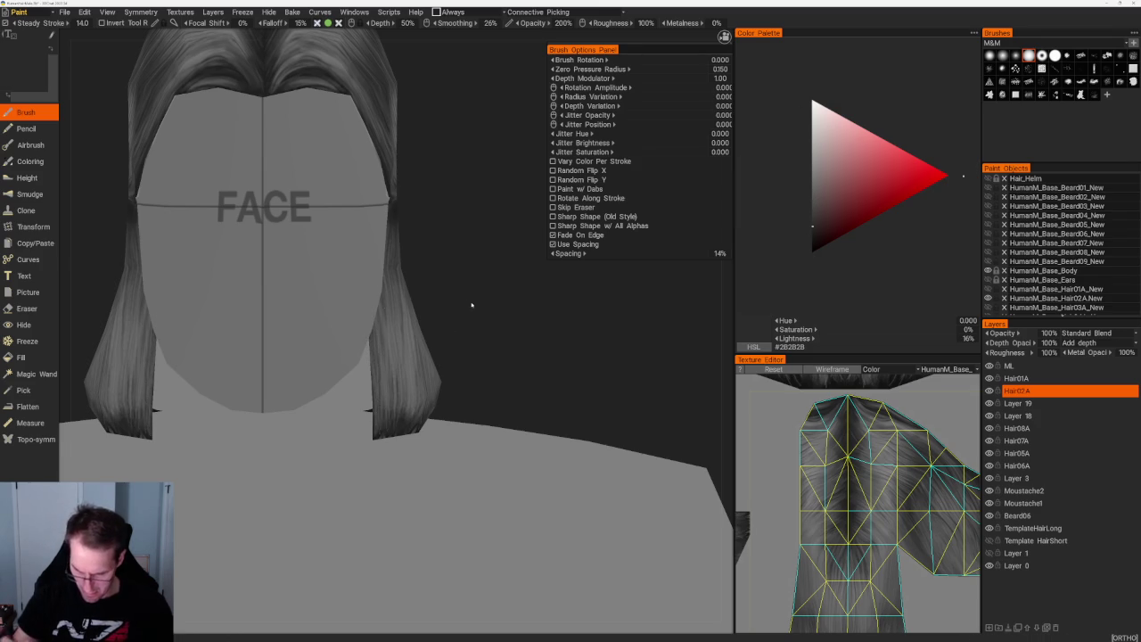
left_click_drag(471, 312, 535, 294)
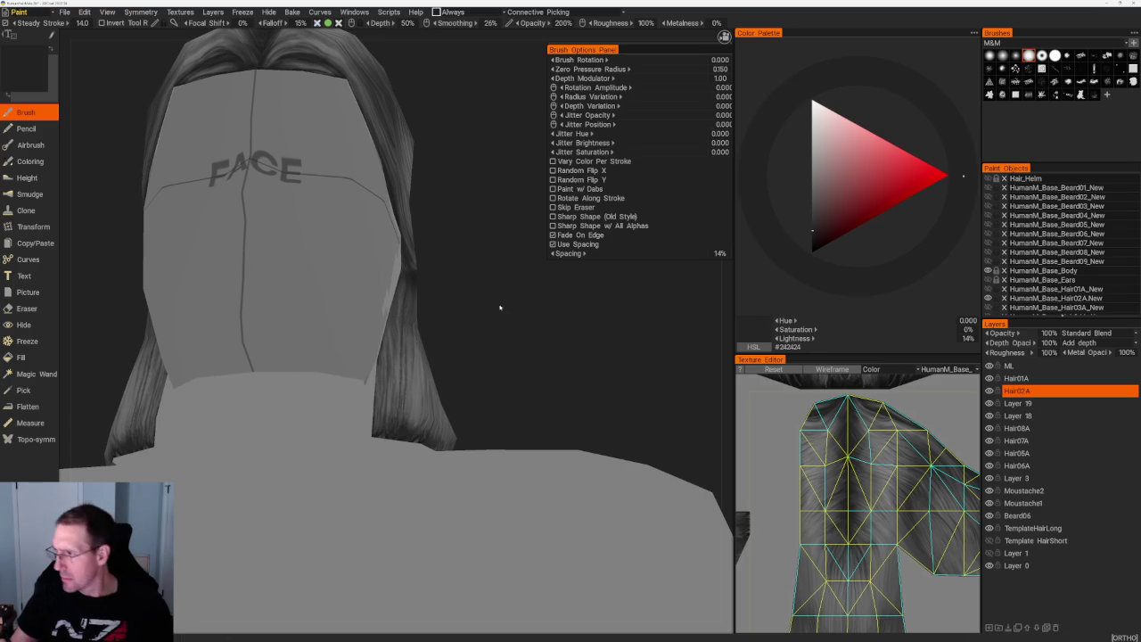
middle_click_drag(502, 306, 567, 253)
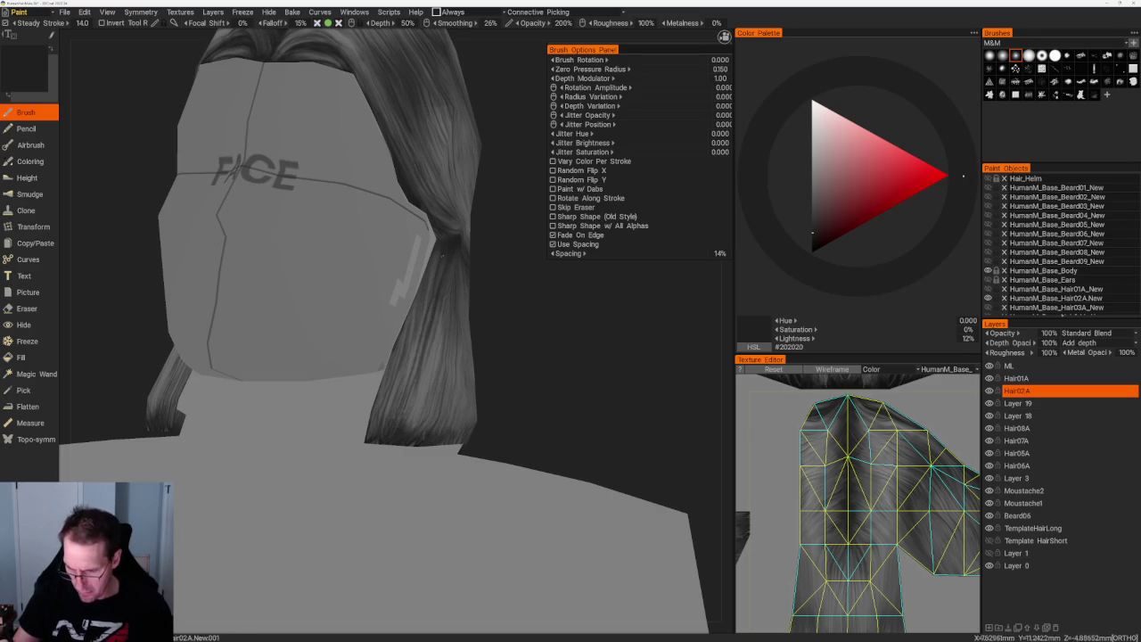
left_click_drag(417, 347, 419, 329, "alt")
right_click_drag(419, 330, 428, 301, "alt")
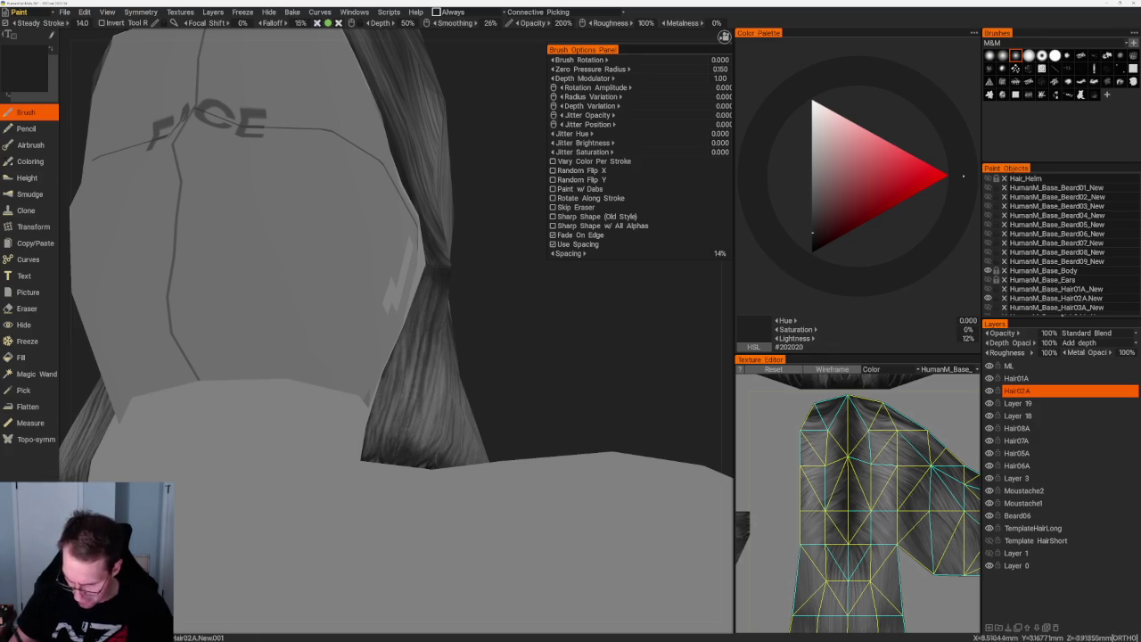
key("v")
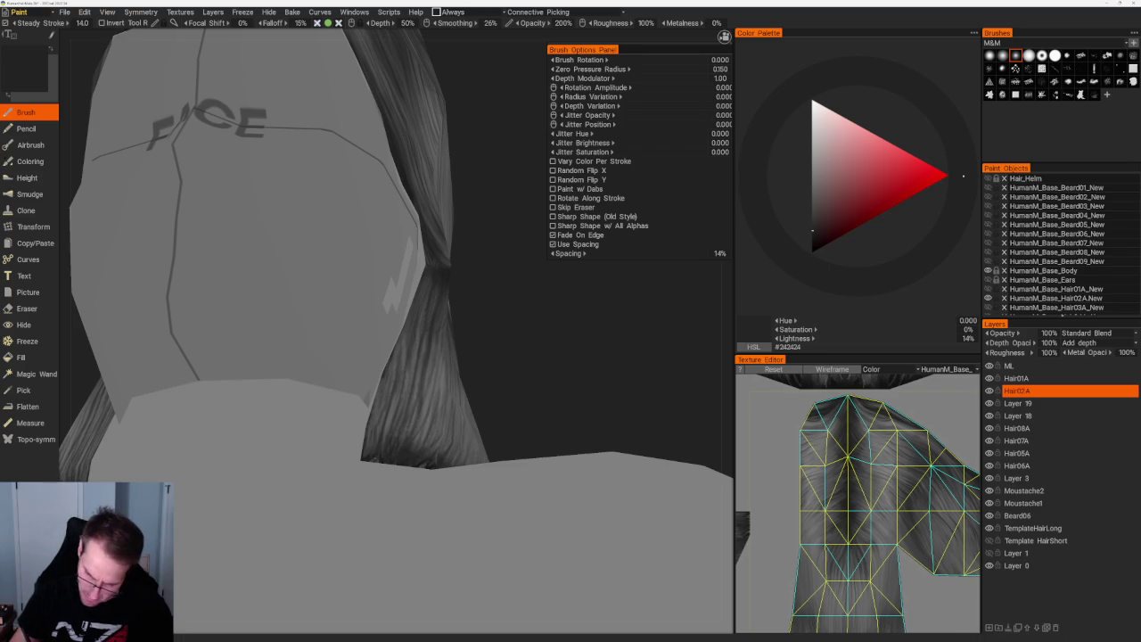
scroll(428, 244, "down", 5)
left_click_drag(428, 244, 464, 255)
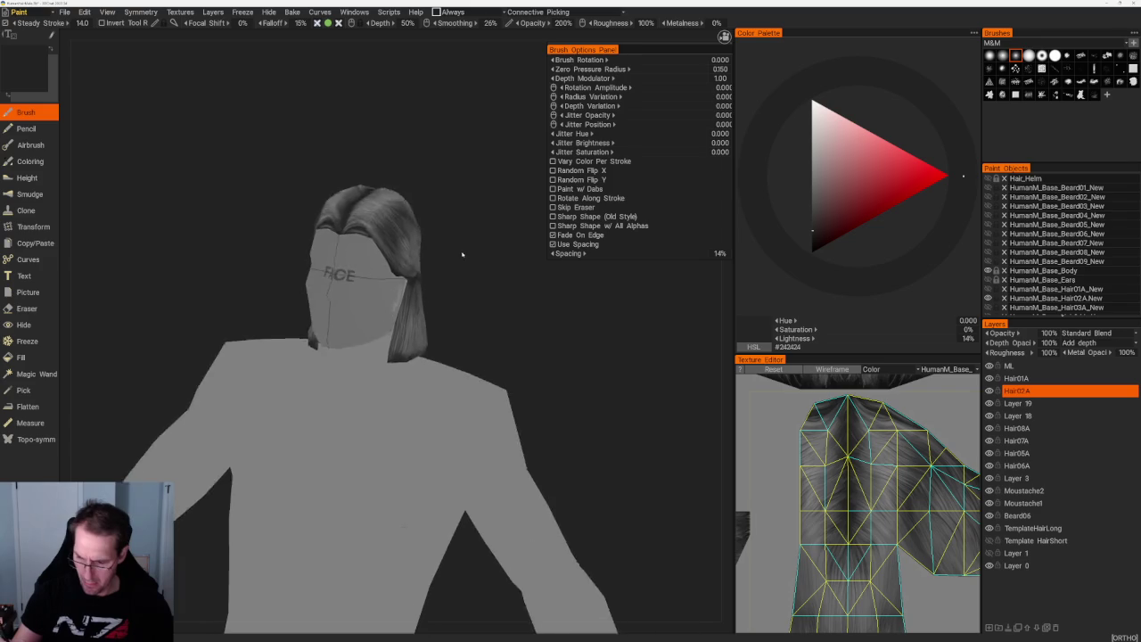
- Orbit around the face and side of the head, darkening the paint to 14% grey for the left hair lock
scroll(464, 229, "up", 5)
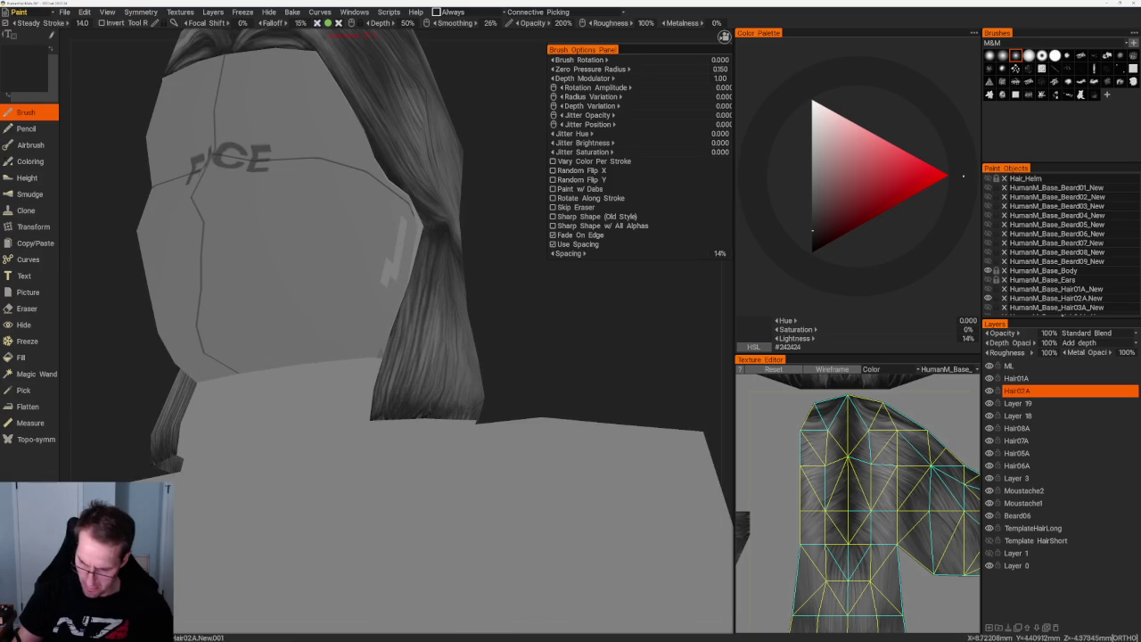
mouse_move(499, 339)
right_mouse_down()
mouse_move(530, 295)
mouse_move(544, 352)
right_mouse_up()
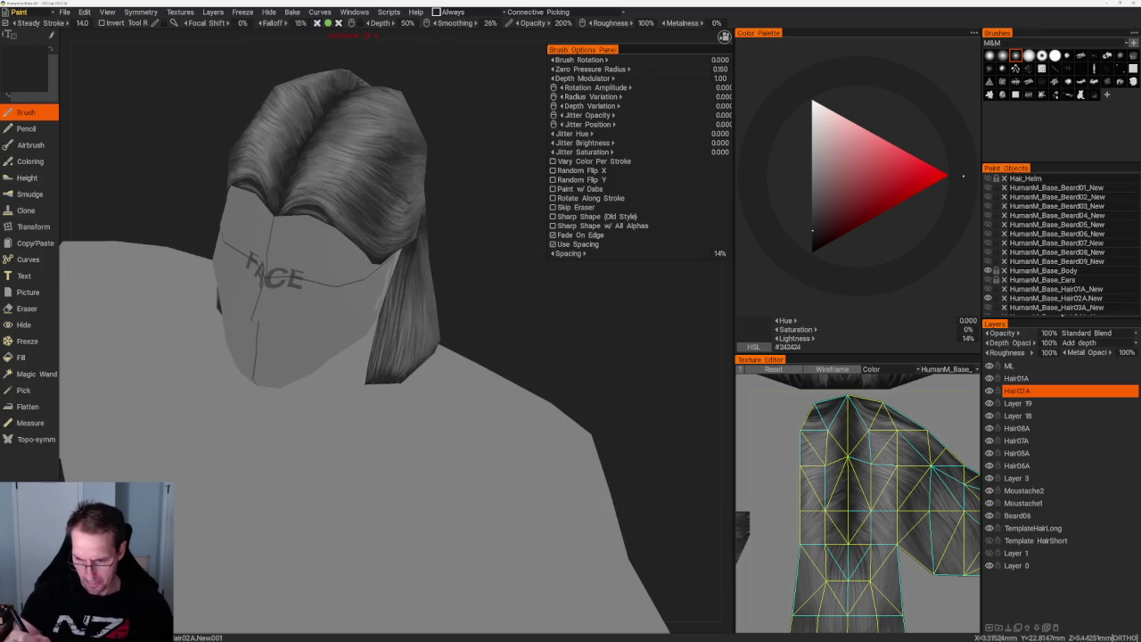
mouse_move(499, 294)
right_mouse_down()
mouse_move(489, 288)
mouse_move(562, 288)
mouse_move(557, 312)
right_mouse_up()
scroll(562, 288, "up", 3)
scroll(562, 288, "up", 2)
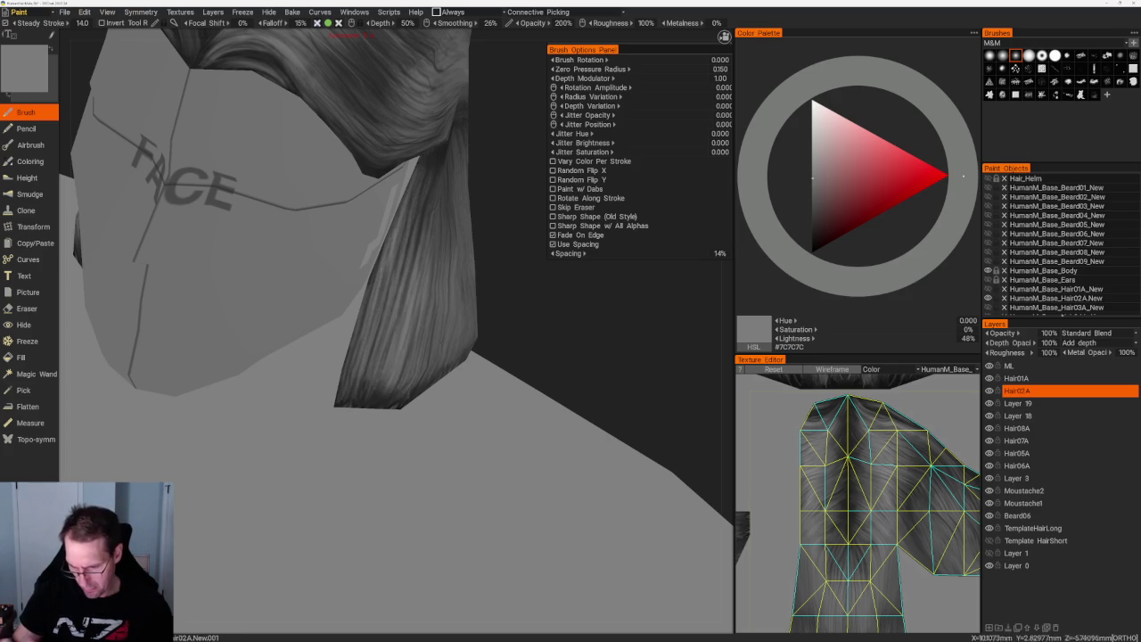
middle_click_drag(383, 259, 409, 271)
key("v")
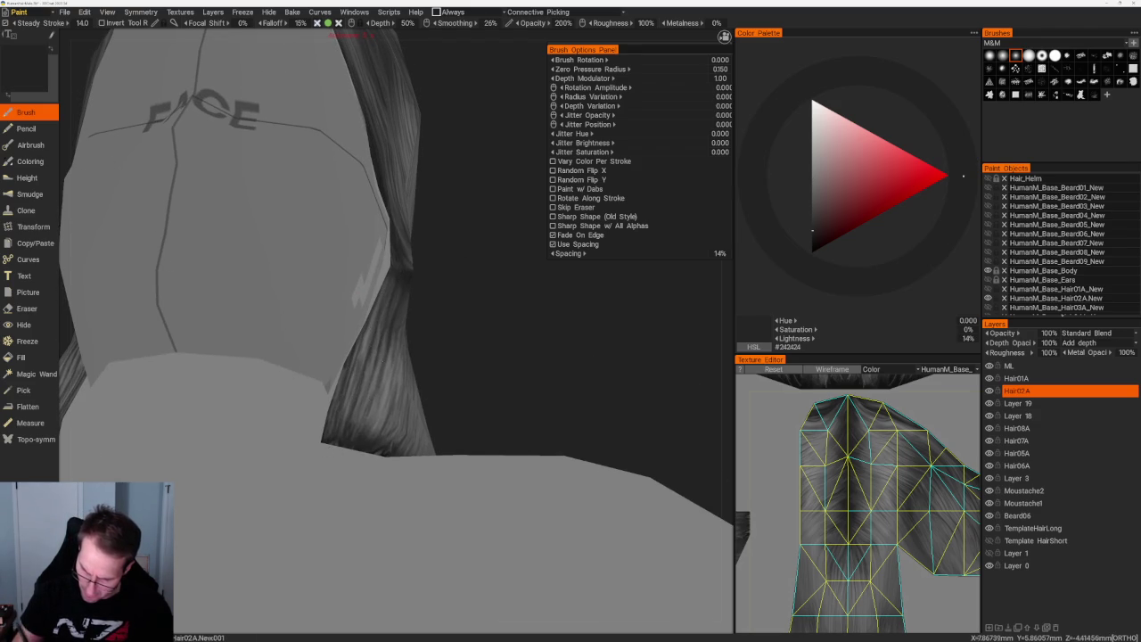
middle_click_drag(389, 334, 393, 332)
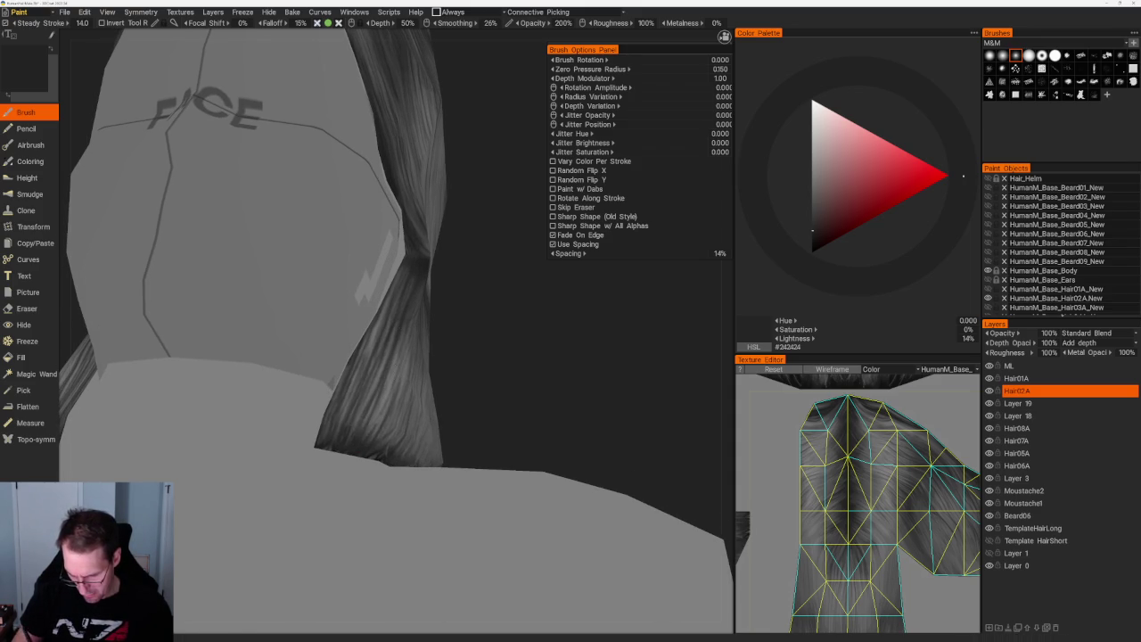
scroll(294, 259, "down", 5)
- Sample darker, lighter and mid greys while orbiting to view the hair from underneath
left_click_drag(420, 196, 382, 302)
scroll(382, 302, "up", 3)
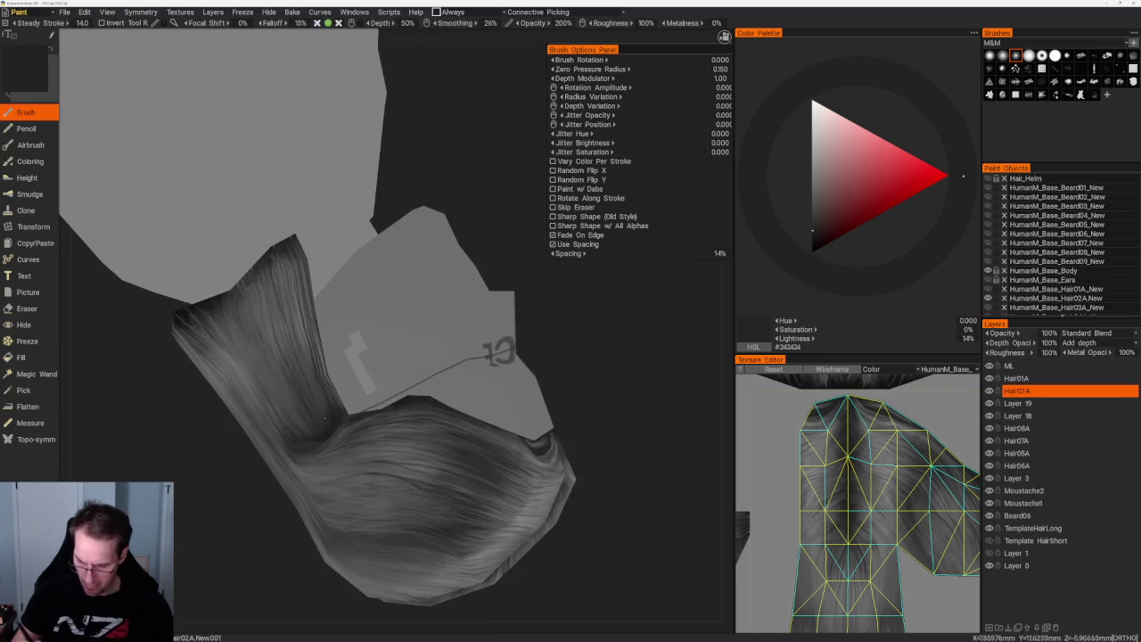
key("v")
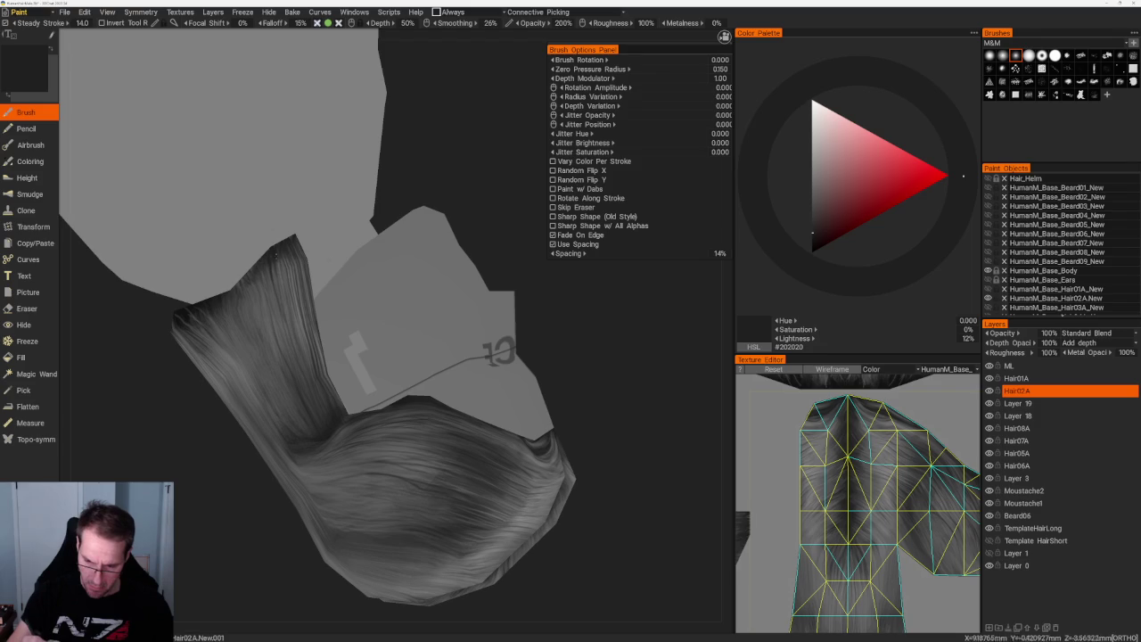
key("v")
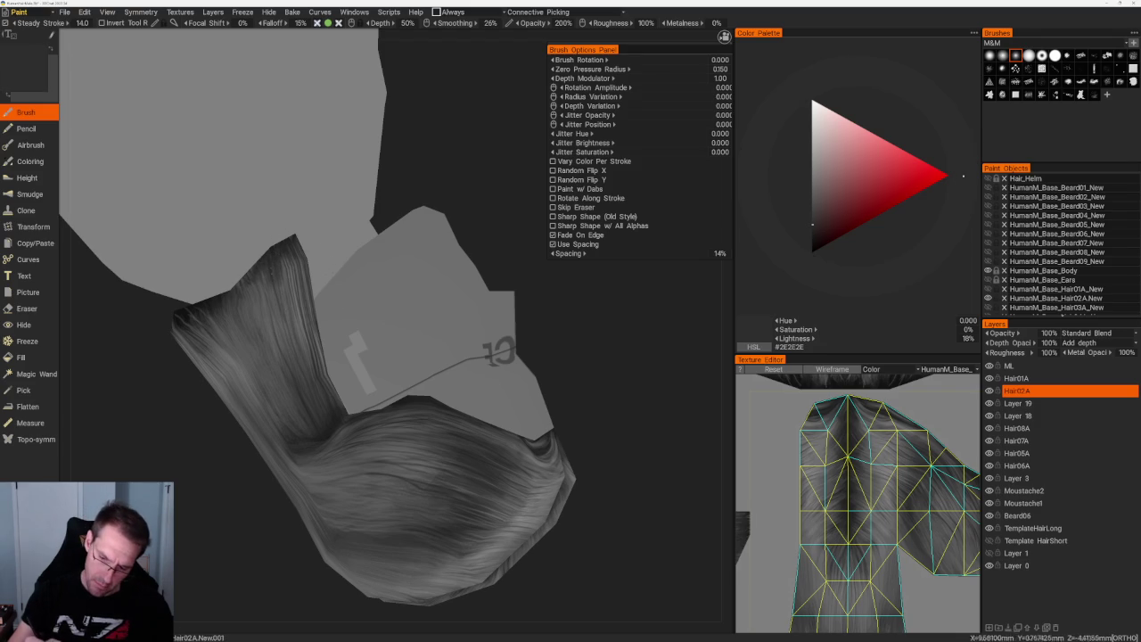
key("v")
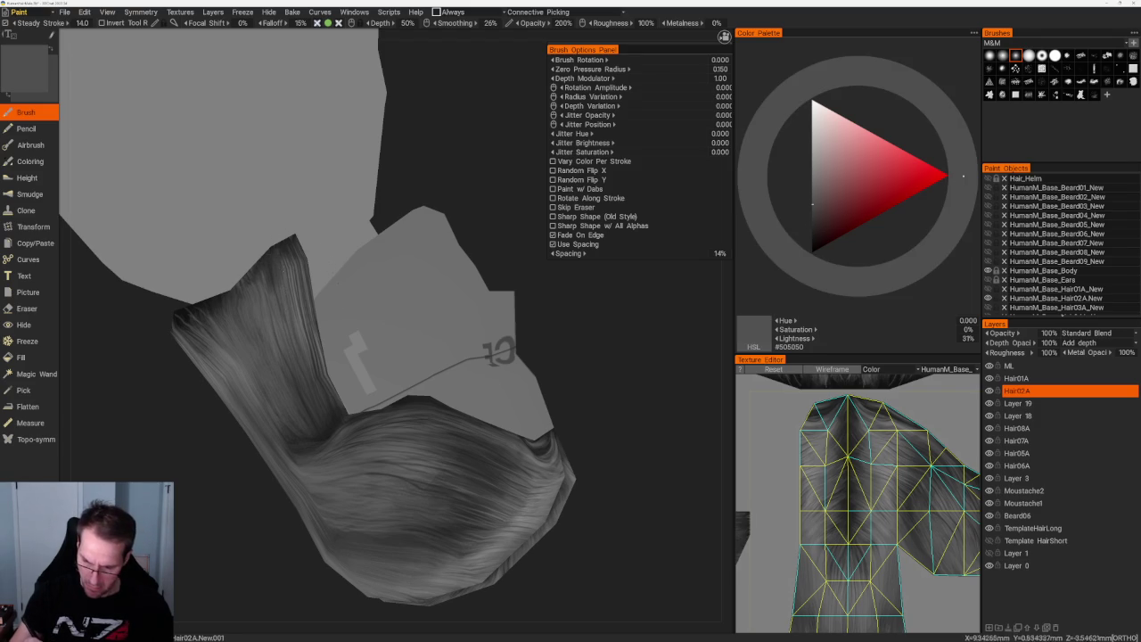
left_click_drag(642, 401, 588, 392)
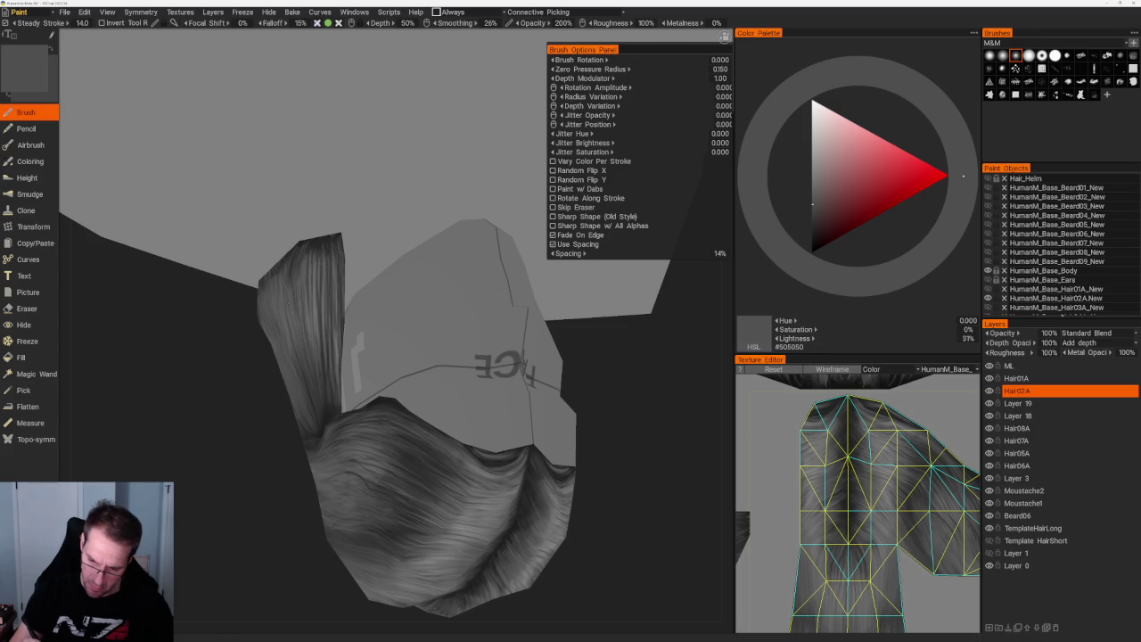
key("v")
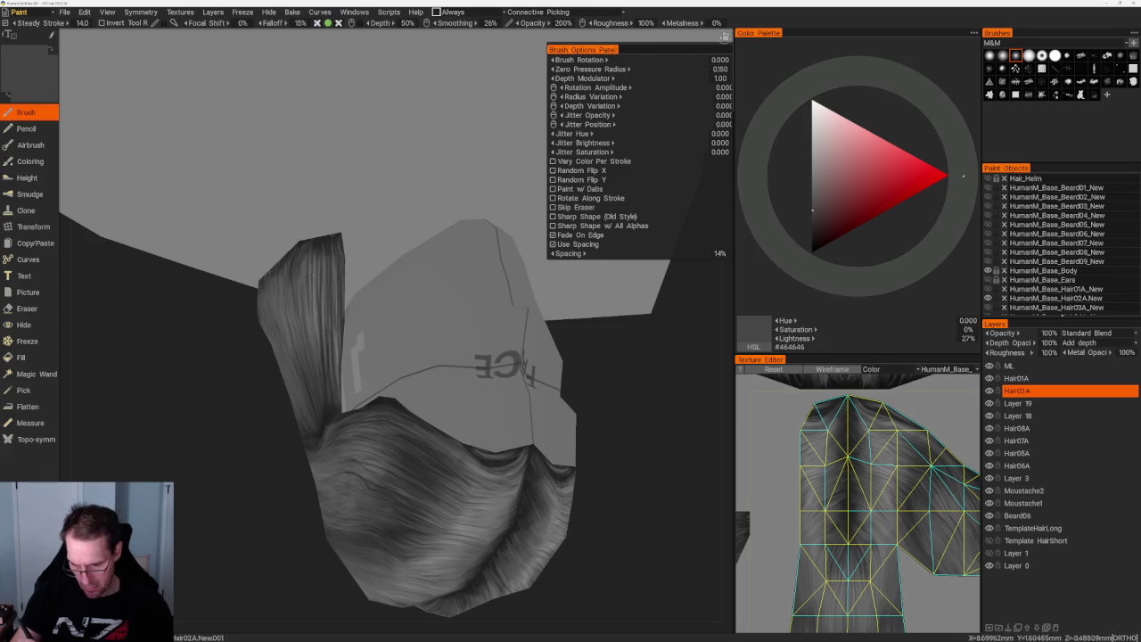
key("v")
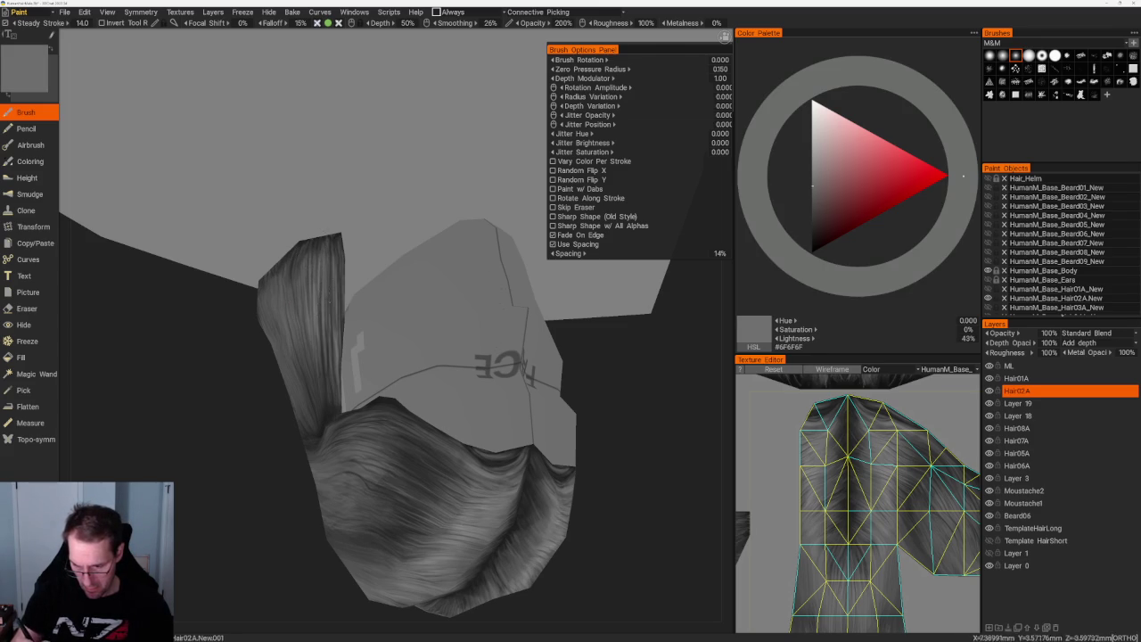
- Return to the front of the head, confirm layer Hair02A, and load another strand brush
scroll(514, 463, "down", 3)
scroll(514, 462, "down", 3)
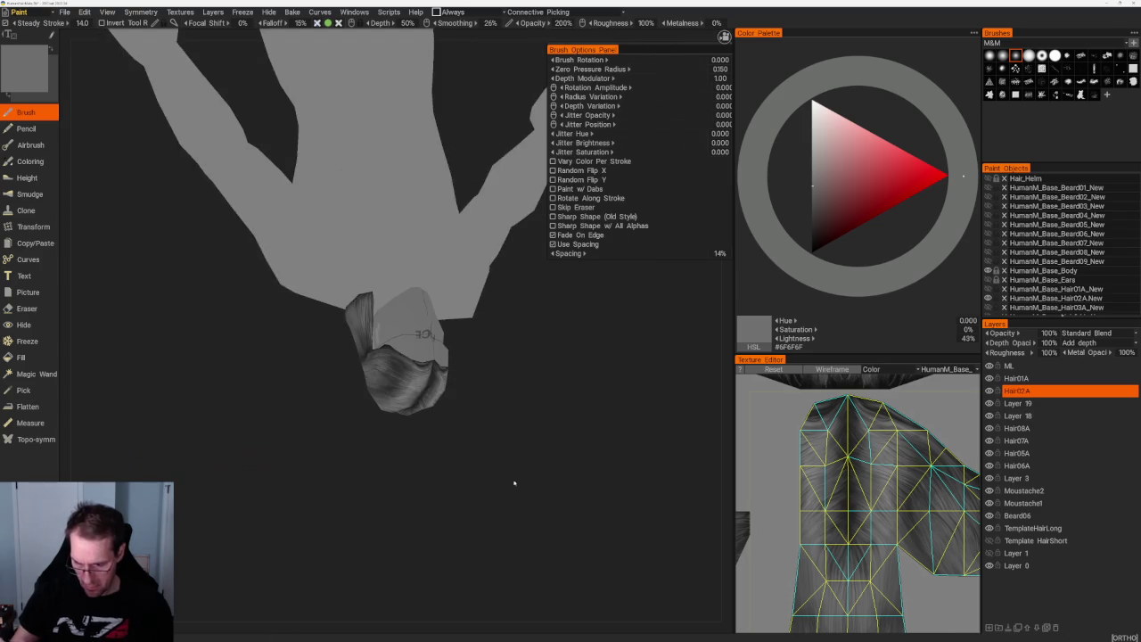
left_click_drag(514, 463, 499, 329)
scroll(517, 333, "up", 5)
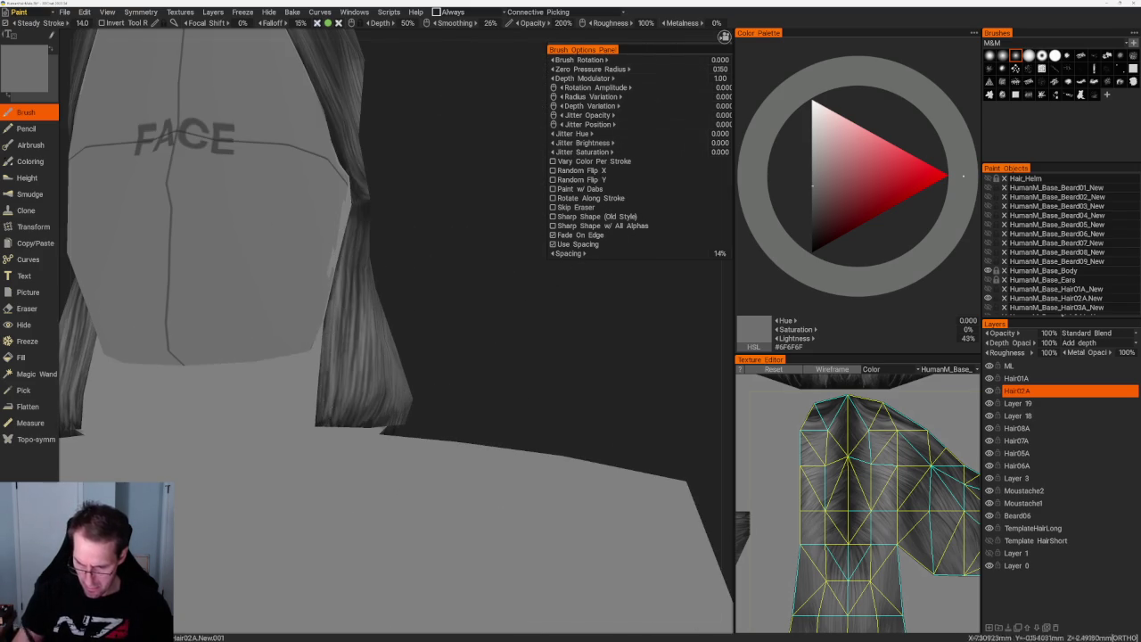
double_click(1034, 390)
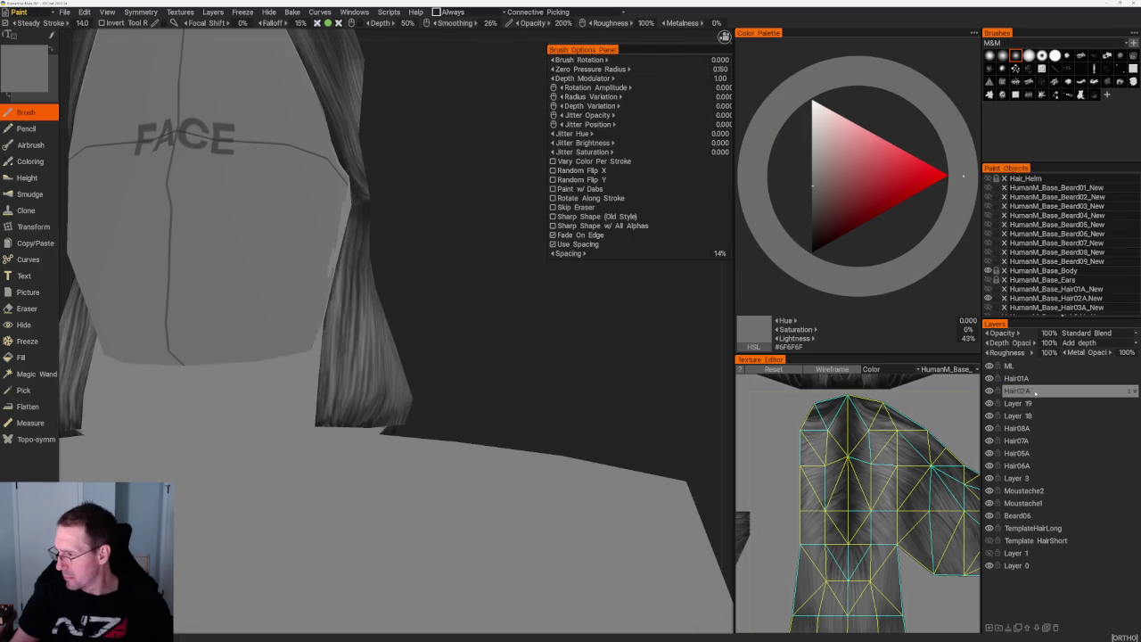
key("Return")
left_click(1028, 94)
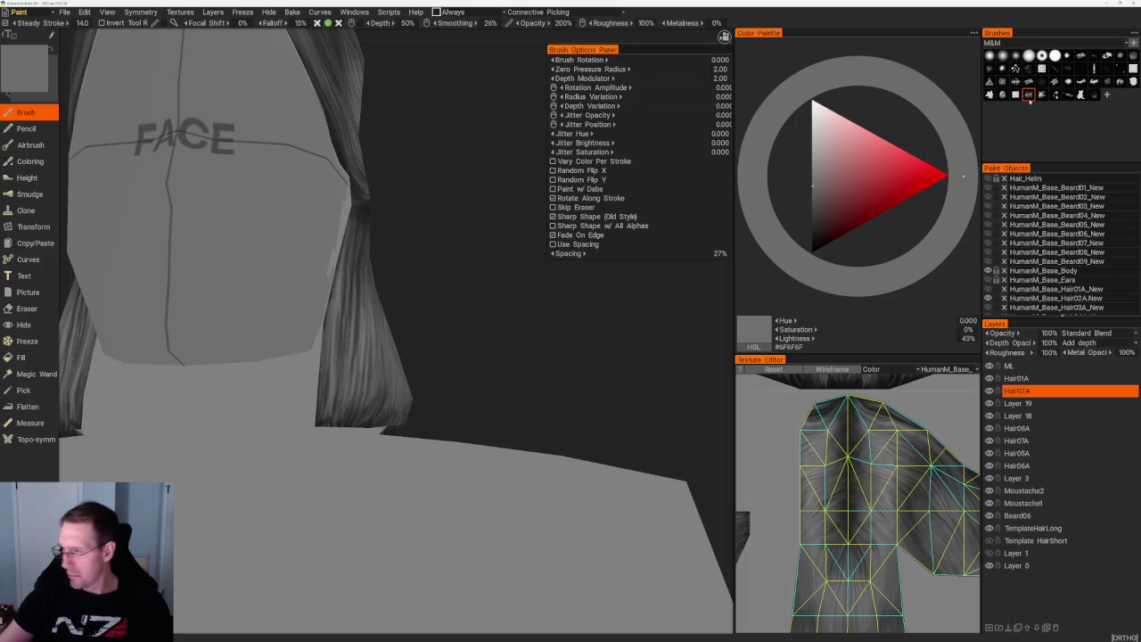
- Orbit around to the back of the hair and sample a dark grey with the V picker
mouse_move(515, 243)
right_mouse_down()
mouse_move(413, 173)
mouse_move(356, 211)
right_mouse_up()
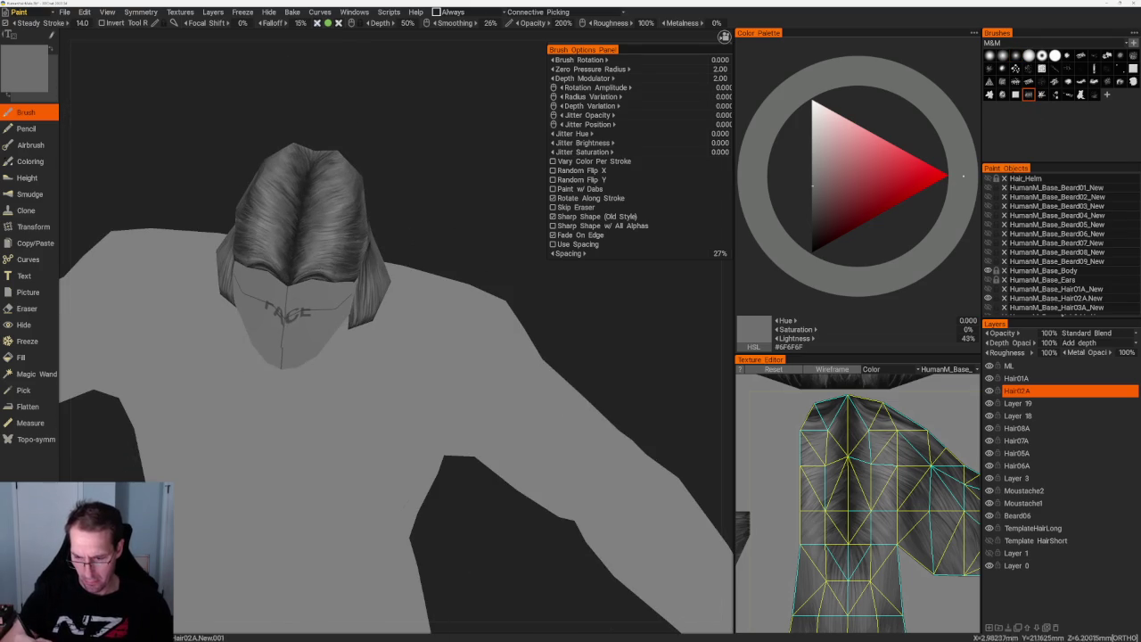
left_click_drag(407, 209, 388, 192)
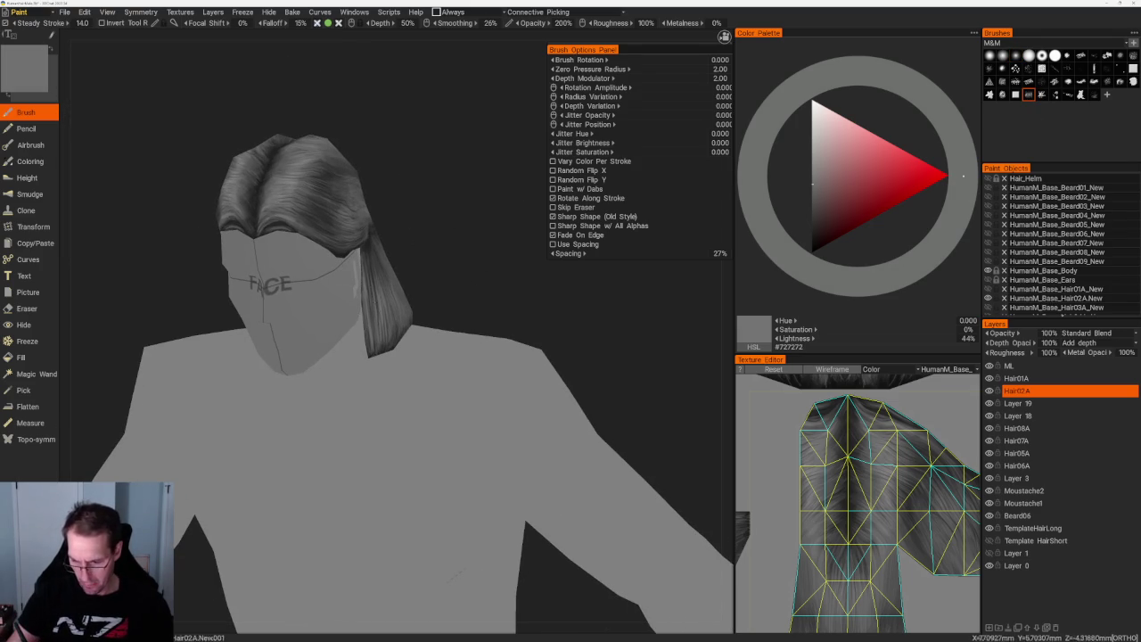
scroll(433, 339, "up", 2)
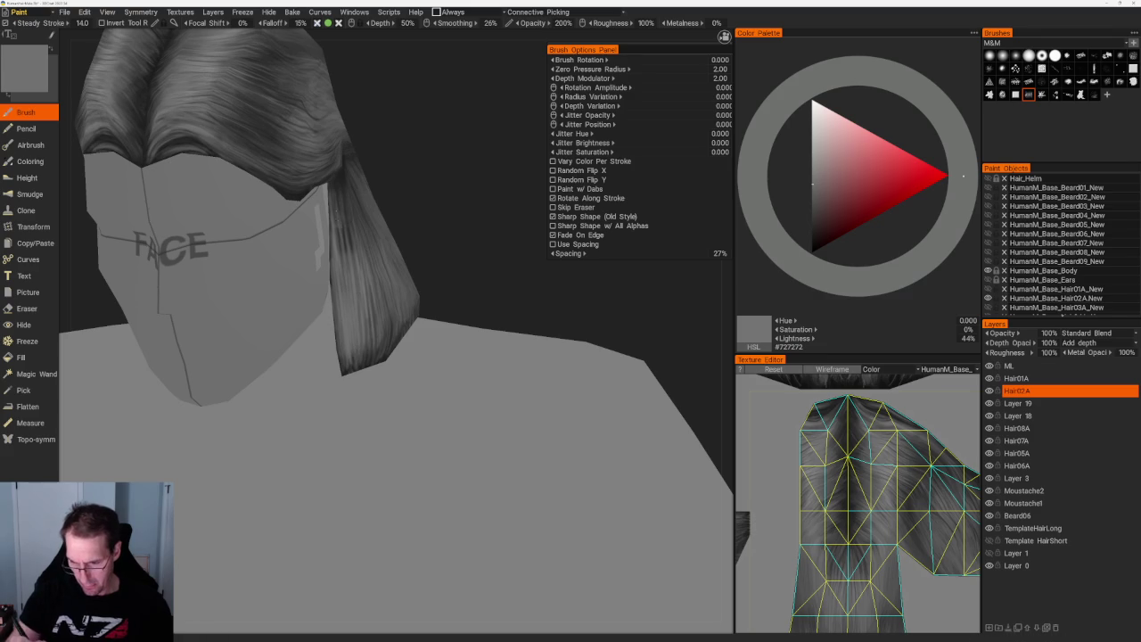
left_click_drag(374, 196, 402, 165)
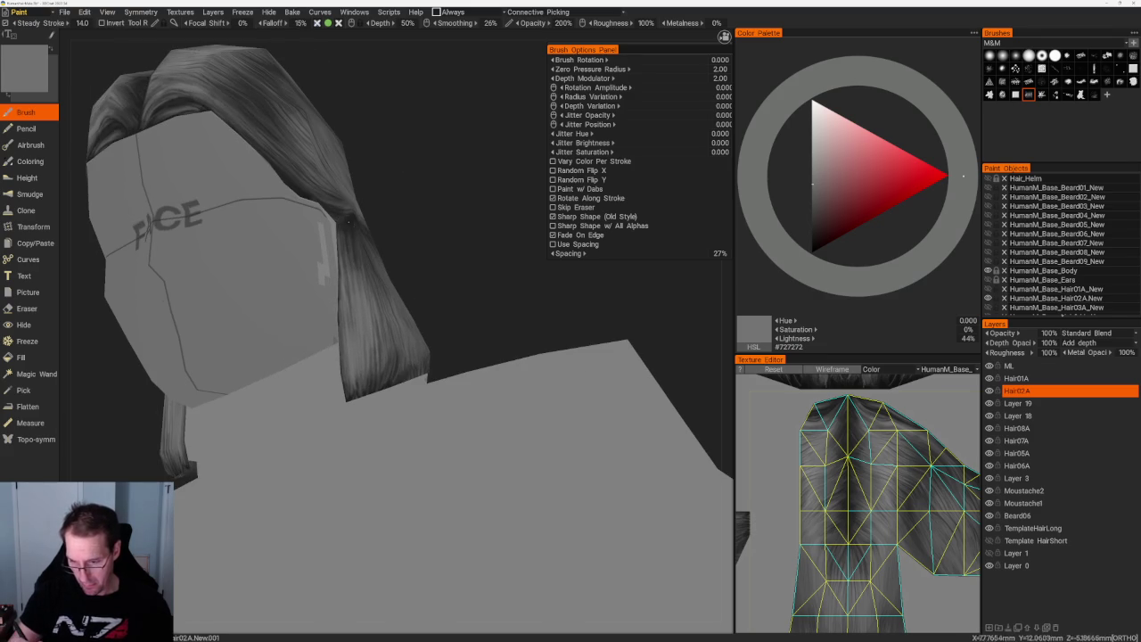
key("v")
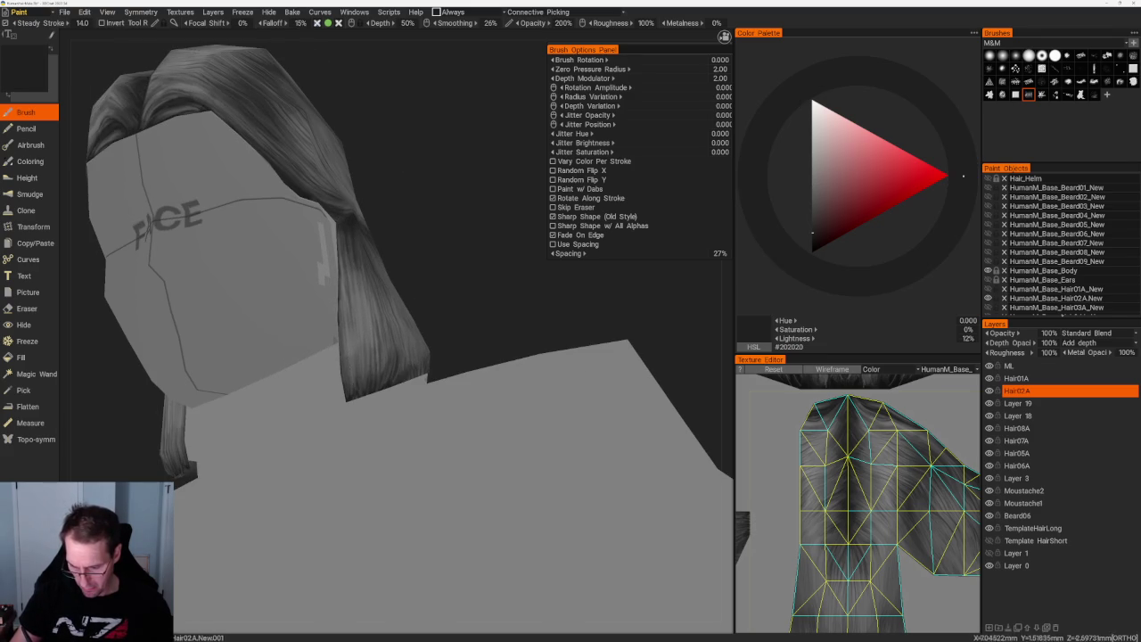
left_click_drag(401, 268, 445, 258)
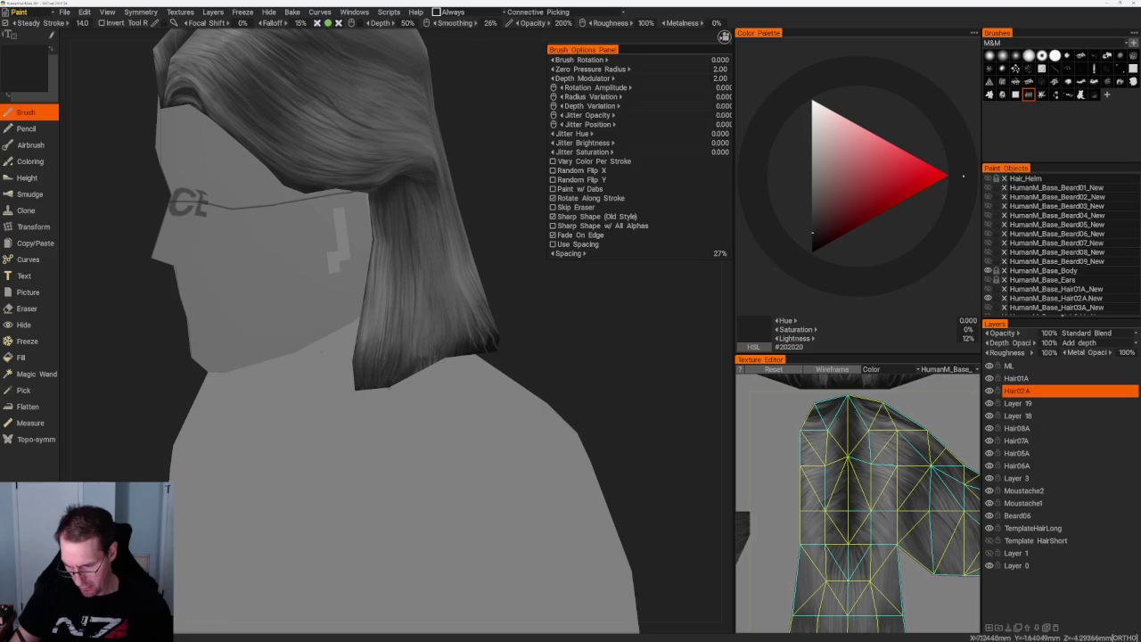
mouse_move(521, 327)
left_mouse_down()
mouse_move(481, 321)
mouse_move(465, 360)
mouse_move(490, 343)
left_mouse_up()
- Paint dark grey, then mid and lighter grey strands onto the back hair tips
left_click_drag(501, 300, 472, 351)
key("v")
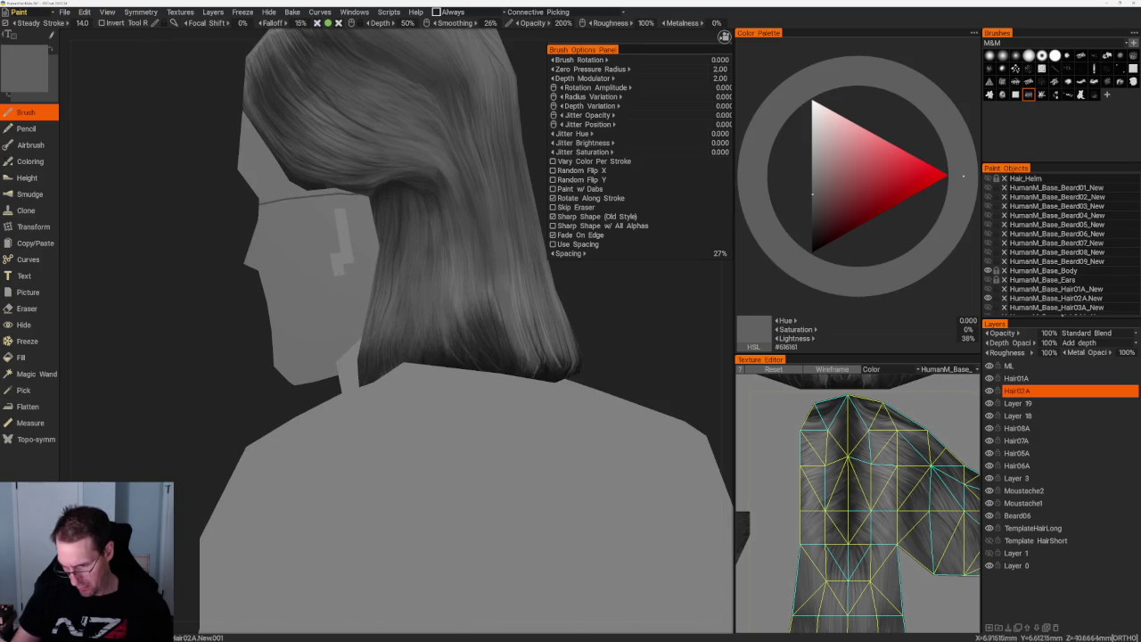
mouse_move(496, 305)
left_mouse_down()
mouse_move(504, 359)
mouse_move(485, 323)
left_mouse_up()
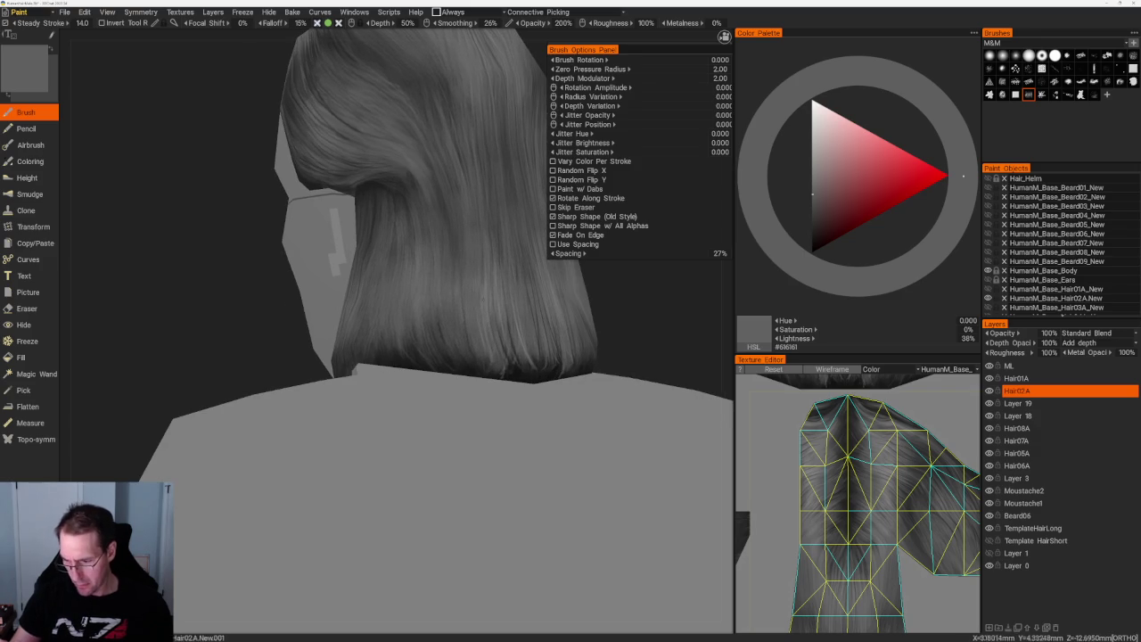
key("v")
middle_click_drag(499, 321, 492, 326)
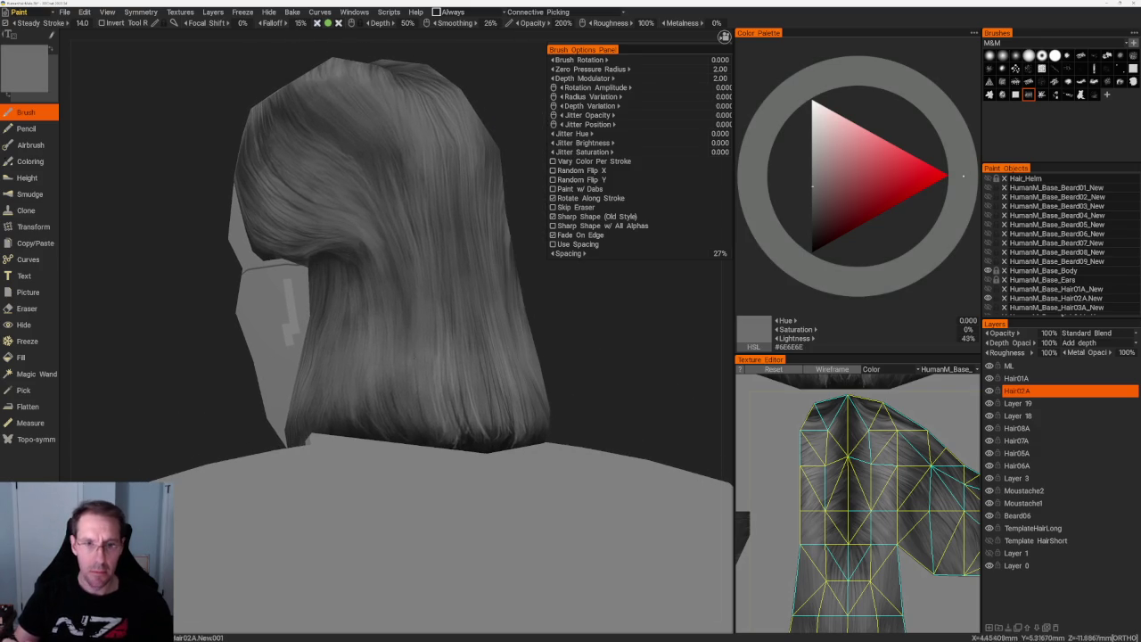
- Set the paint colour to dark grey #242424 and reselect the fine strand brush
mouse_move(575, 328)
middle_mouse_down()
mouse_move(586, 326)
mouse_move(550, 313)
middle_mouse_up()
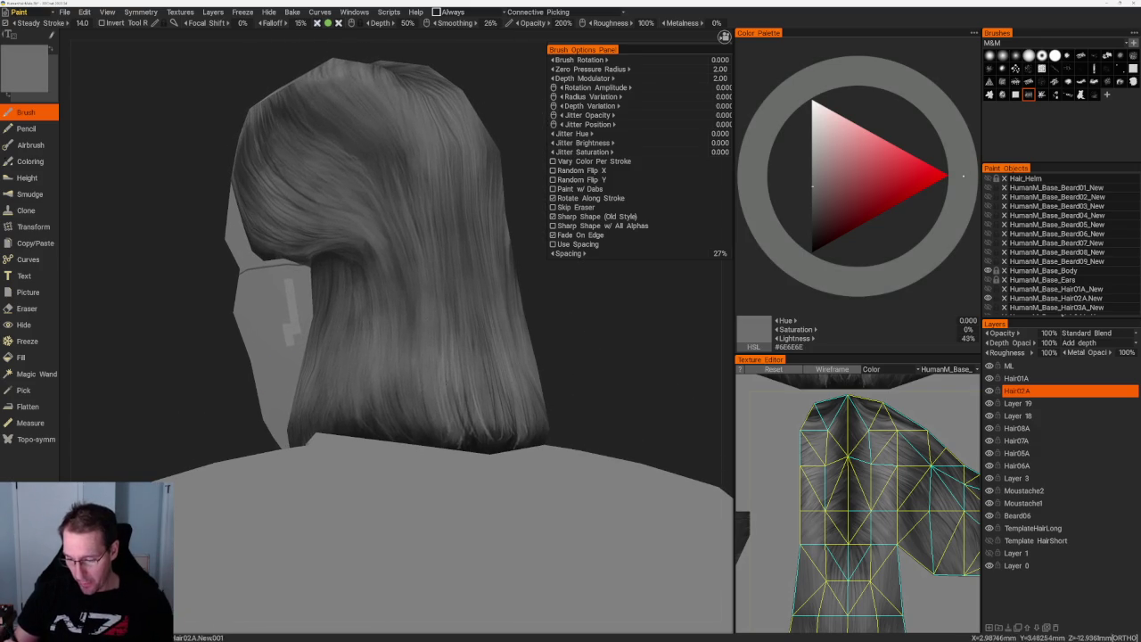
key("v")
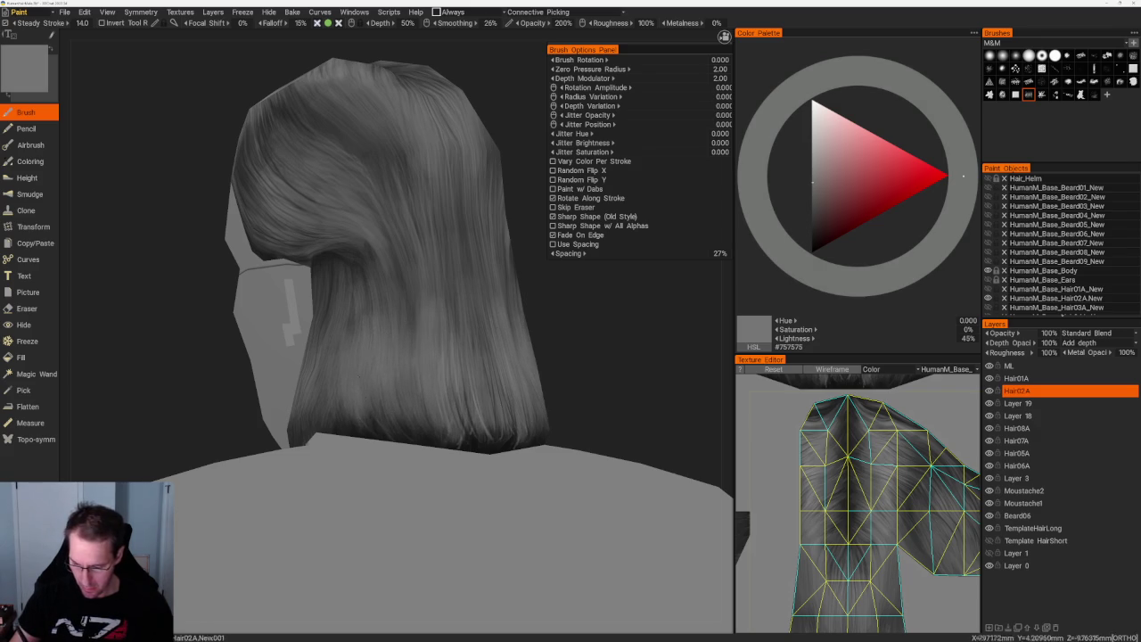
key("v")
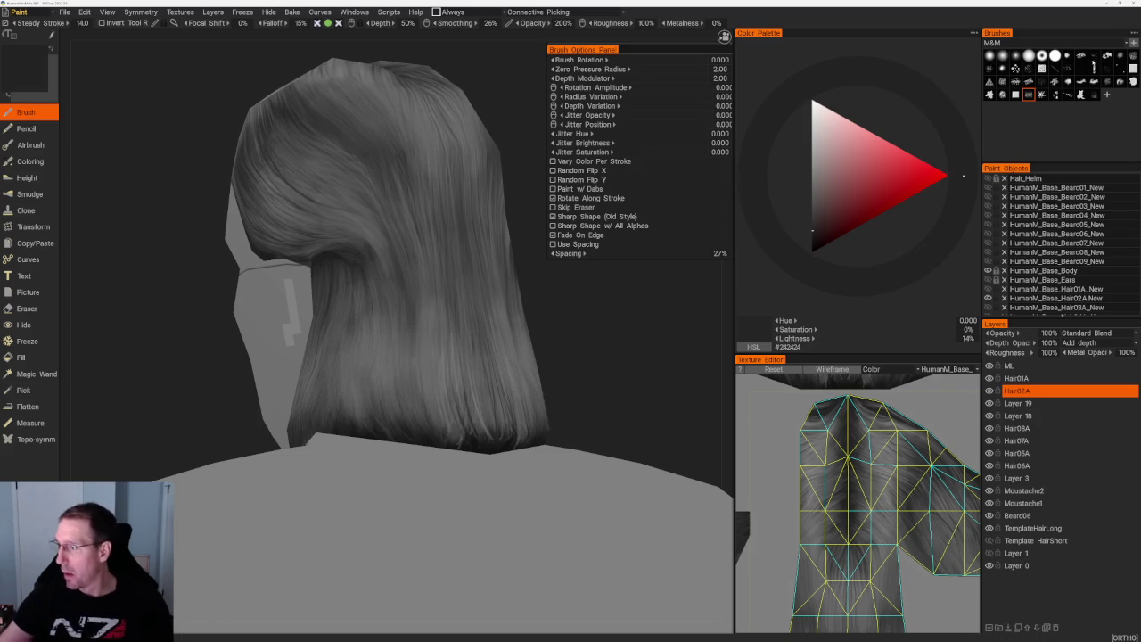
left_click(1120, 68)
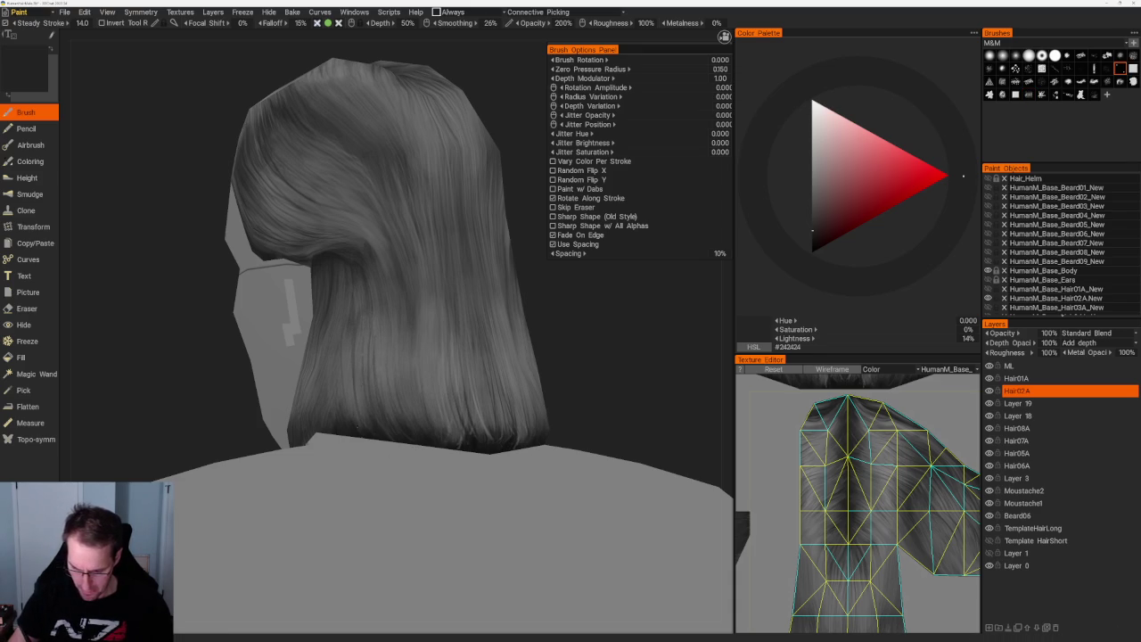
- Orbit up to the crown parting and pick a light grey paint colour
mouse_move(560, 426)
left_mouse_down()
mouse_move(564, 416)
mouse_move(499, 419)
left_mouse_up()
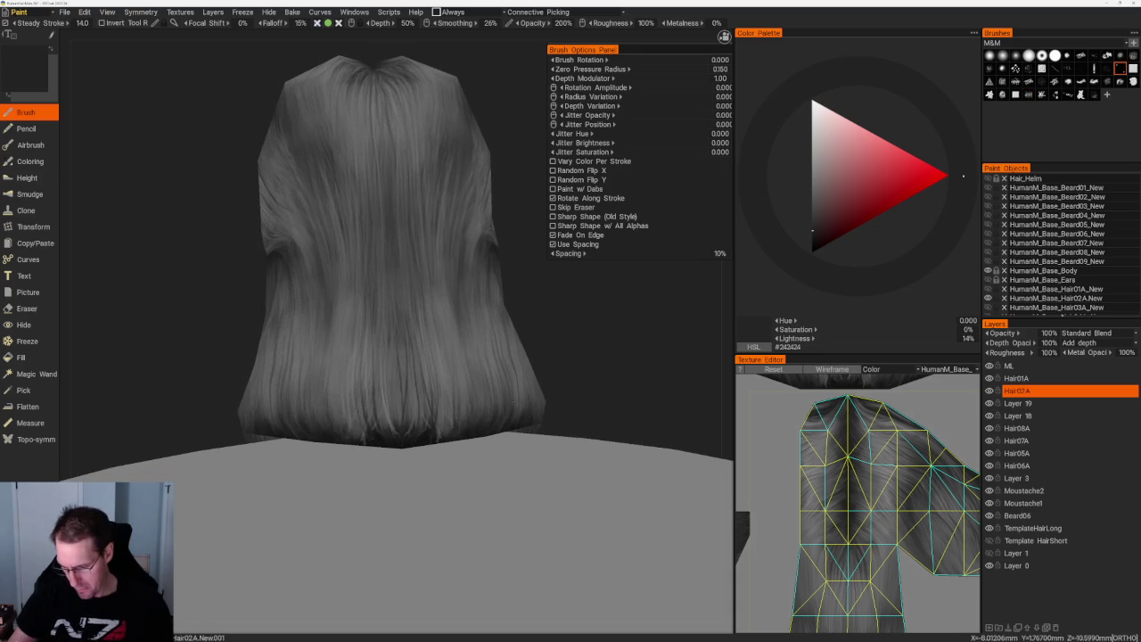
left_click_drag(570, 419, 571, 383)
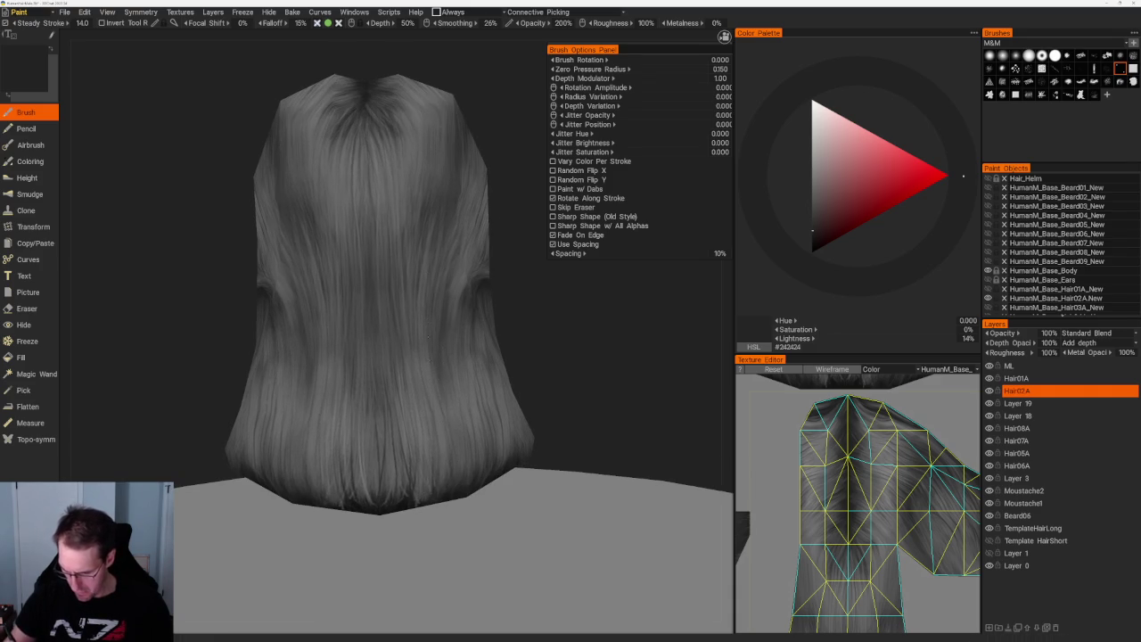
left_click_drag(555, 387, 365, 383)
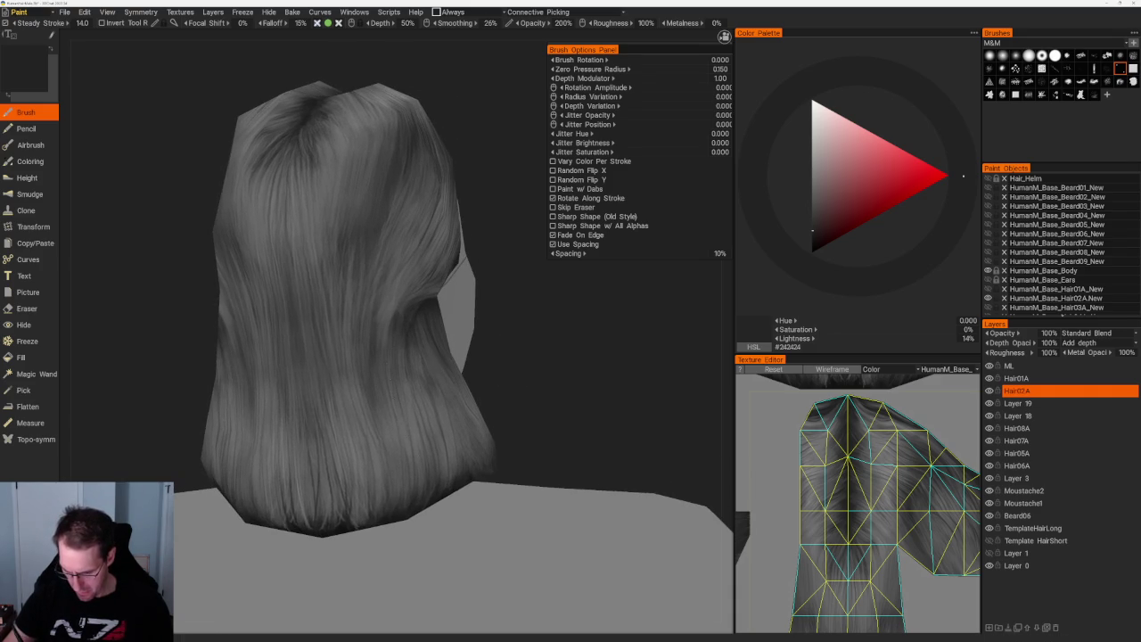
left_click_drag(504, 425, 479, 375)
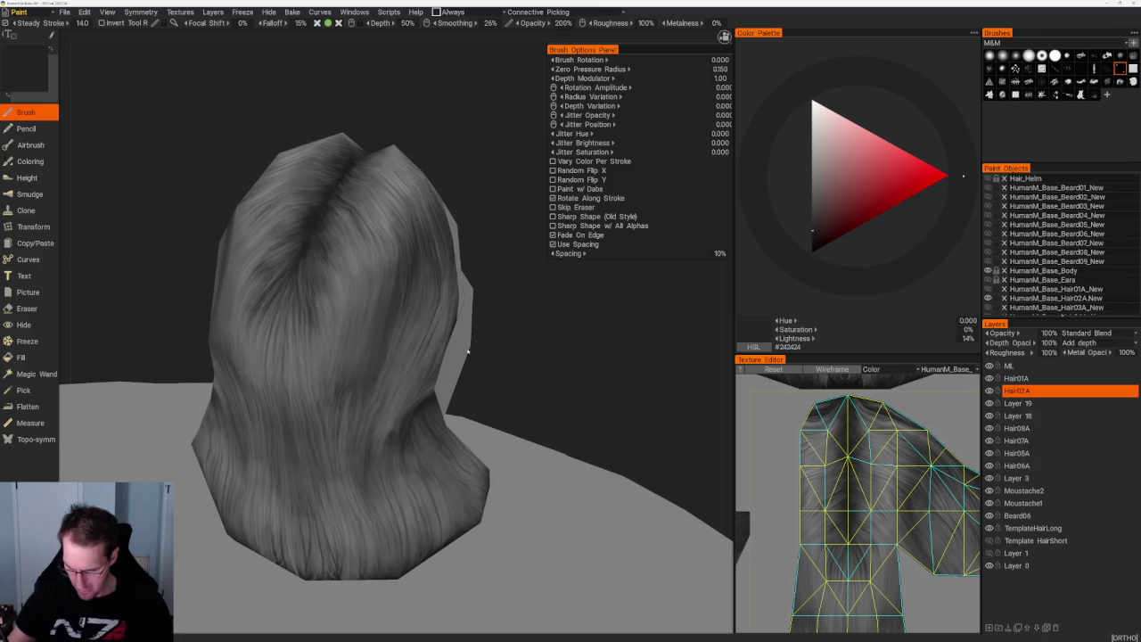
key("v")
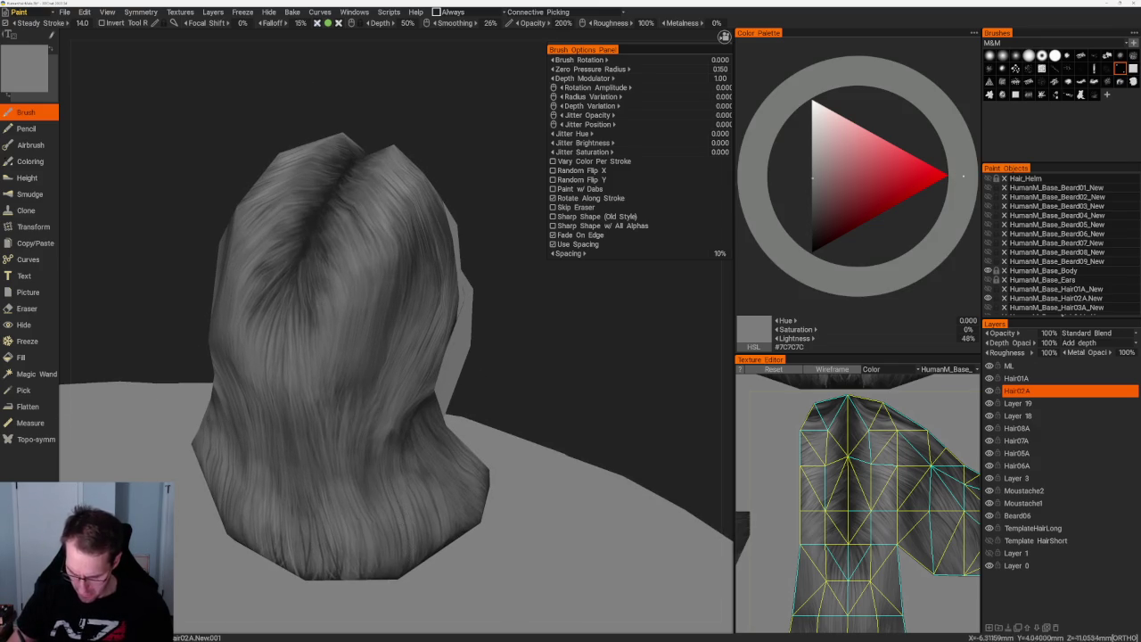
- Paint strands over the crown and back, shifting grey between #656565 and #777777
left_click_drag(511, 392, 511, 362)
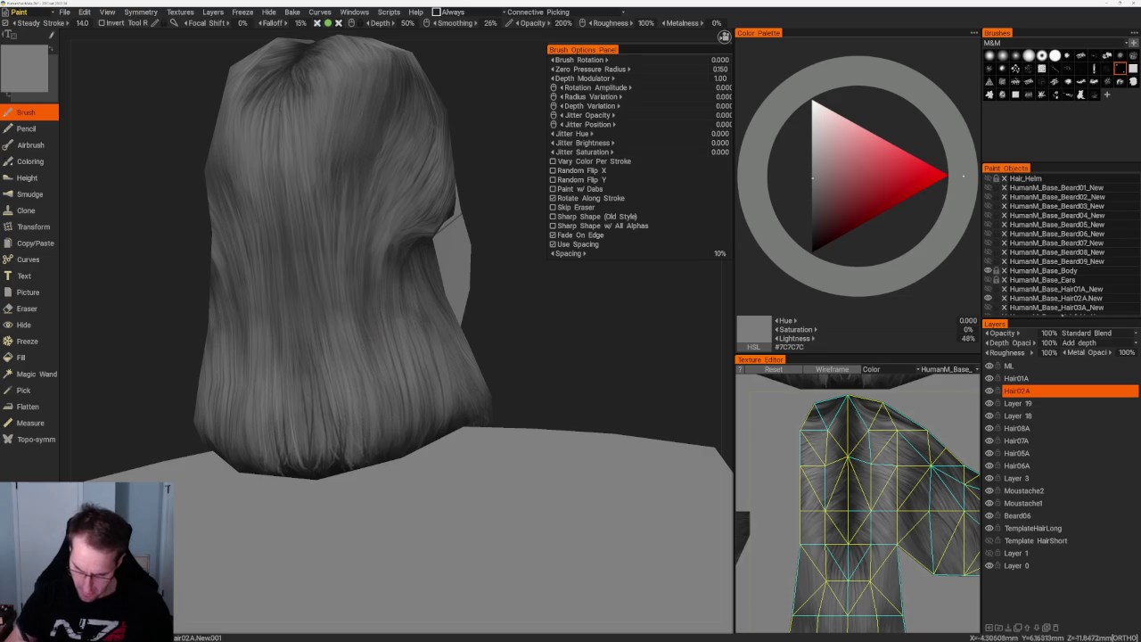
left_click_drag(512, 392, 570, 392)
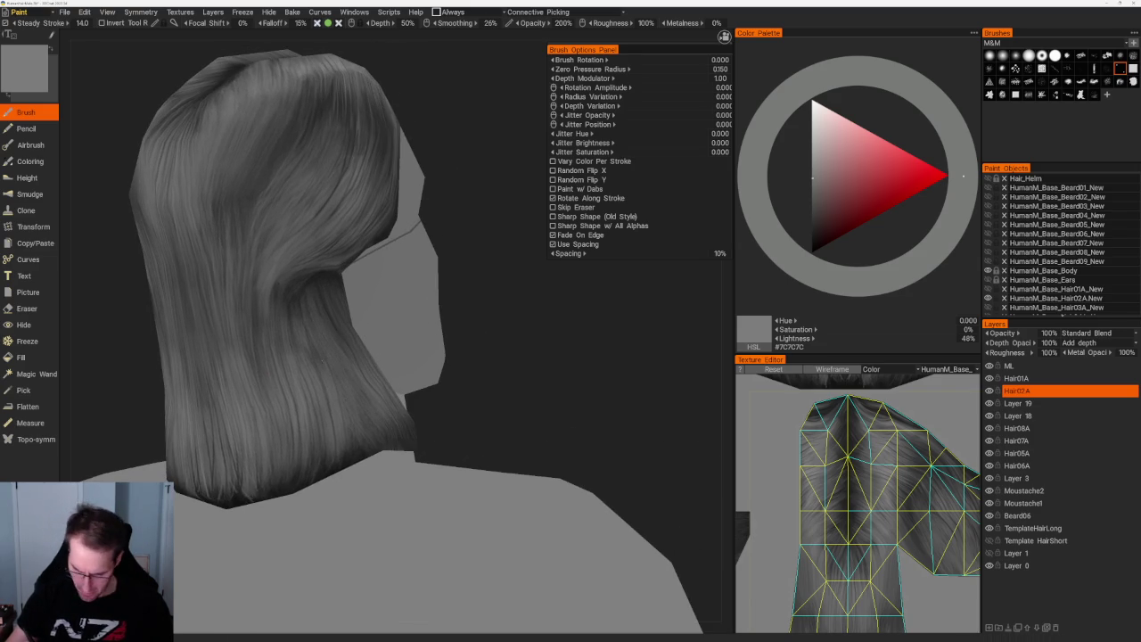
mouse_move(341, 461)
left_mouse_down()
mouse_move(499, 395)
mouse_move(495, 422)
left_mouse_up()
key("v")
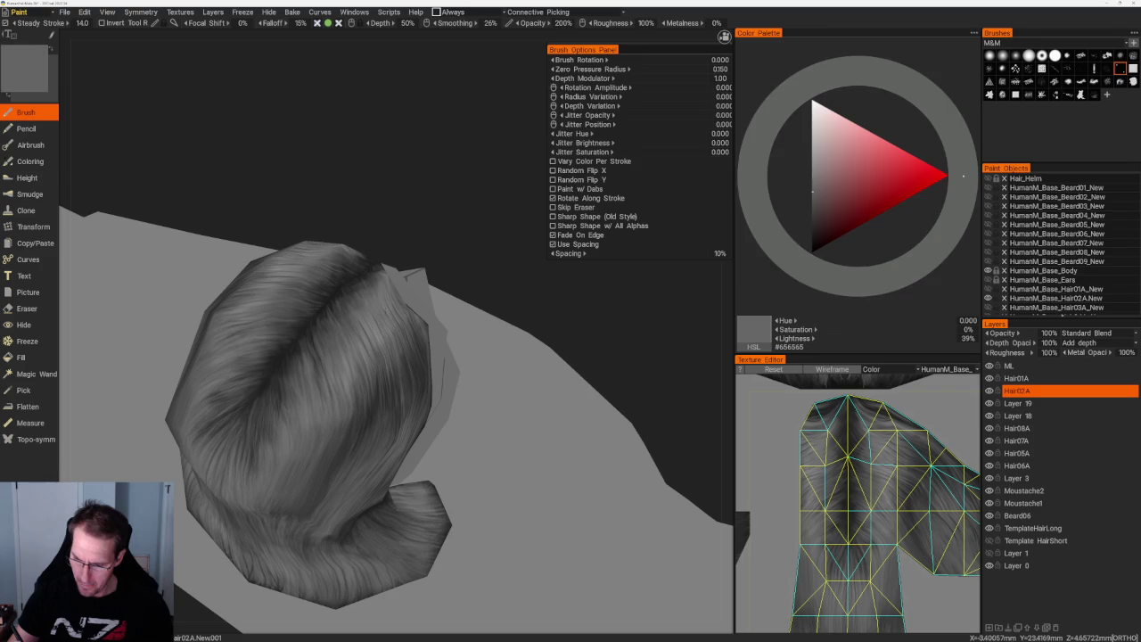
key("v")
left_click_drag(458, 222, 463, 267)
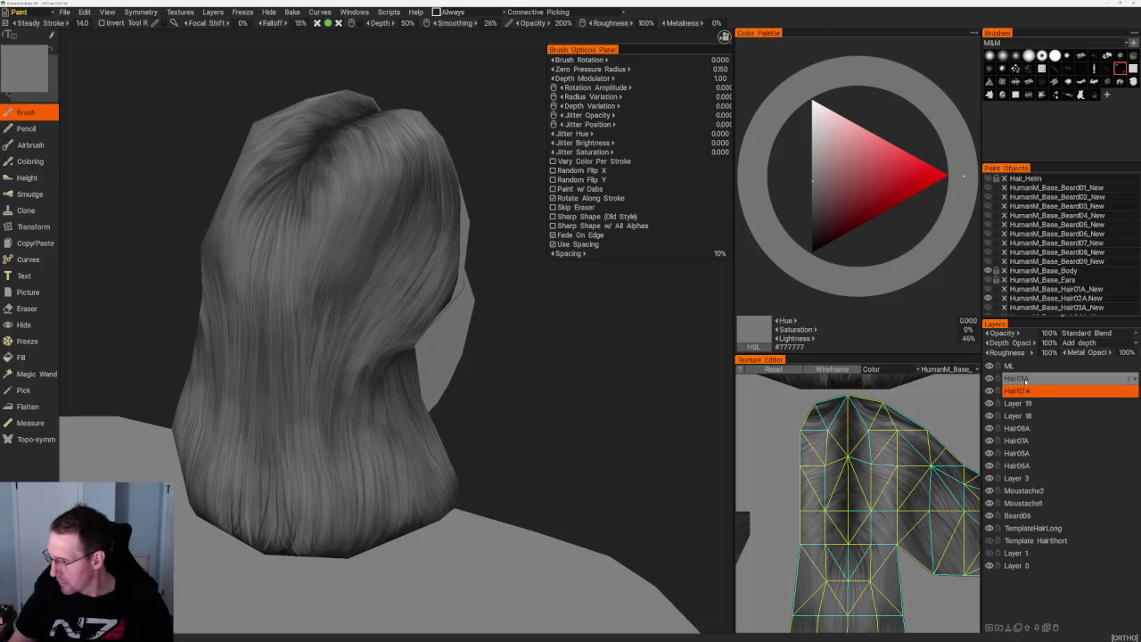
left_click(947, 369)
- Show the ID04 HAIR swatch texture and pick light grey #B2B2B2 from it
left_click(922, 499)
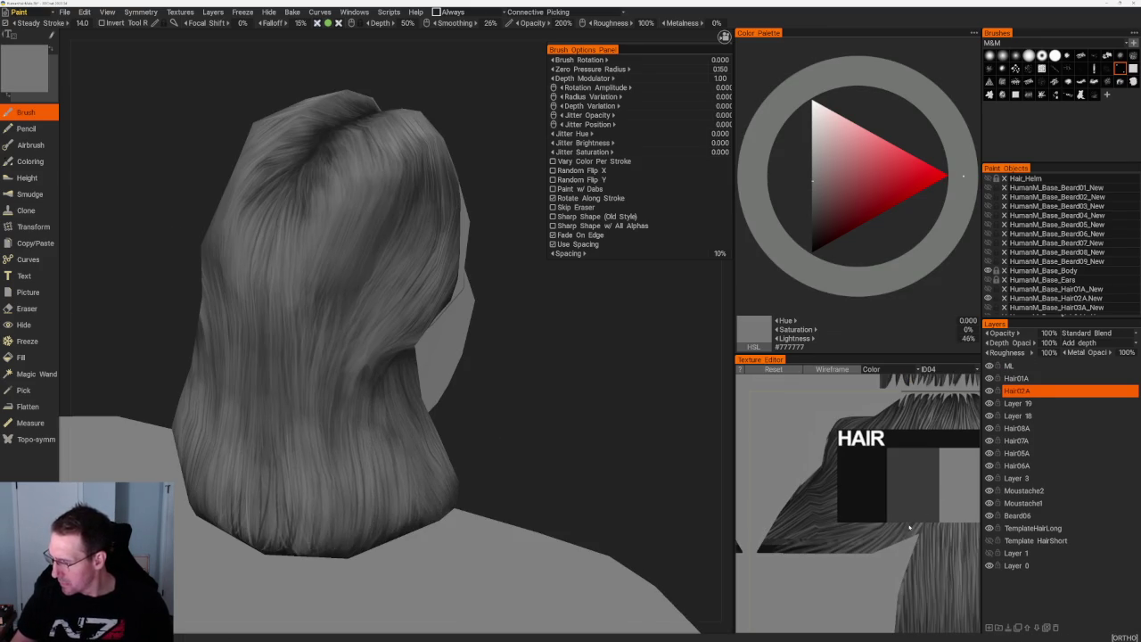
scroll(935, 516, "down", 3)
scroll(935, 516, "down", 2)
key("v")
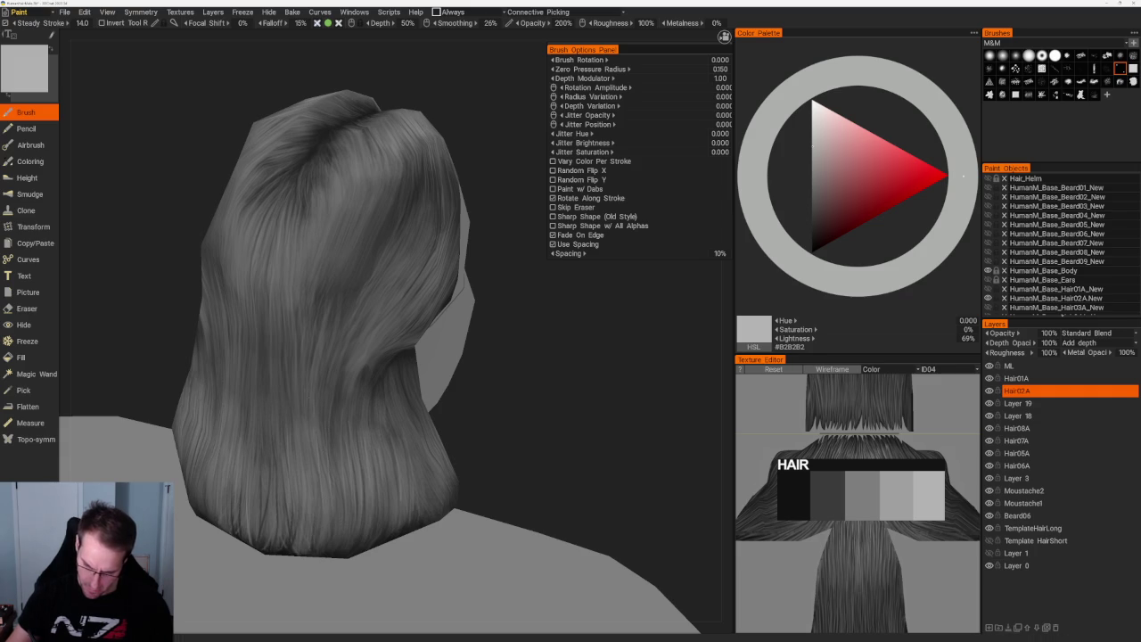
- Brush light grey strand highlights across the back of the hair and the crown
left_click_drag(624, 428, 571, 428)
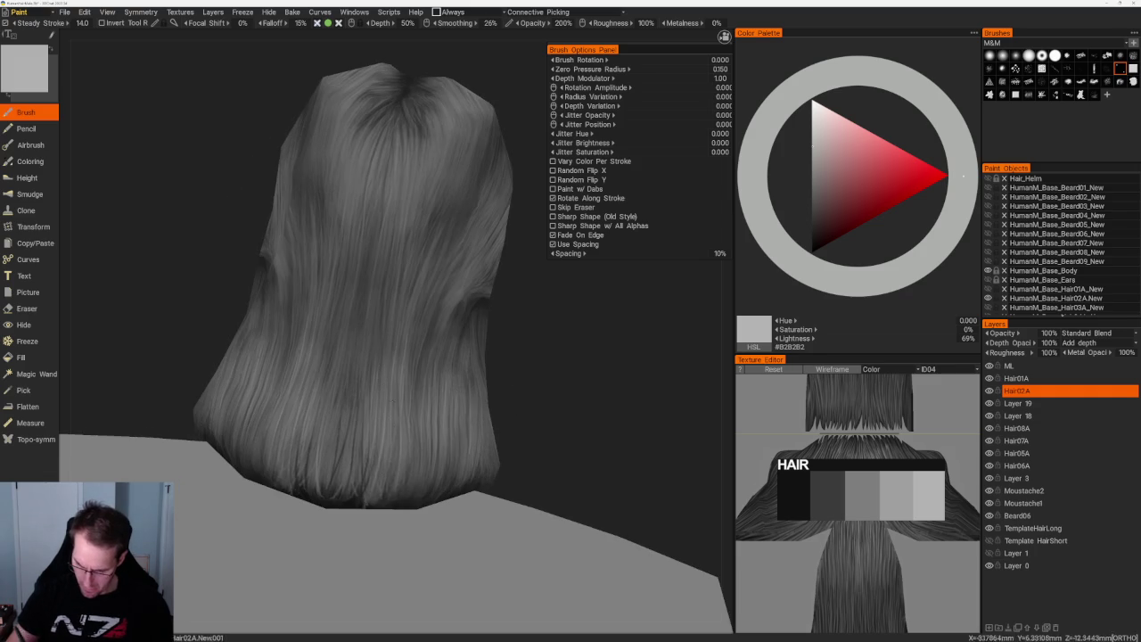
left_click_drag(535, 339, 465, 376)
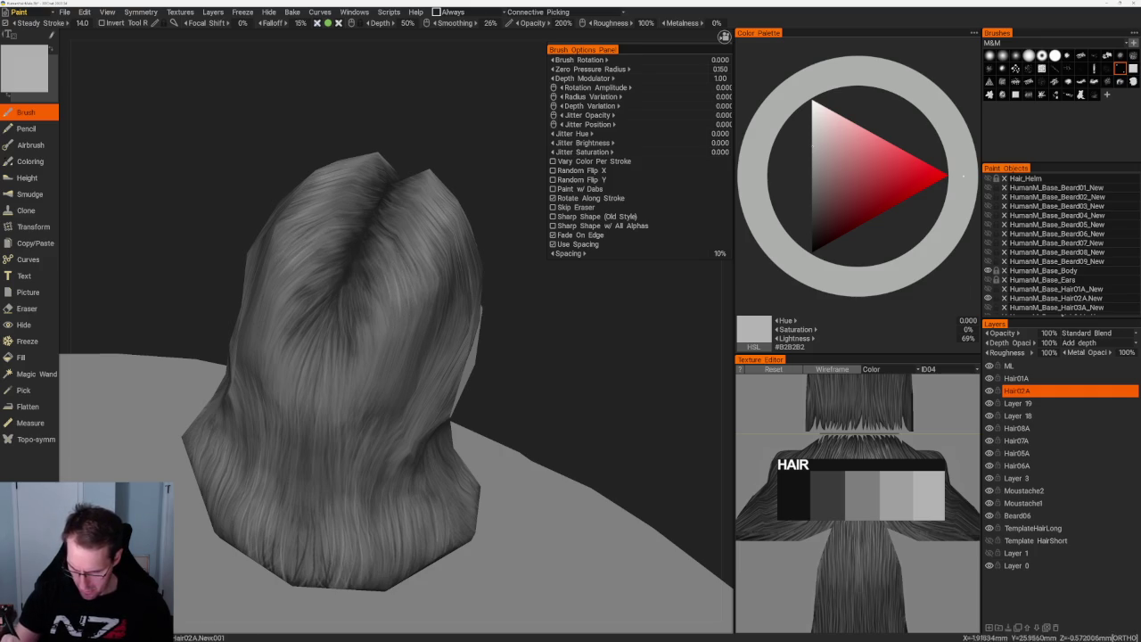
left_click_drag(356, 357, 392, 352, "alt")
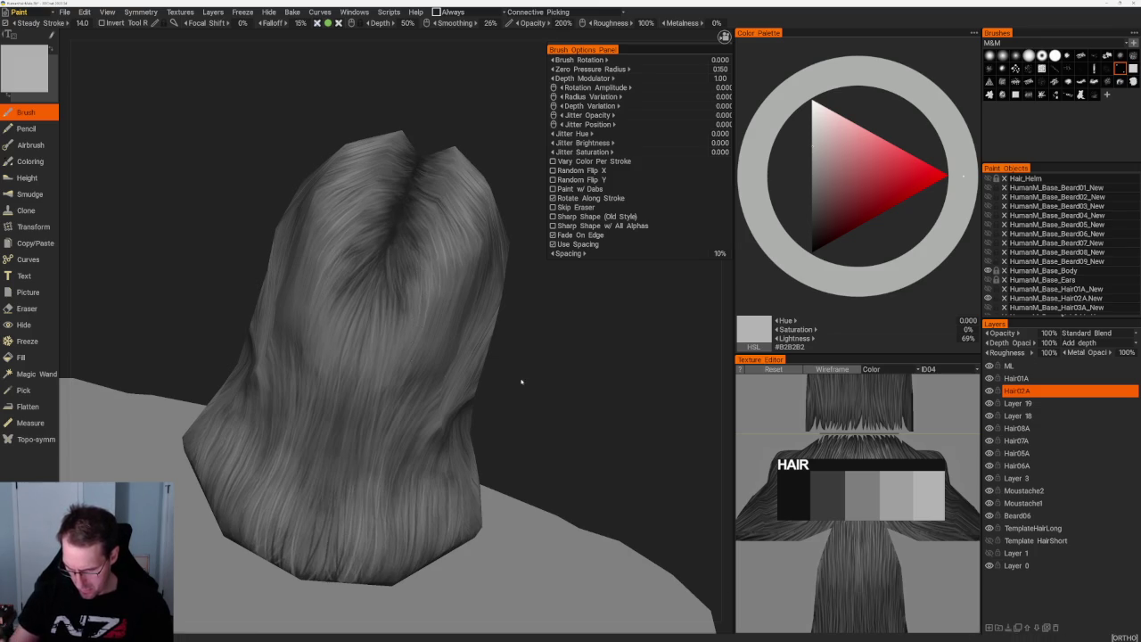
left_click_drag(523, 377, 351, 364)
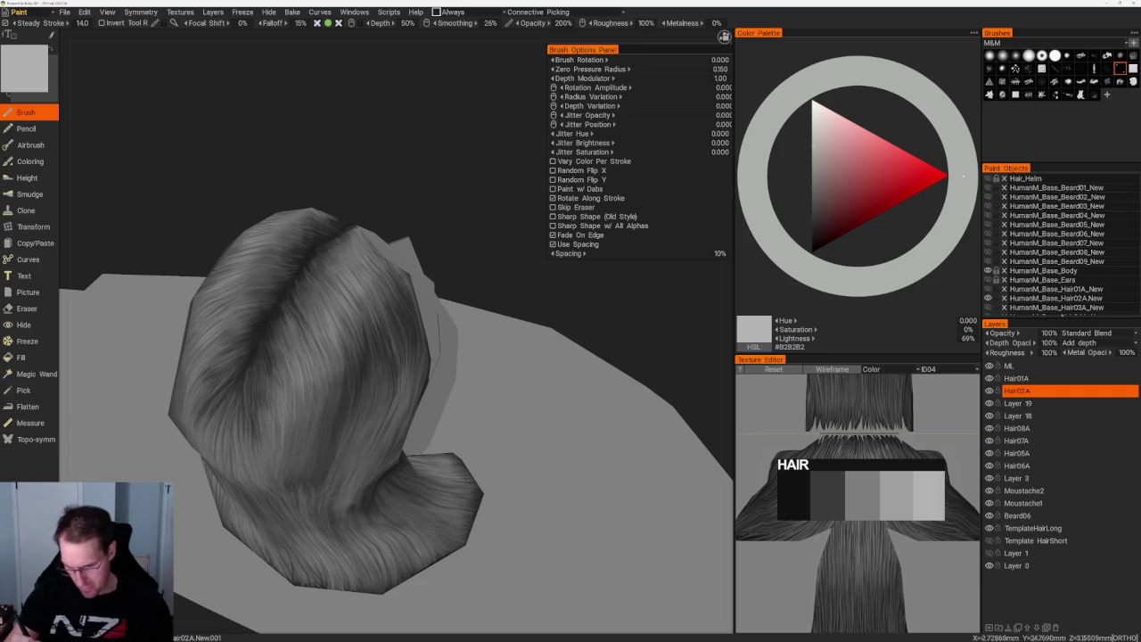
left_click_drag(624, 401, 624, 428)
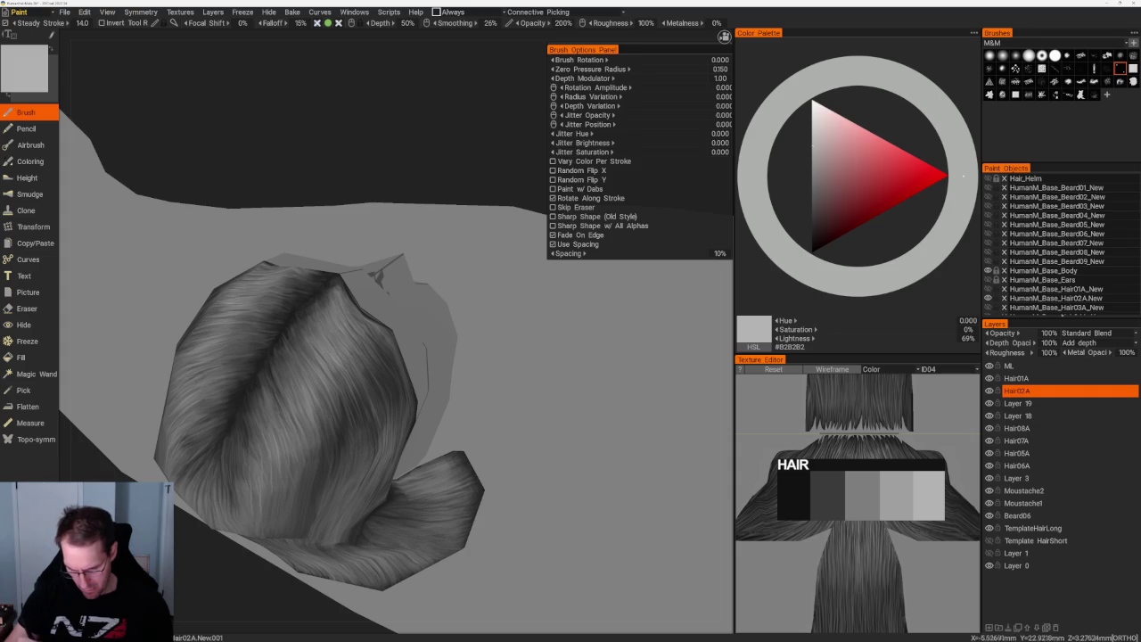
middle_click_drag(321, 401, 339, 321)
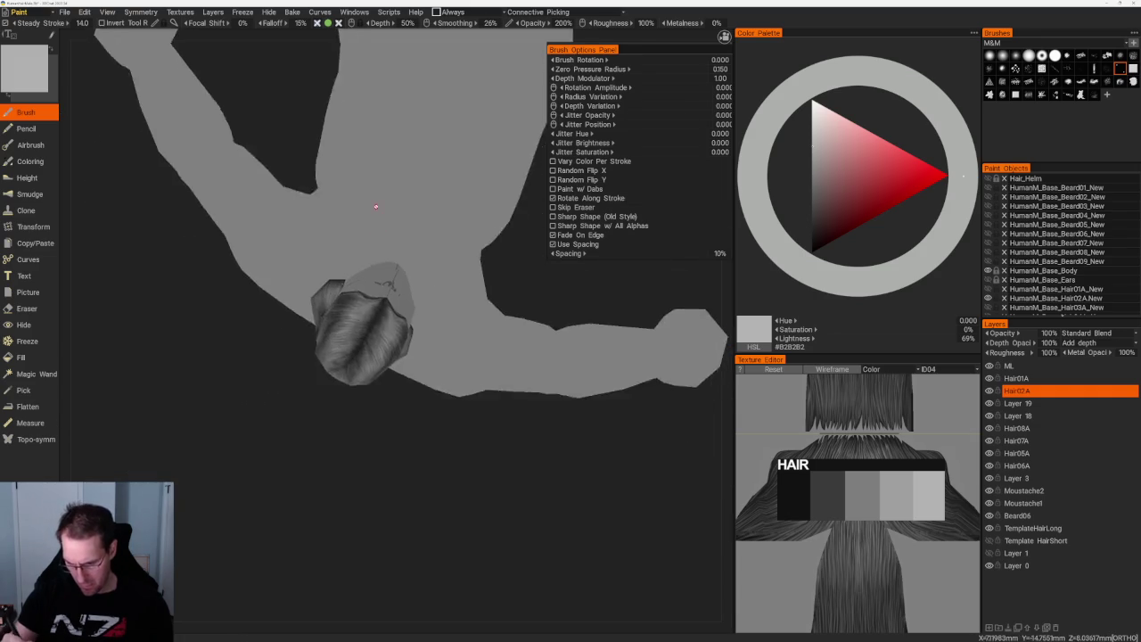
- Paint dark grey #3E3E3E shadows under the hair, then darken to near-black #252525
middle_click_drag(436, 485, 479, 454)
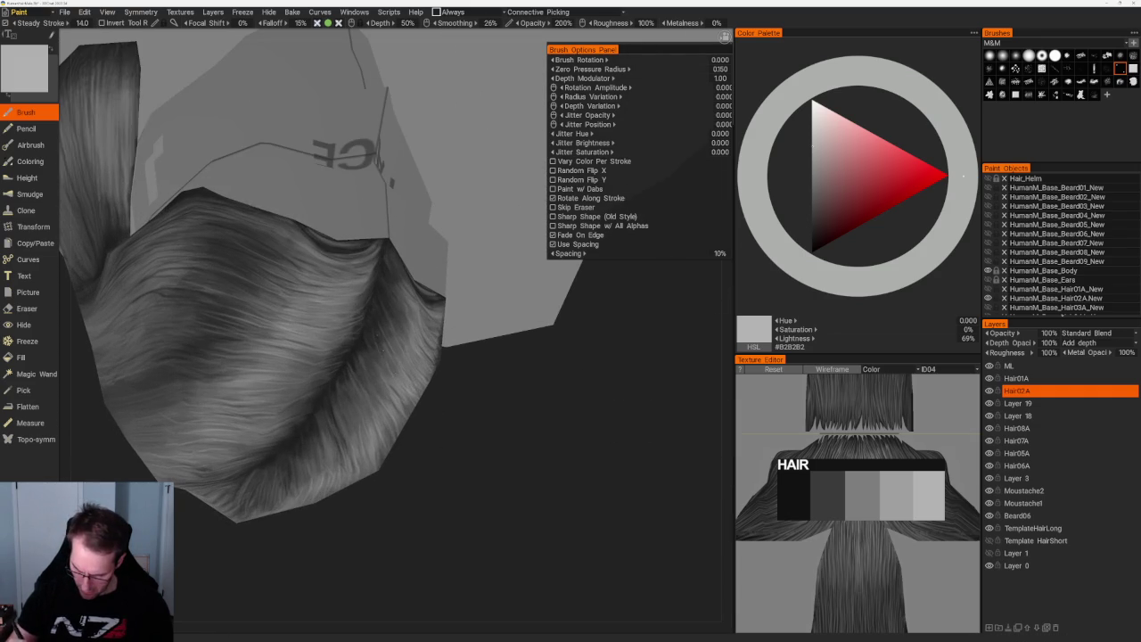
middle_click_drag(491, 497, 436, 428)
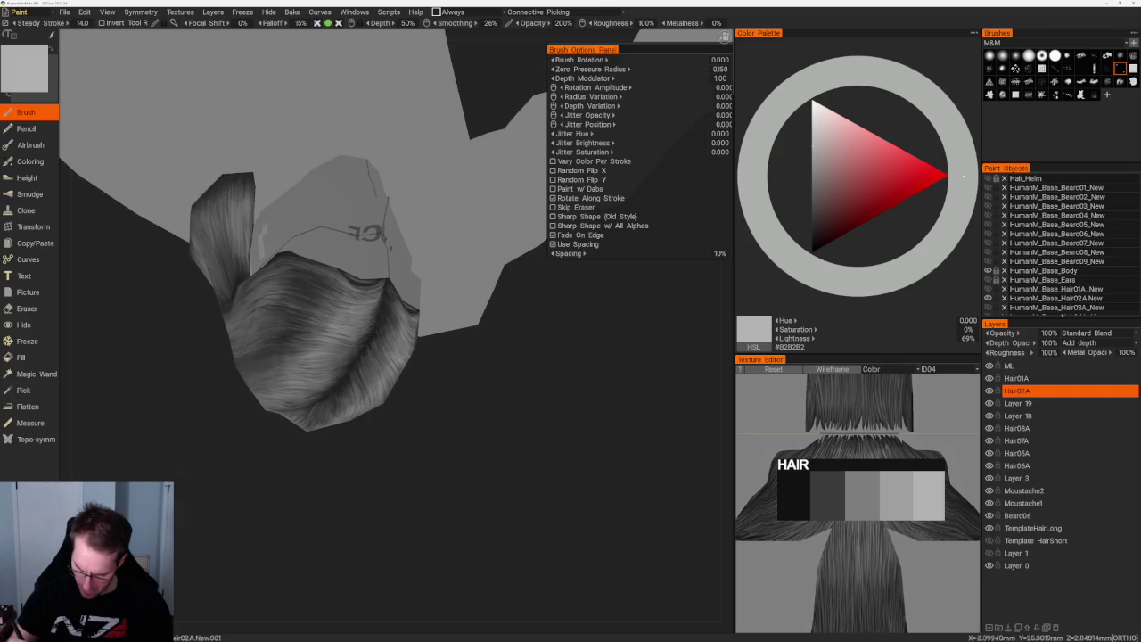
mouse_move(416, 401)
middle_mouse_down()
mouse_move(437, 388)
mouse_move(369, 369)
mouse_move(398, 389)
mouse_move(410, 383)
middle_mouse_up()
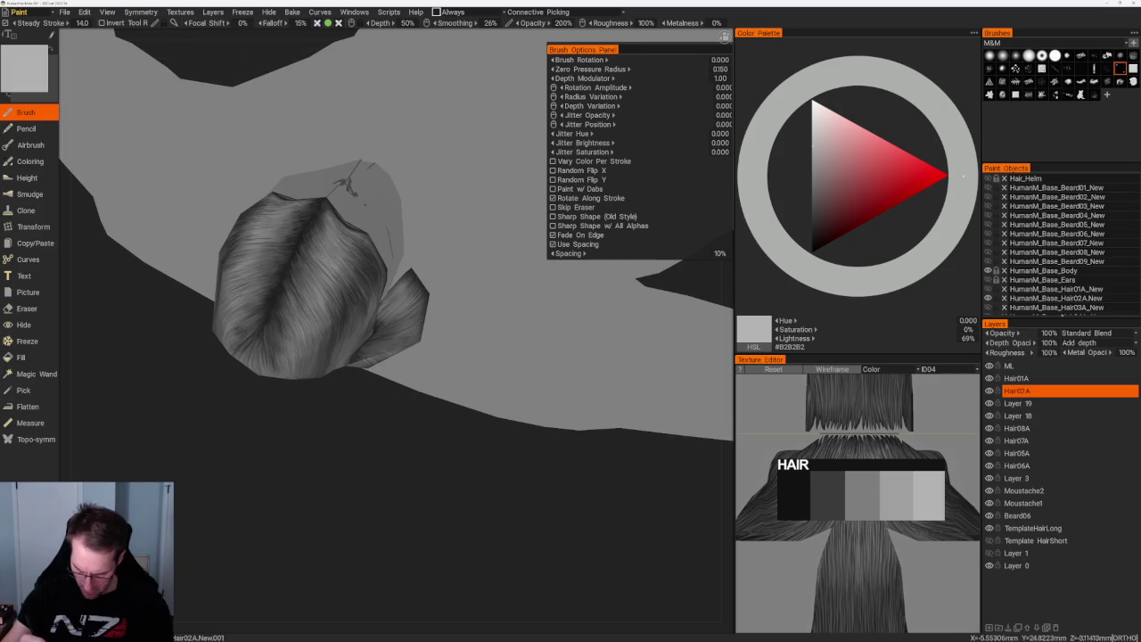
middle_click_drag(348, 398, 446, 375)
key("v")
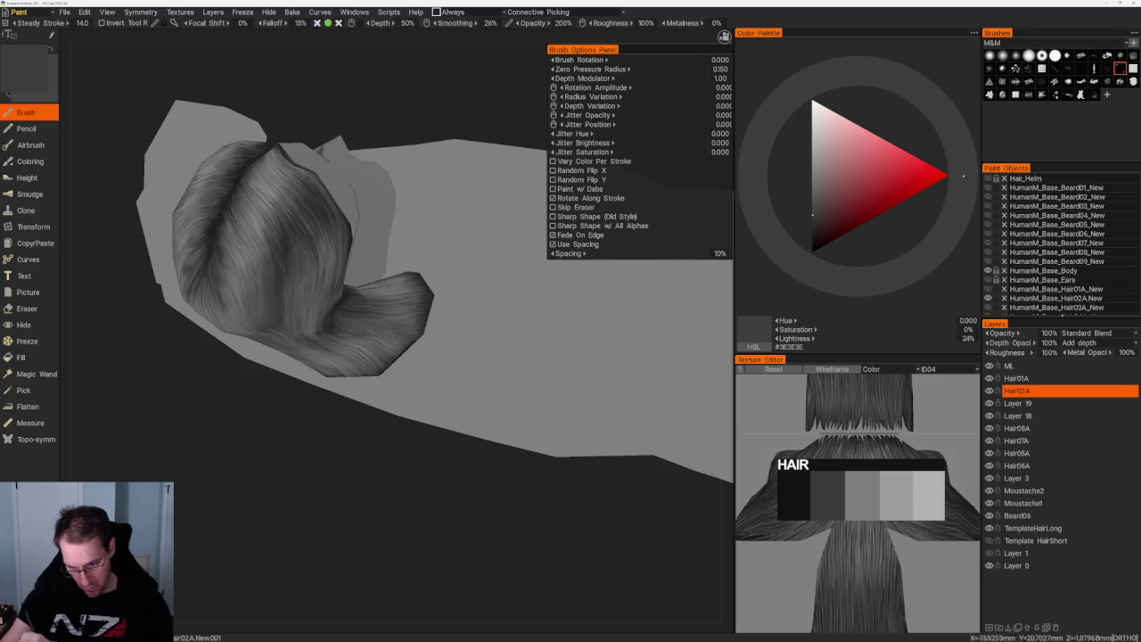
middle_click_drag(374, 356, 410, 445)
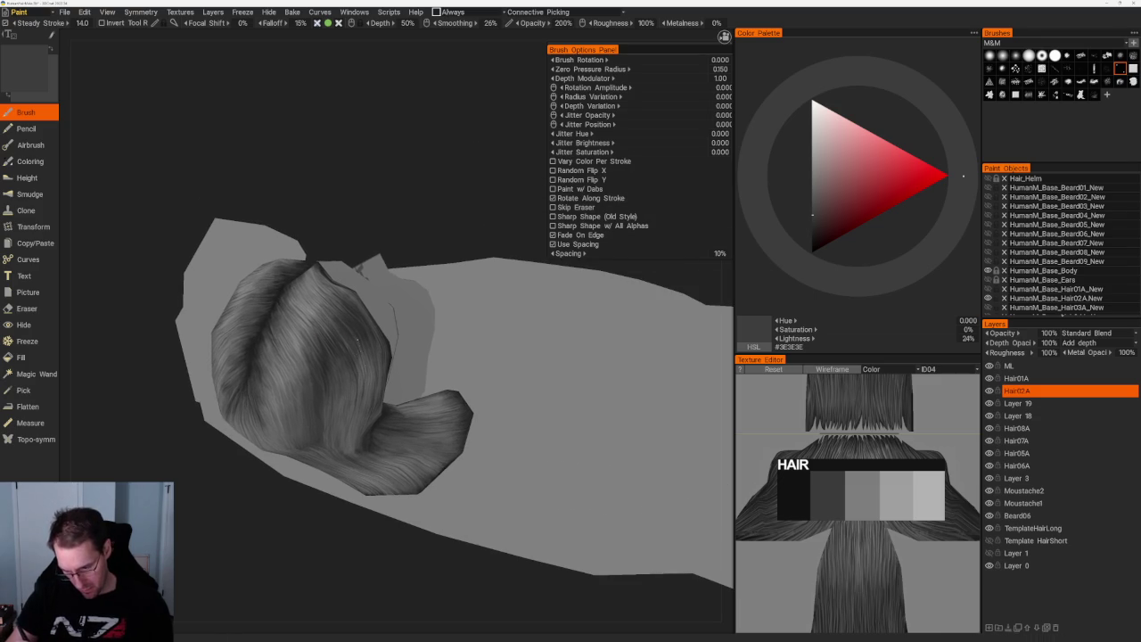
middle_click_drag(356, 553, 345, 556)
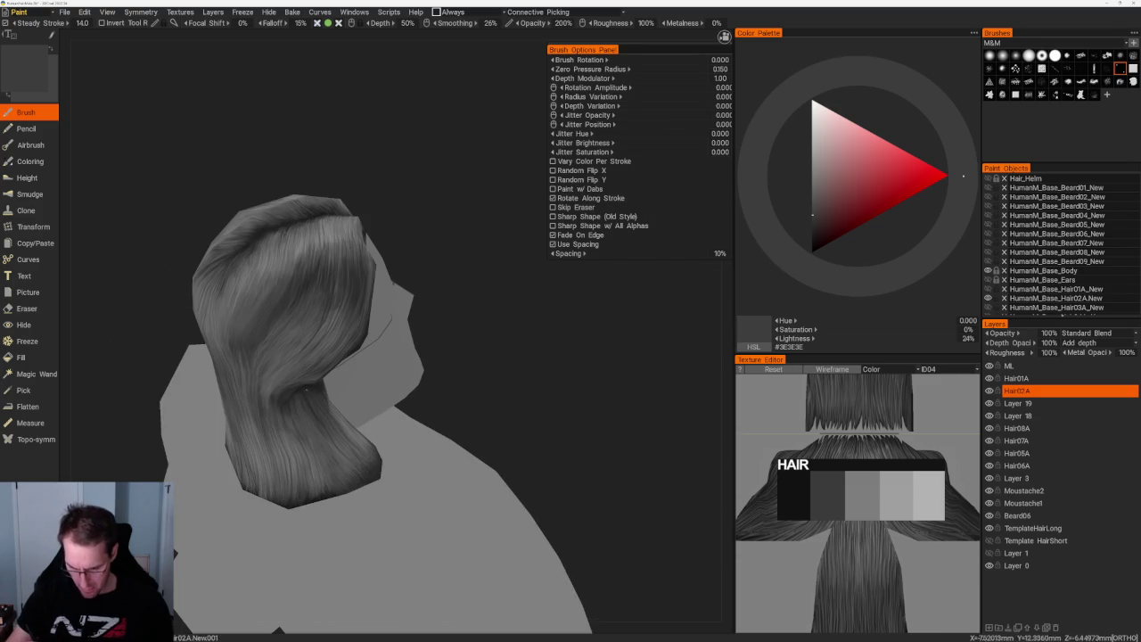
key("v")
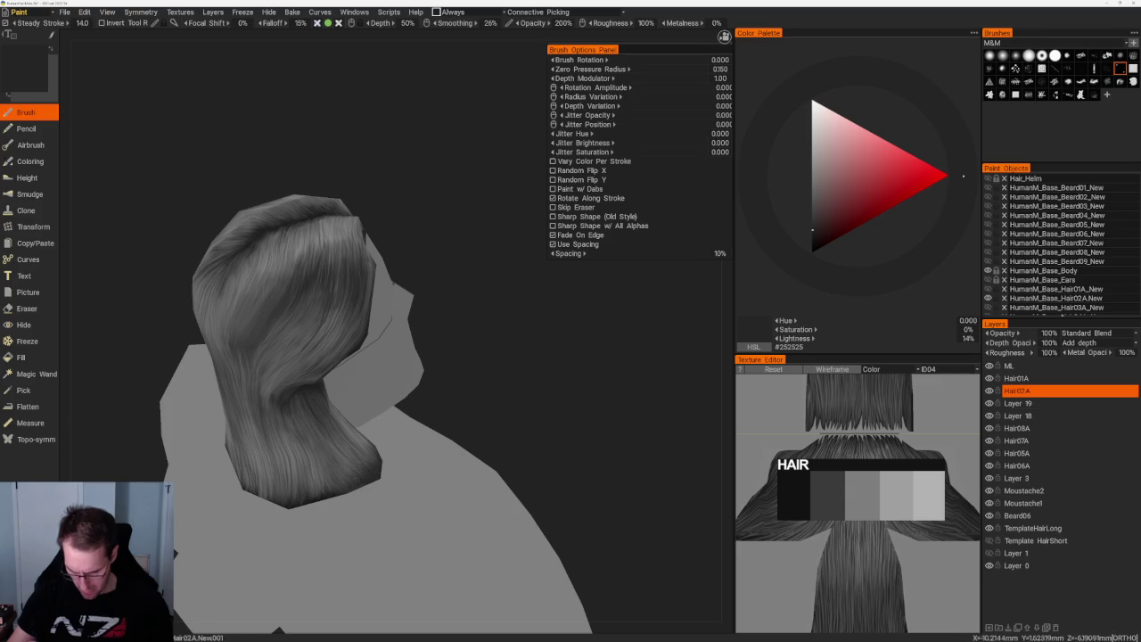
- Paint near-black shadow strands along the sides and back of the hair
left_click_drag(302, 405, 437, 375, "alt")
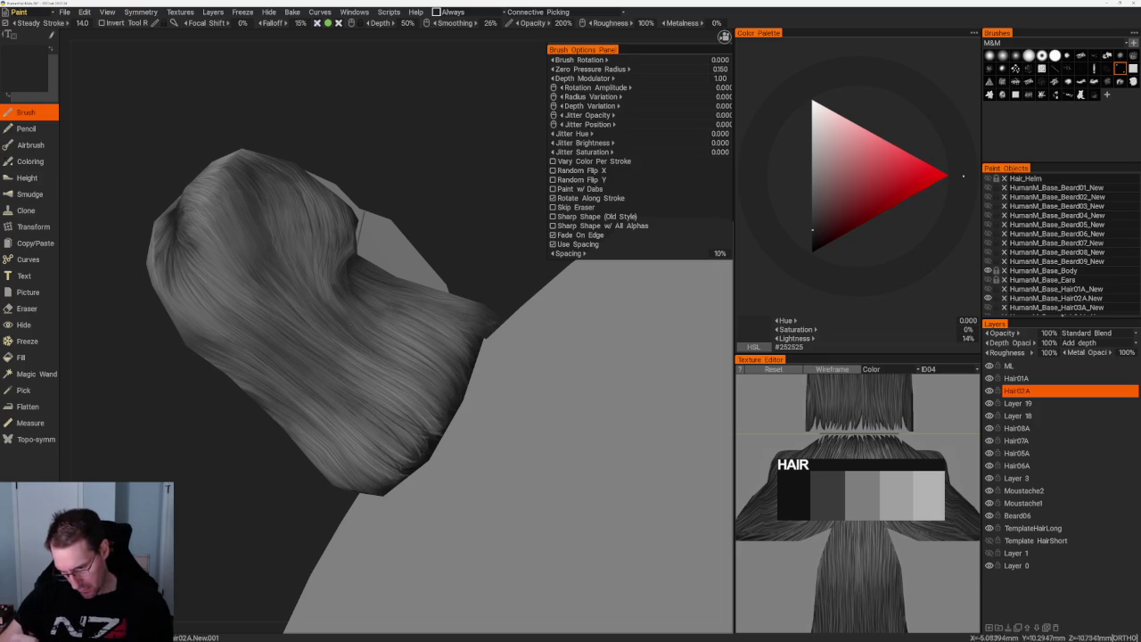
left_click_drag(459, 215, 419, 227)
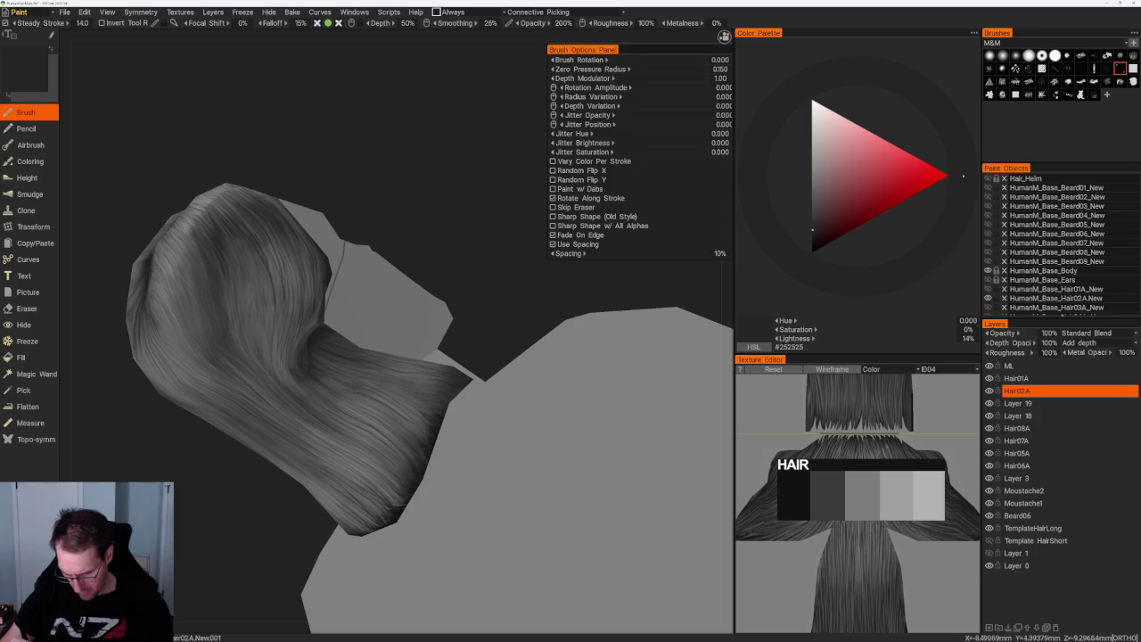
scroll(382, 285, "up", 2)
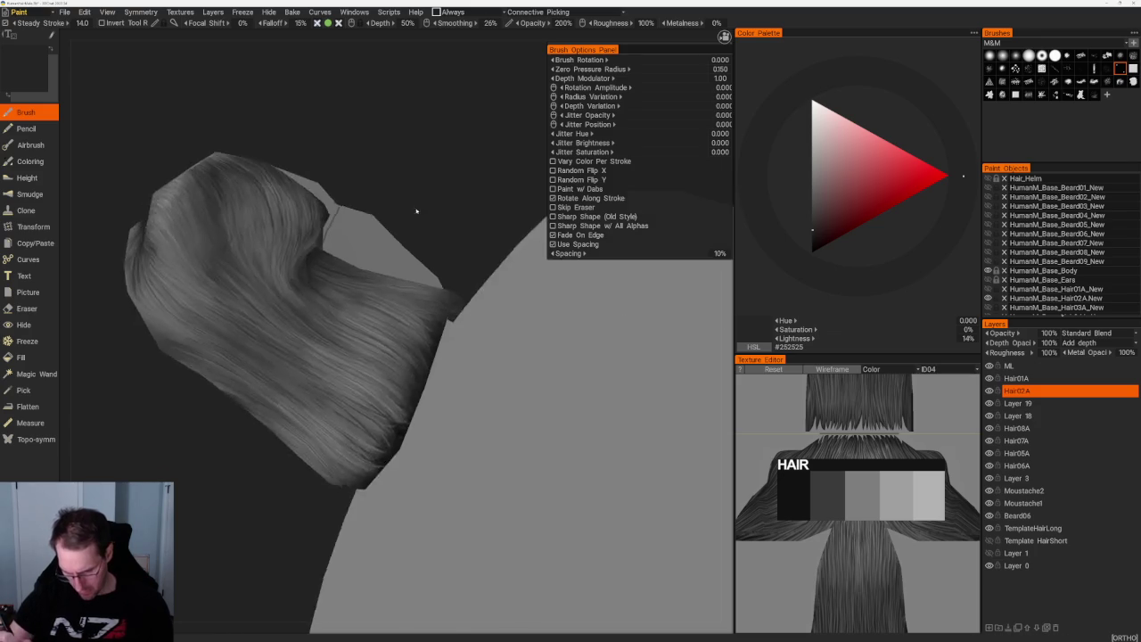
scroll(383, 285, "up", 3)
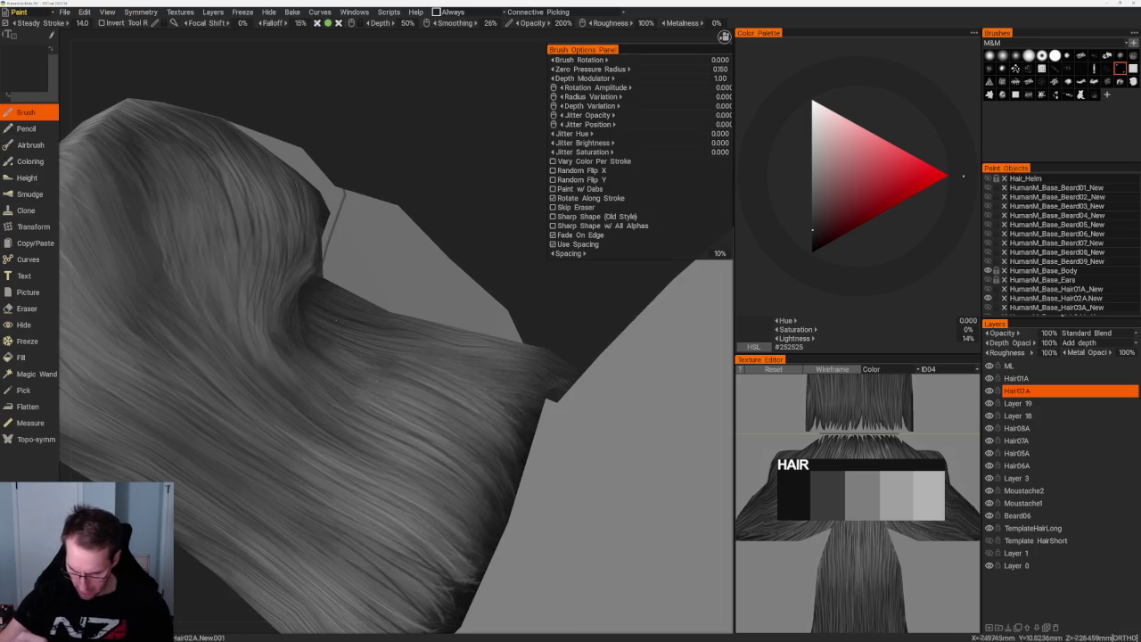
scroll(390, 237, "down", 3)
scroll(390, 238, "up", 2)
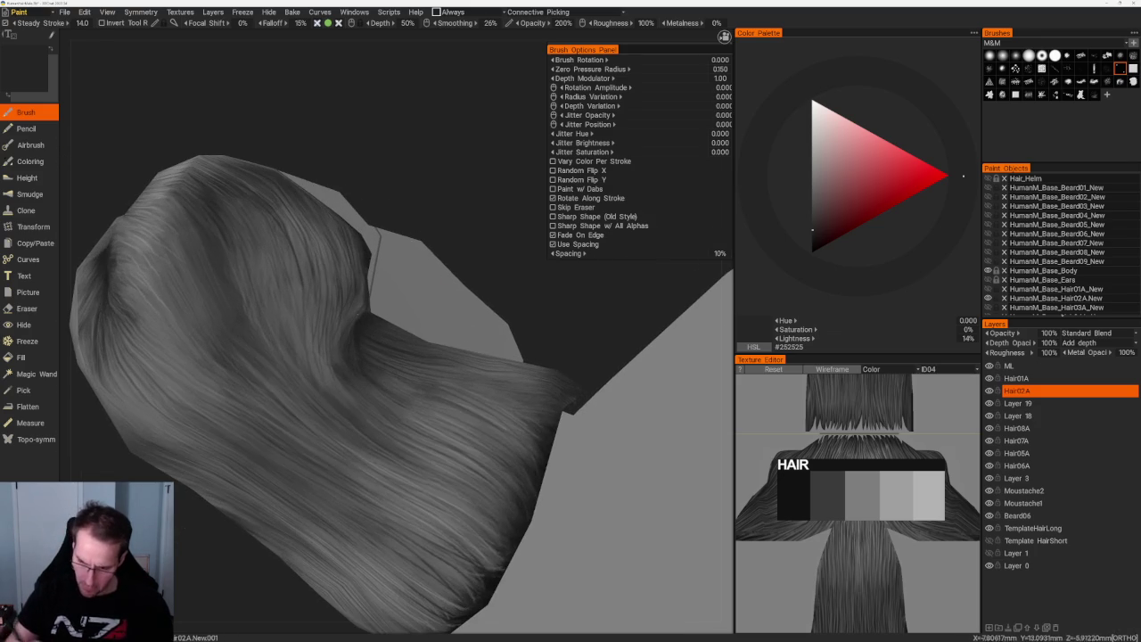
scroll(374, 219, "down", 3)
scroll(387, 198, "up", 1)
scroll(387, 198, "up", 2)
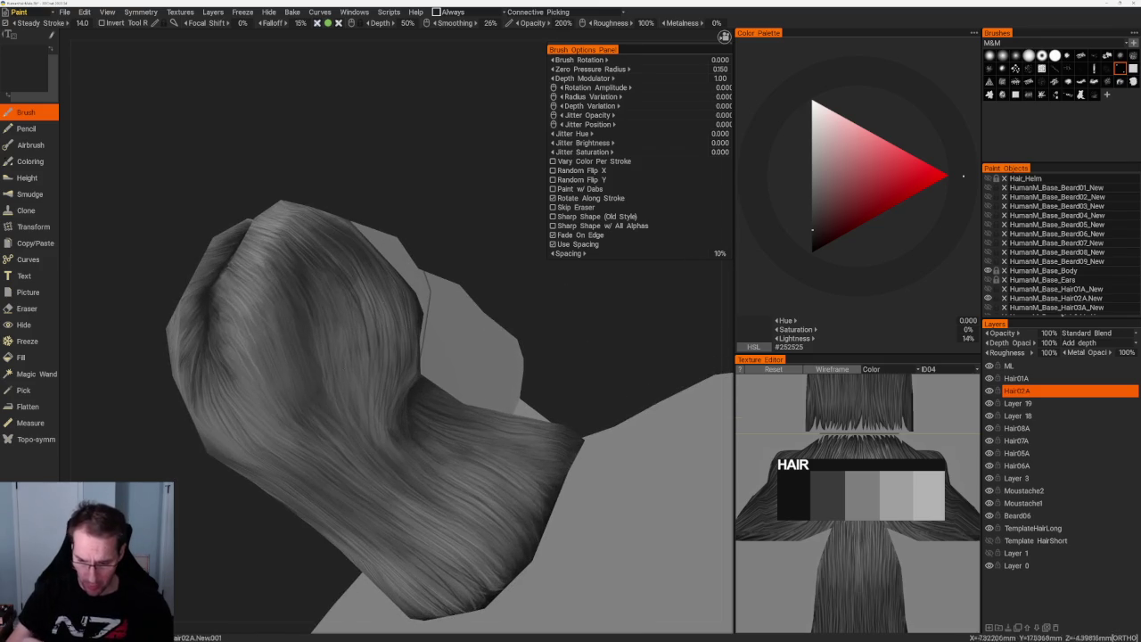
left_click_drag(387, 198, 482, 205)
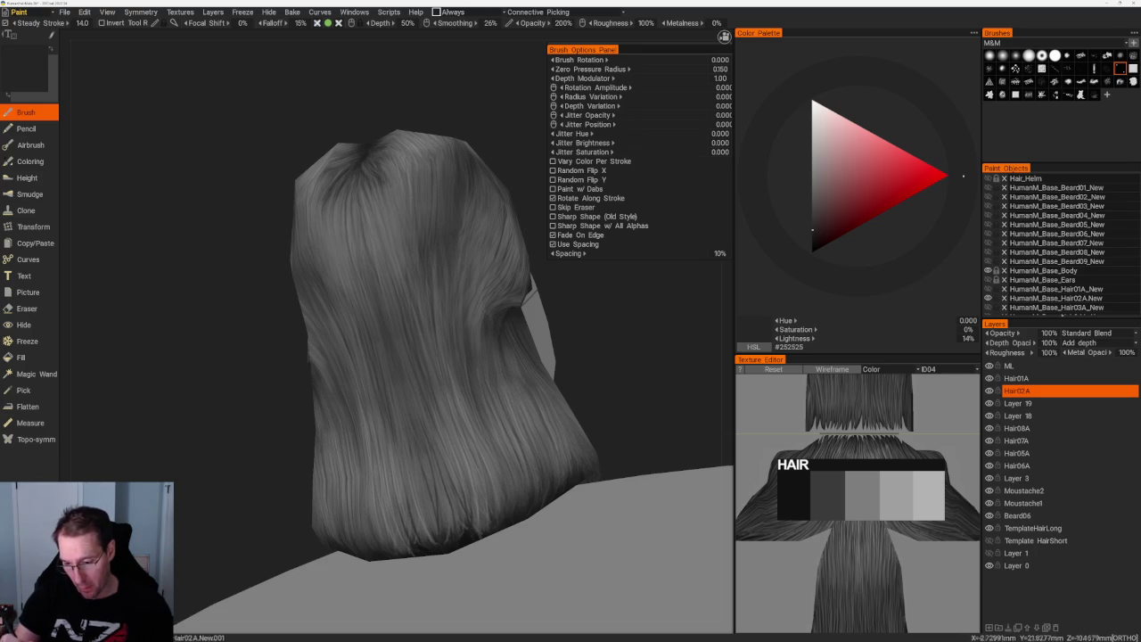
left_click_drag(523, 191, 498, 212)
right_click_drag(498, 212, 498, 233)
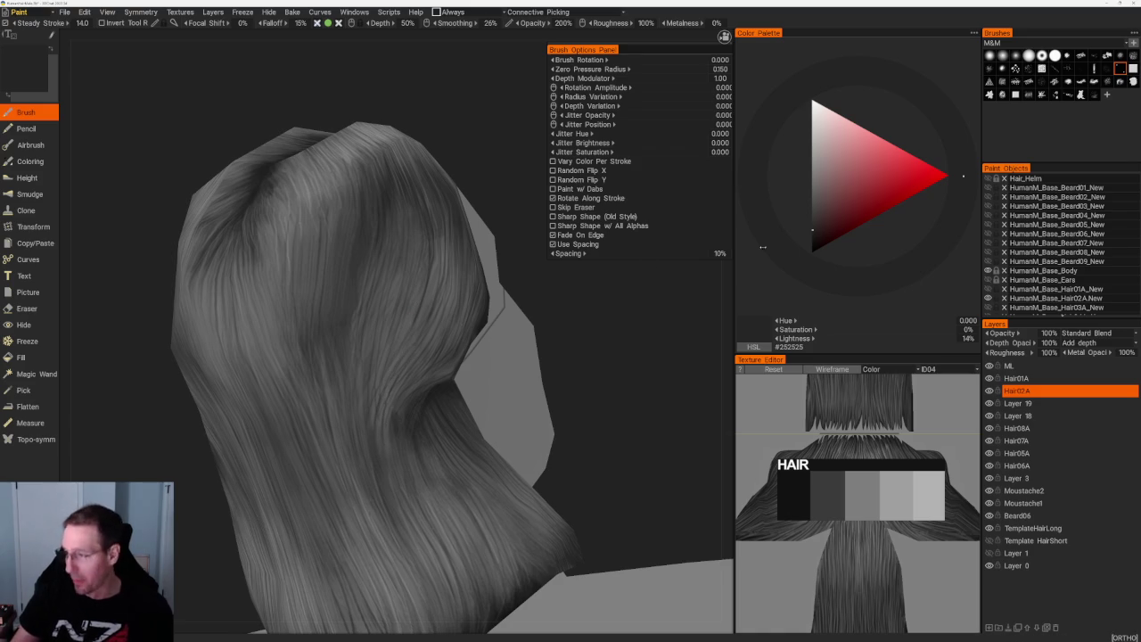
- Blend the shadows with sampled mid grey #6D6D6D and darker greys, ending at #2C2C2C
key("v")
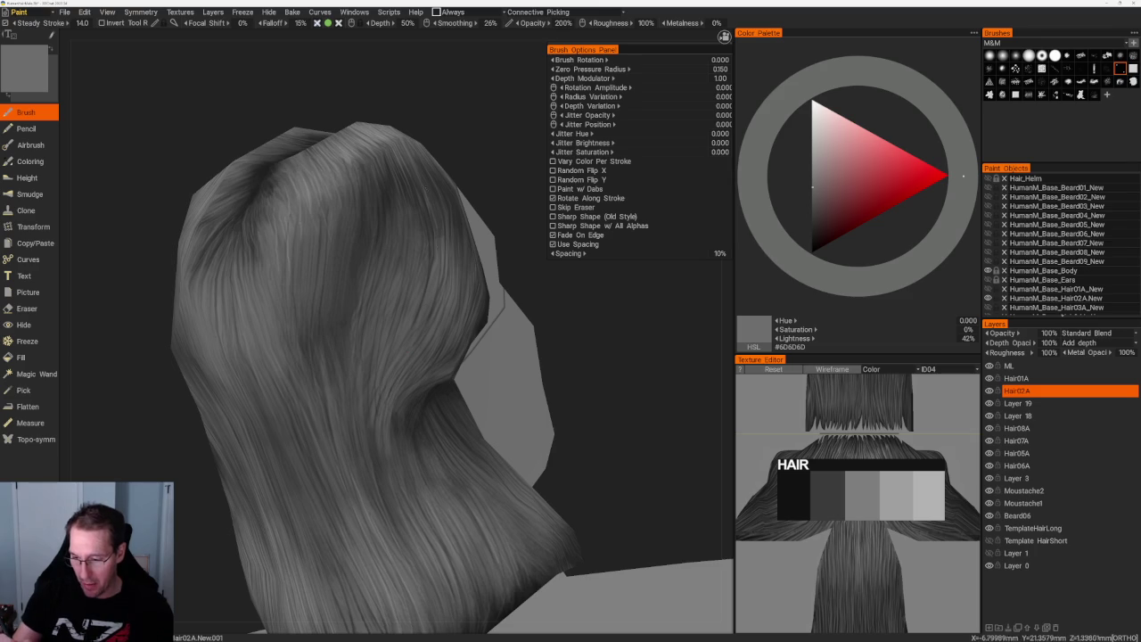
key("v")
key("v")
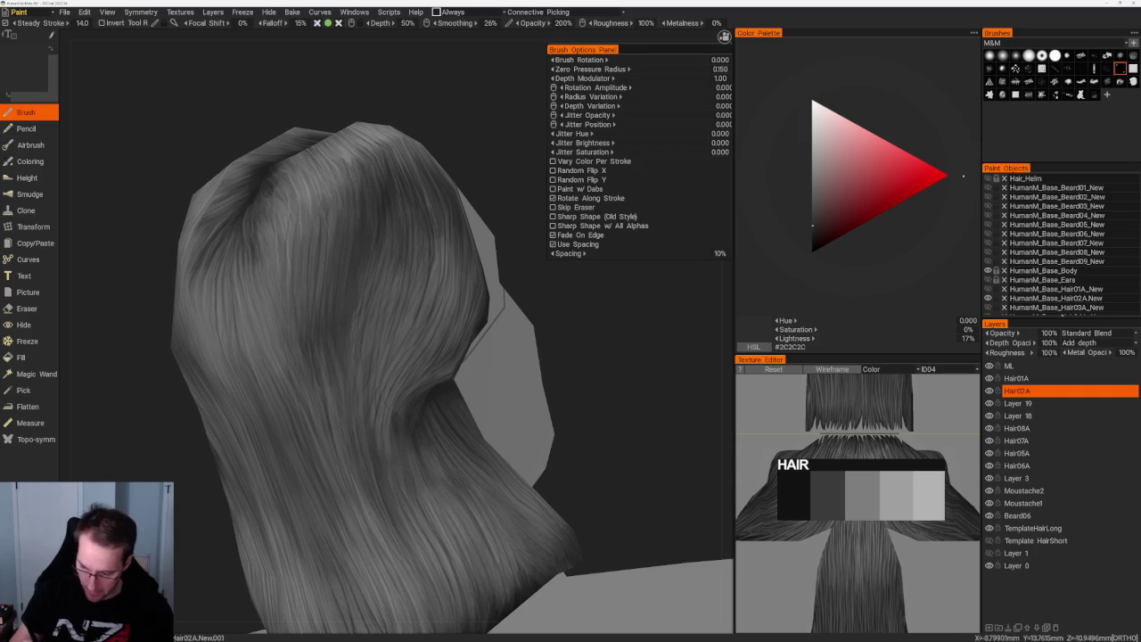
scroll(341, 229, "down", 5)
left_click_drag(341, 229, 412, 201)
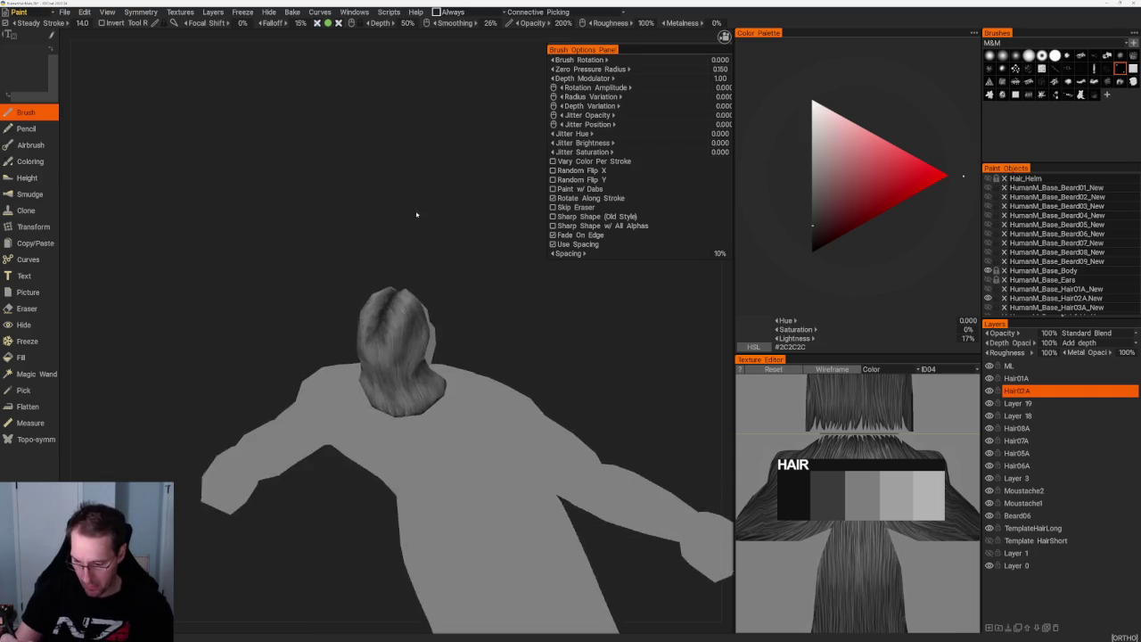
scroll(413, 202, "up", 3)
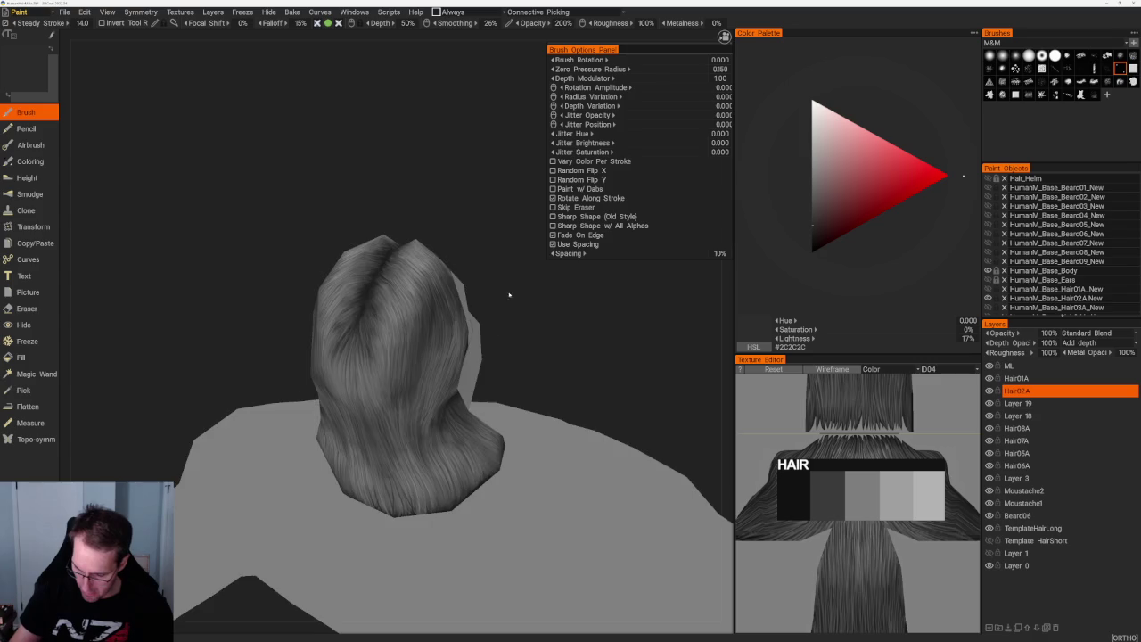
left_click_drag(517, 300, 535, 247)
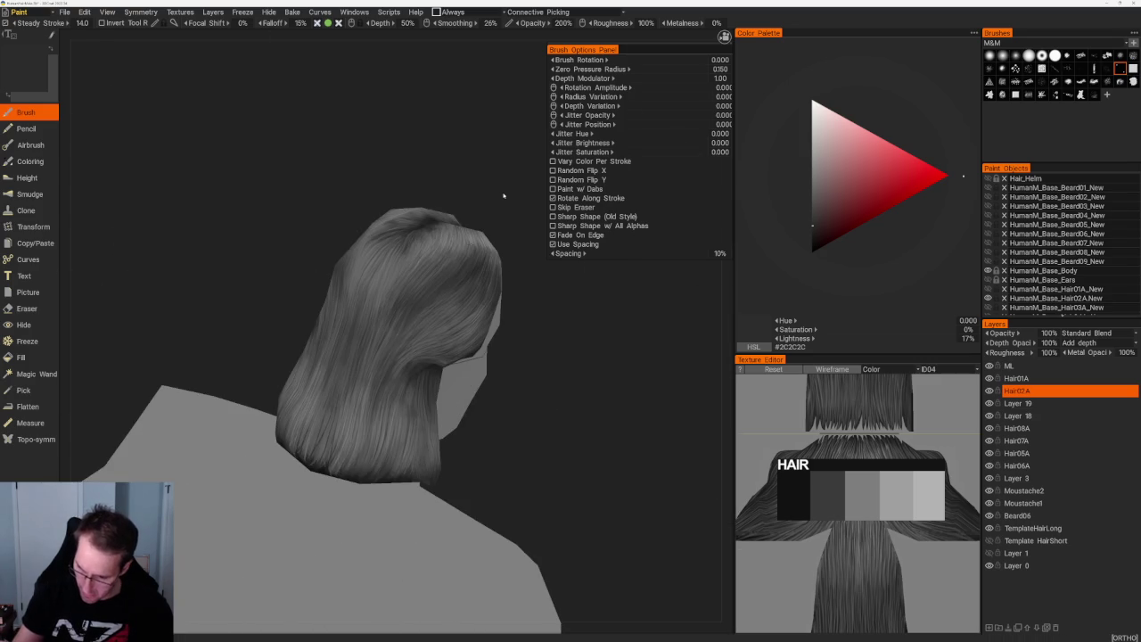
left_click_drag(499, 190, 535, 214)
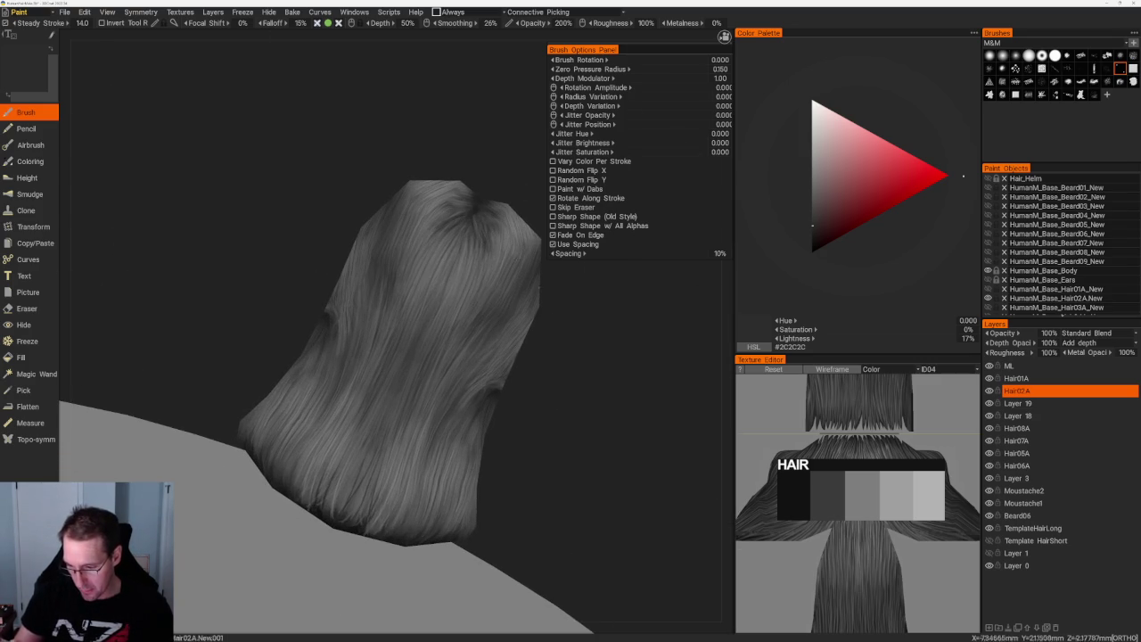
left_click_drag(529, 273, 499, 303)
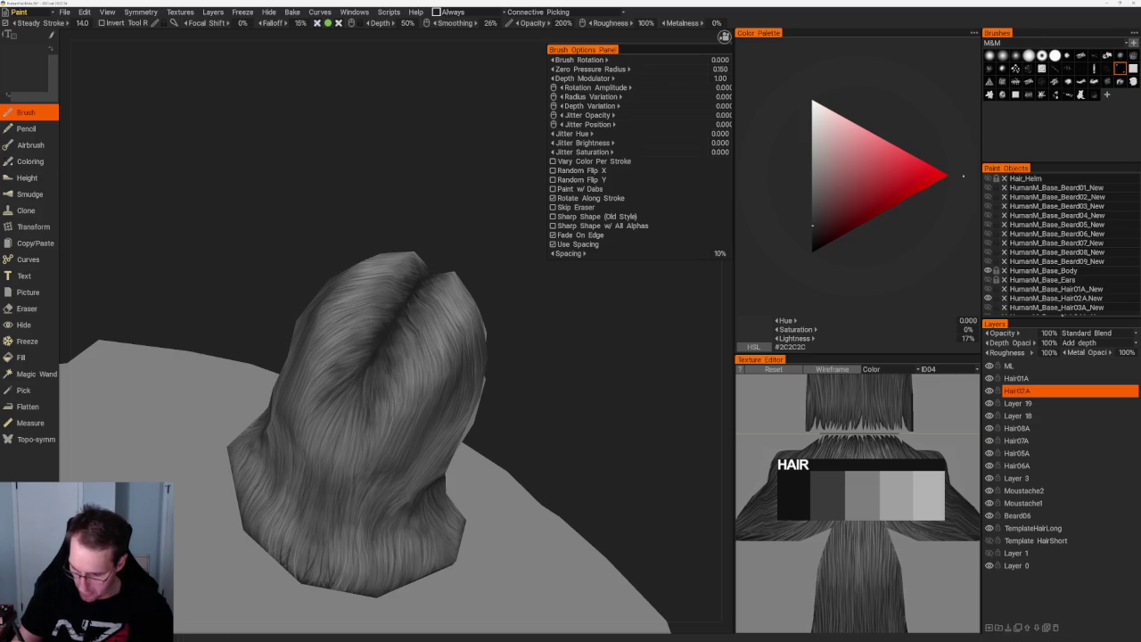
mouse_move(393, 327)
left_mouse_down()
mouse_move(529, 400)
mouse_move(439, 311)
left_mouse_up()
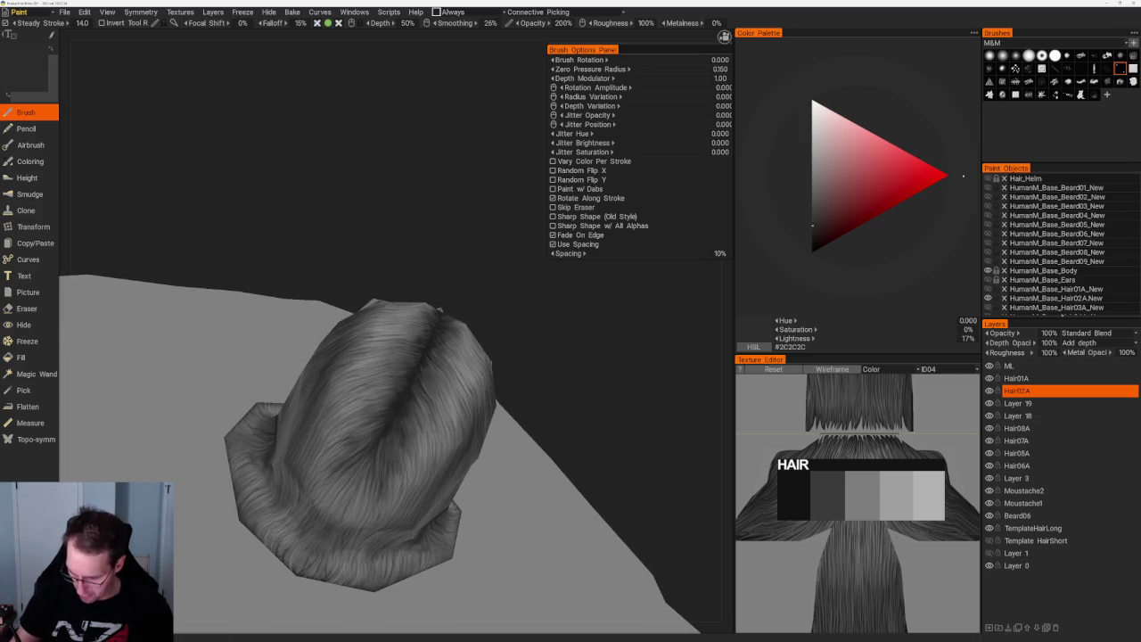
left_click_drag(539, 375, 482, 348)
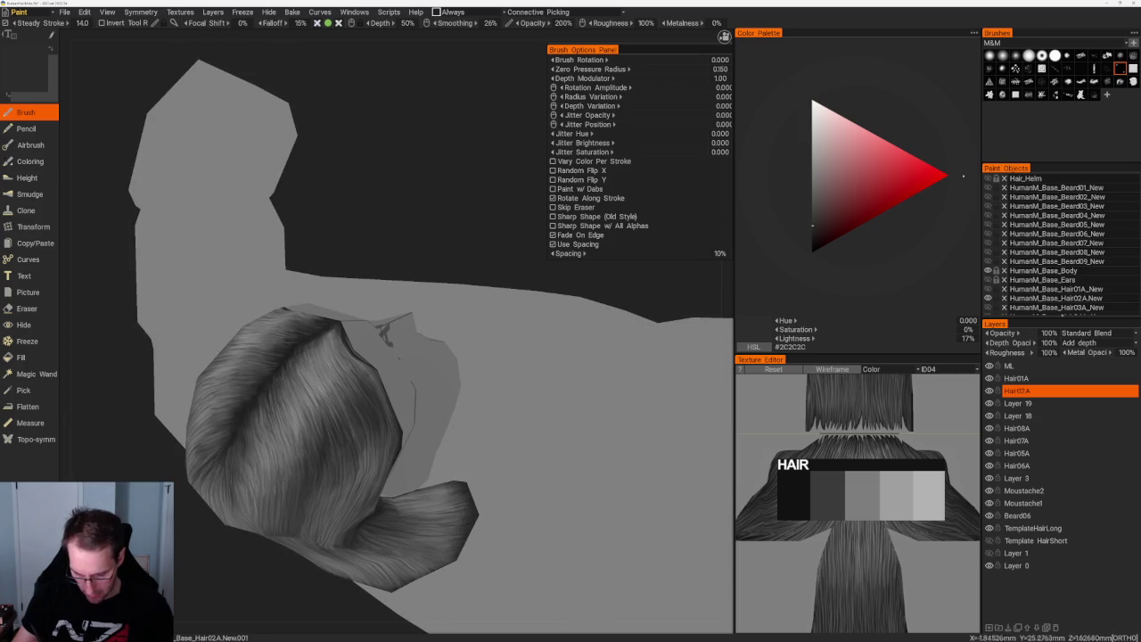
left_click_drag(395, 255, 446, 267)
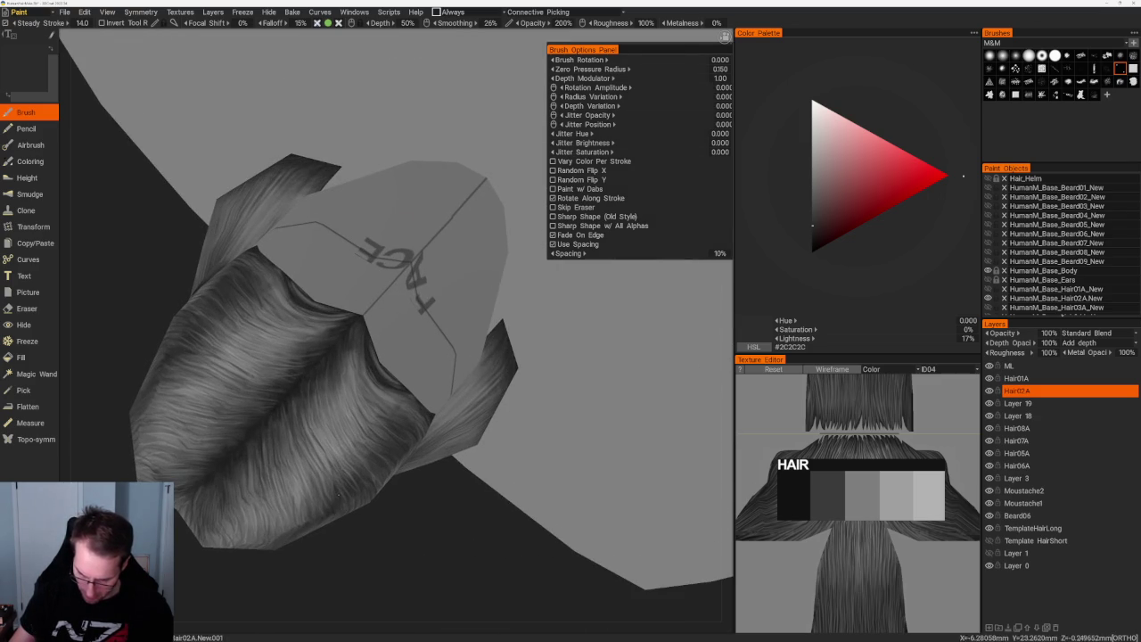
scroll(348, 428, "down", 3)
left_click_drag(349, 428, 377, 458)
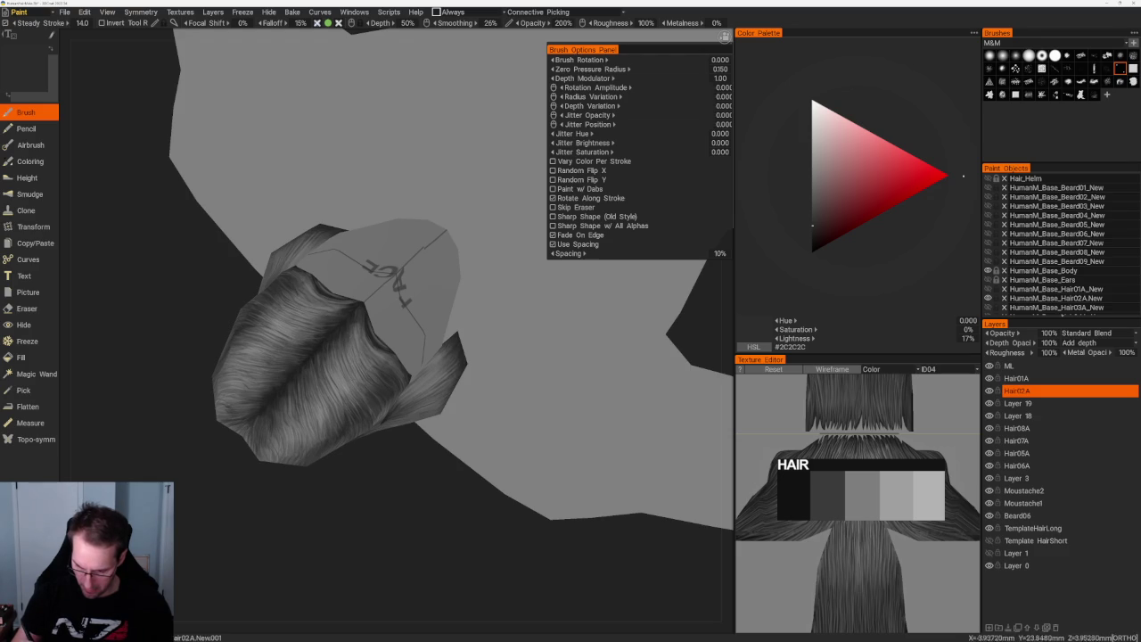
mouse_move(374, 535)
left_mouse_down()
mouse_move(419, 521)
mouse_move(428, 499)
left_mouse_up()
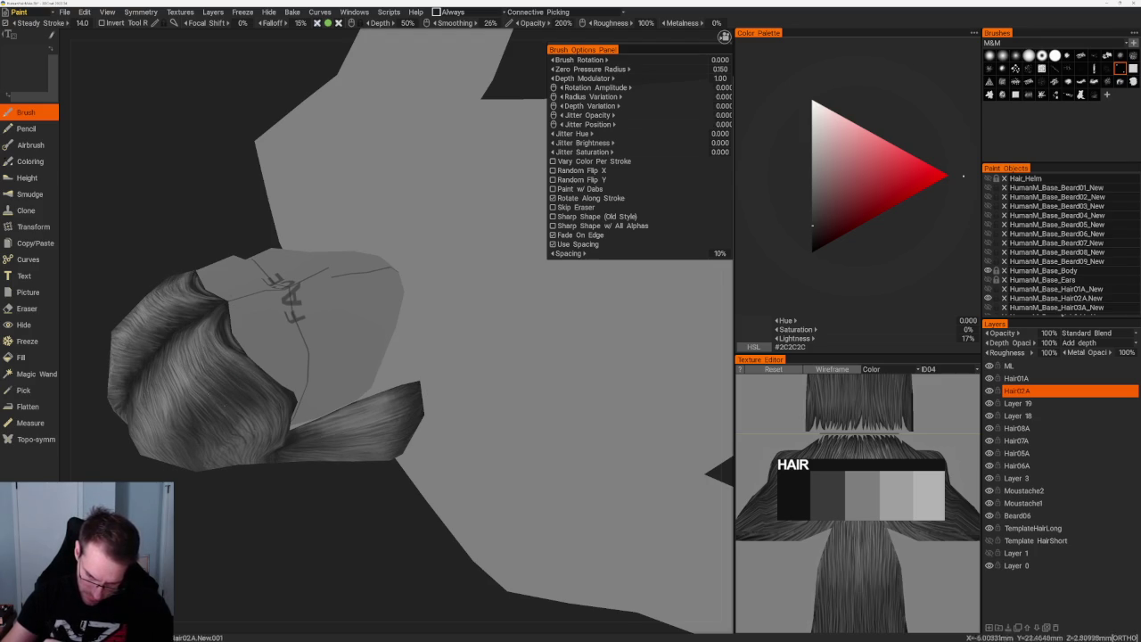
mouse_move(338, 481)
left_mouse_down()
mouse_move(306, 463)
mouse_move(527, 341)
mouse_move(461, 359)
left_mouse_up()
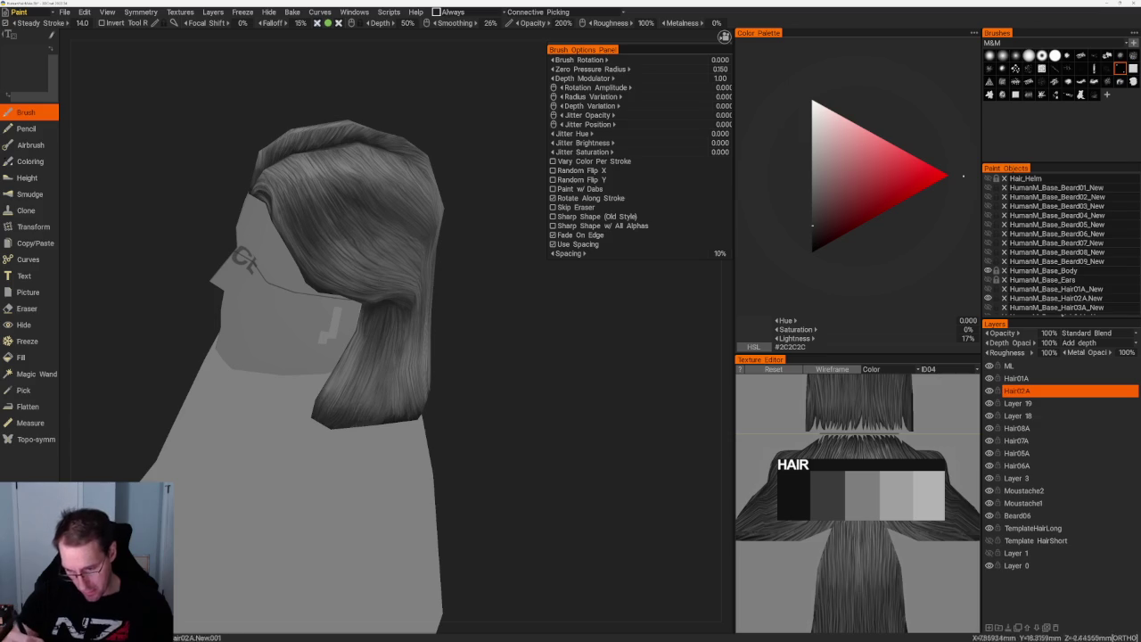
- Sample mid grey #7E7E7E at 49% lightness while orbiting and framing the hair
left_click_drag(479, 314, 459, 307)
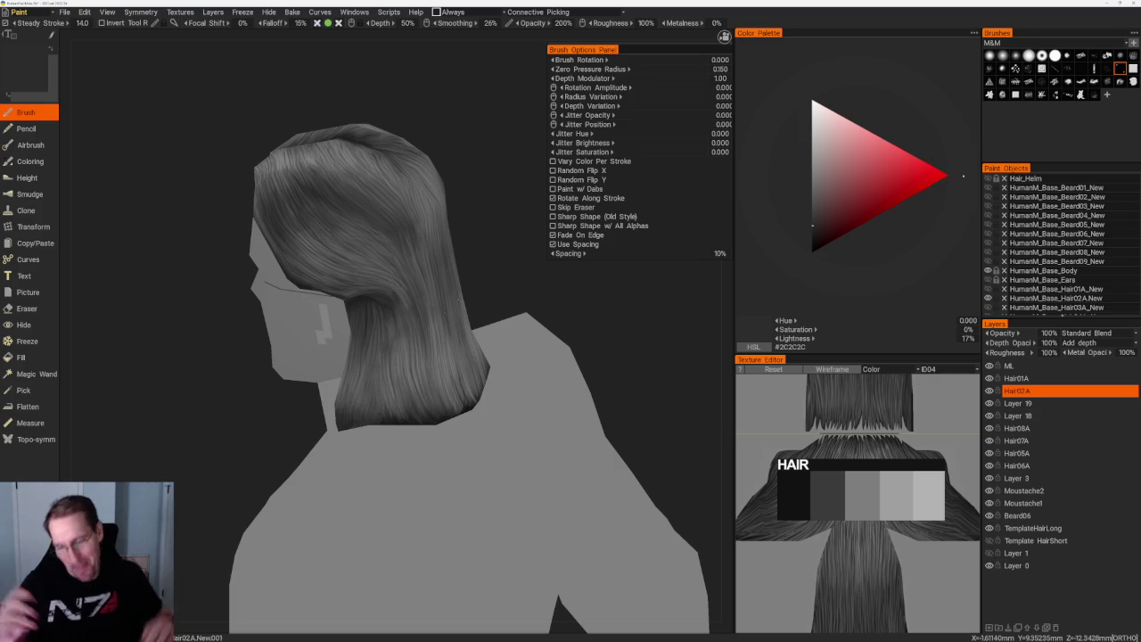
left_click_drag(473, 163, 490, 209)
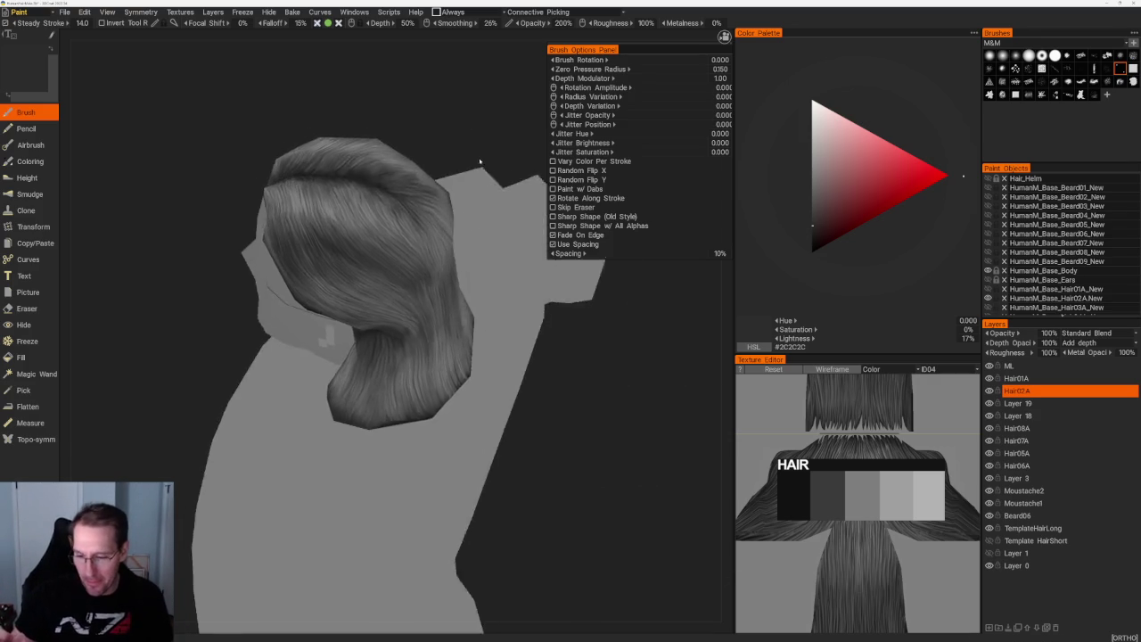
scroll(489, 210, "up", 2)
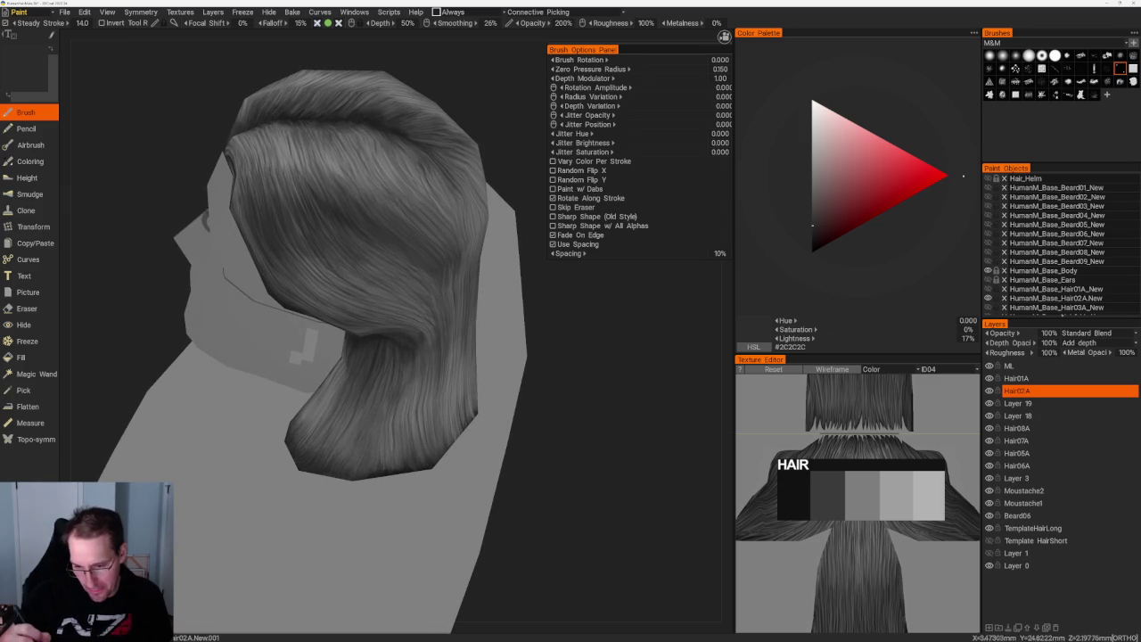
key("v")
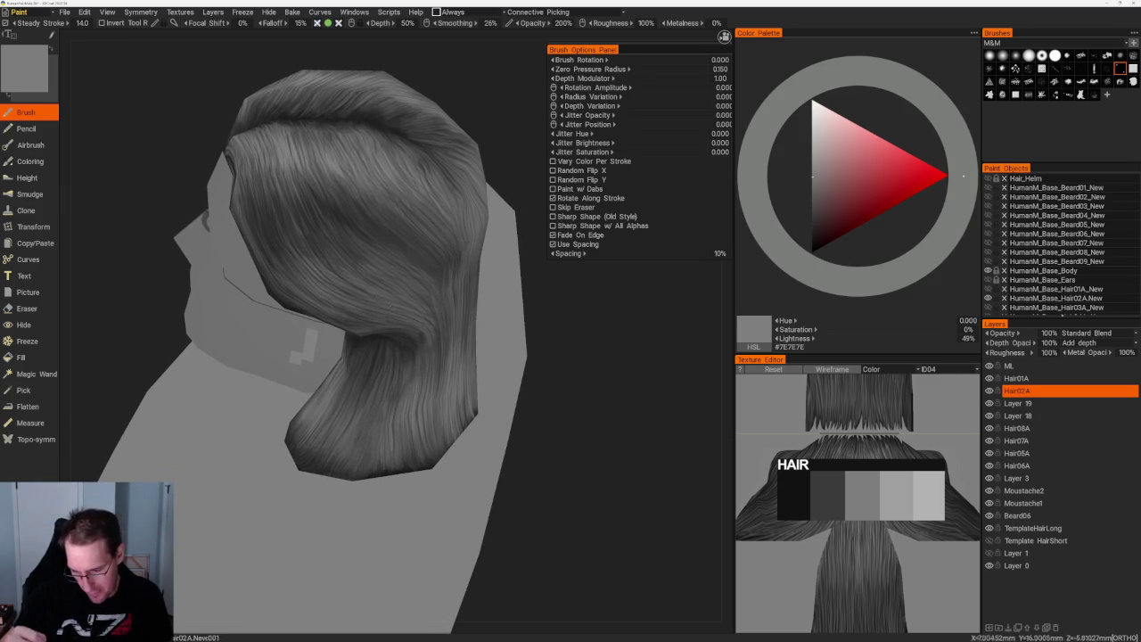
left_click_drag(624, 446, 588, 446)
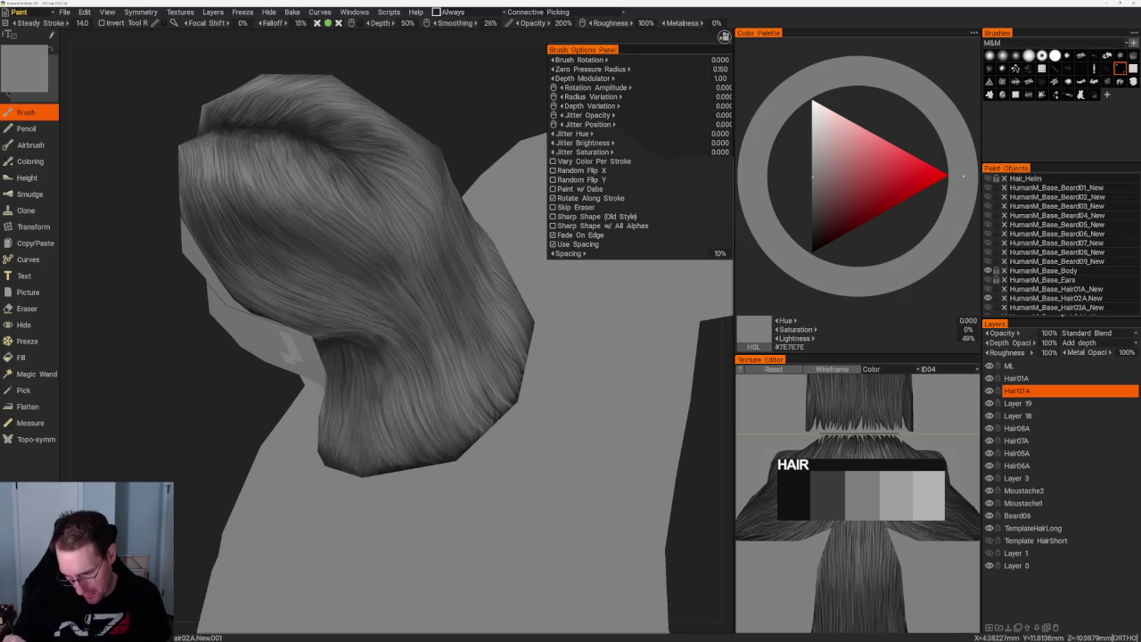
scroll(417, 183, "down", 5)
scroll(417, 182, "down", 3)
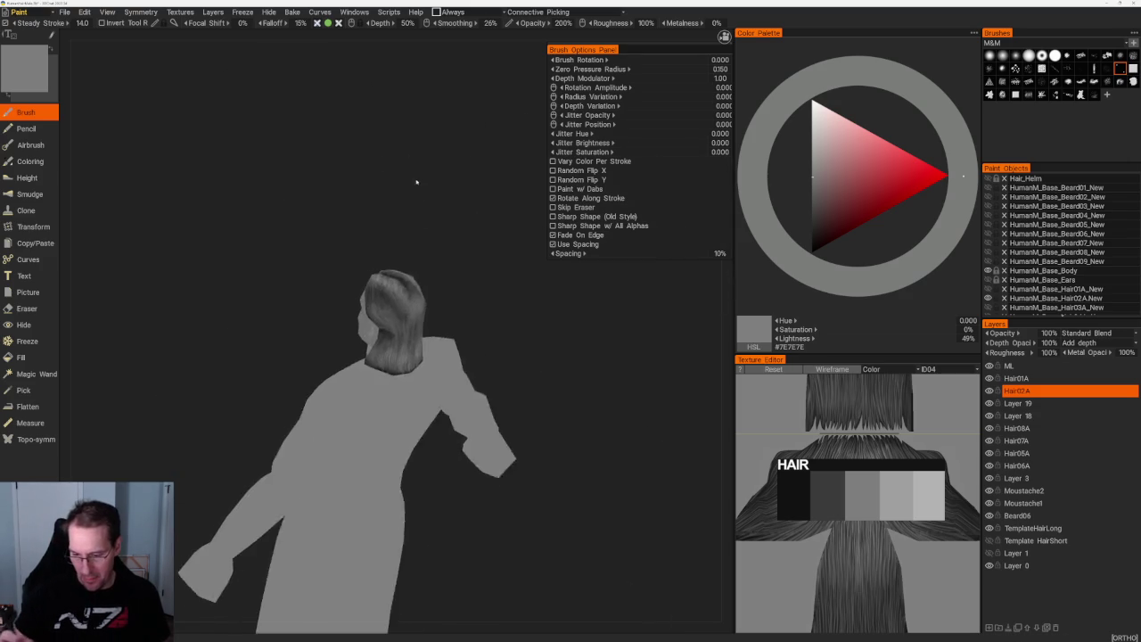
key("f")
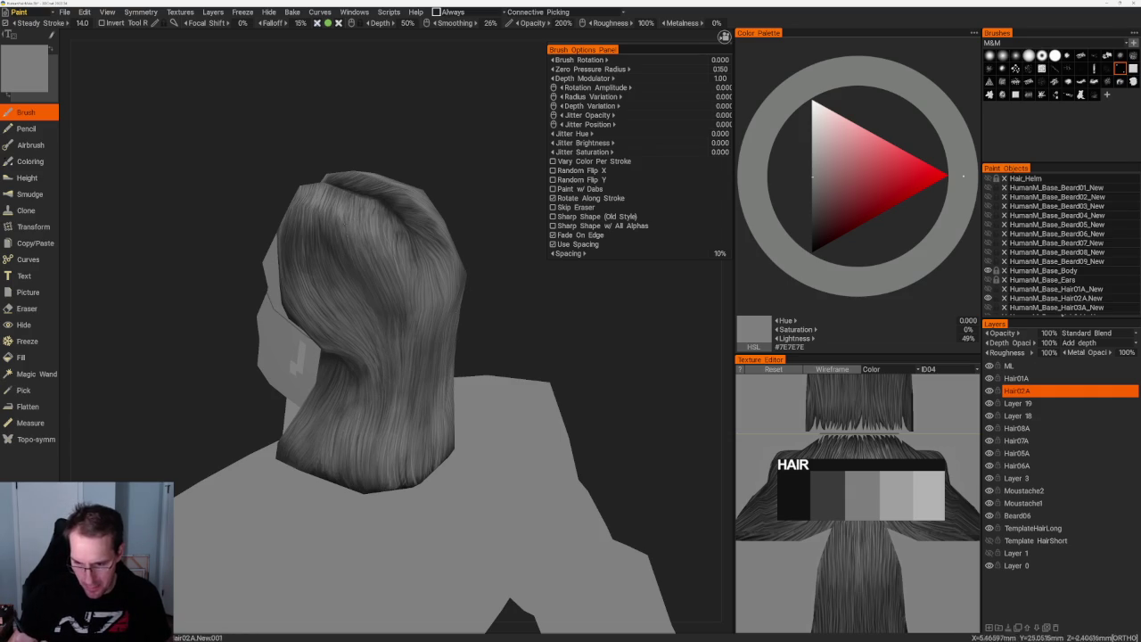
right_click_drag(427, 223, 458, 229)
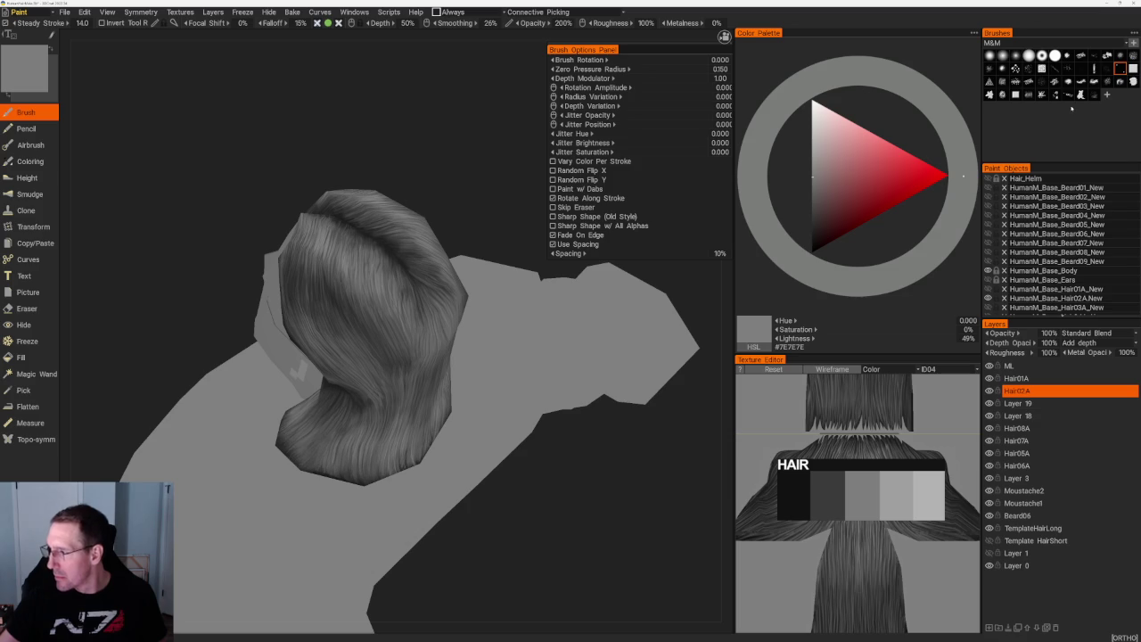
- Choose a different strand brush alpha from the end of the Brushes panel
left_click(1133, 81)
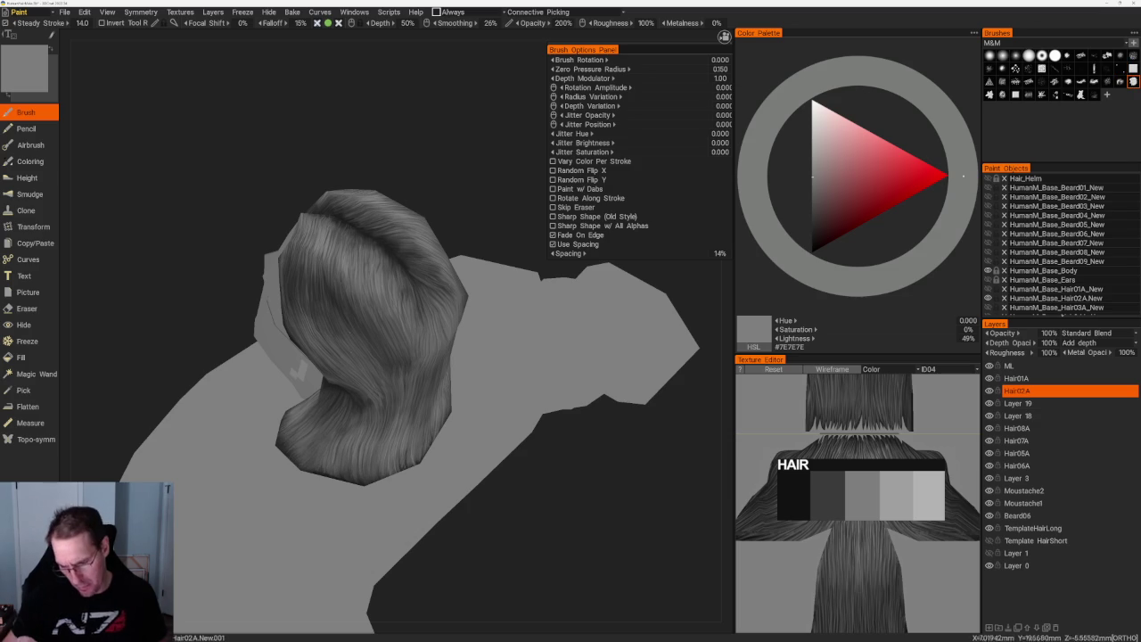
scroll(383, 322, "up", 2)
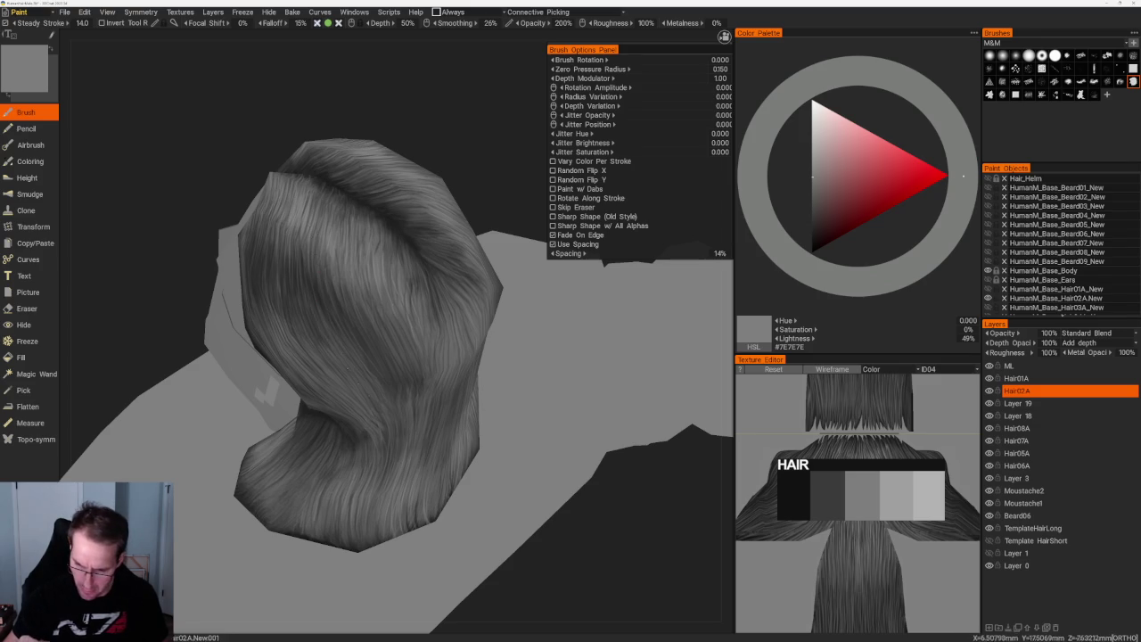
scroll(333, 235, "down", 5)
right_click_drag(334, 234, 344, 133)
scroll(344, 133, "up", 5)
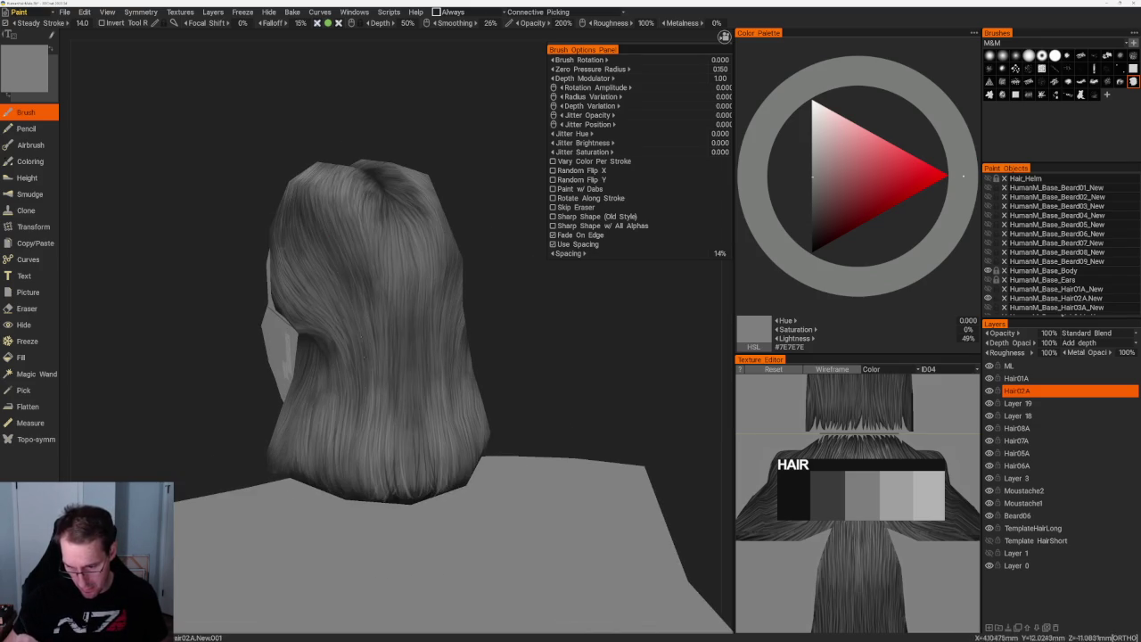
- Set the paint colour to near-black #222222 at 13% lightness
middle_click_drag(364, 179, 364, 295)
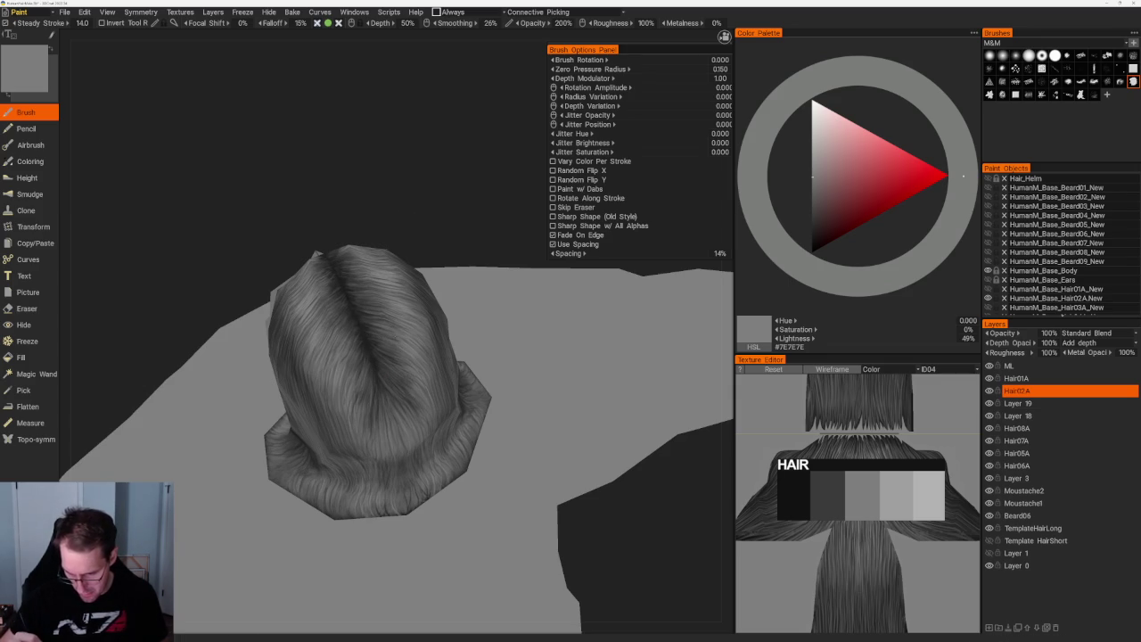
right_click_drag(360, 322, 461, 157)
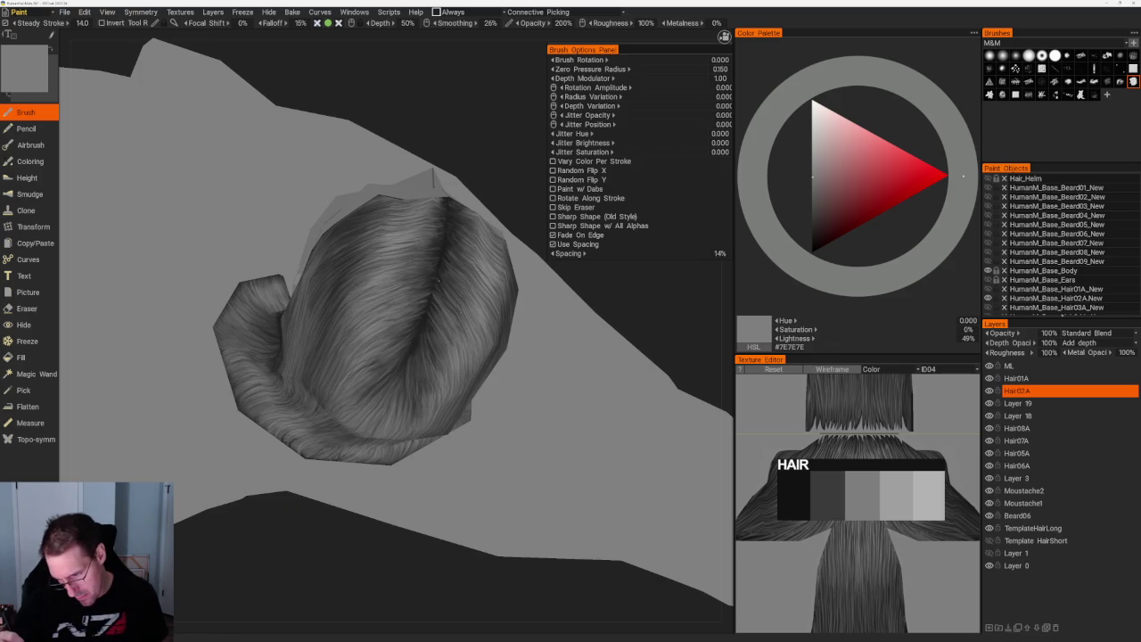
key("v")
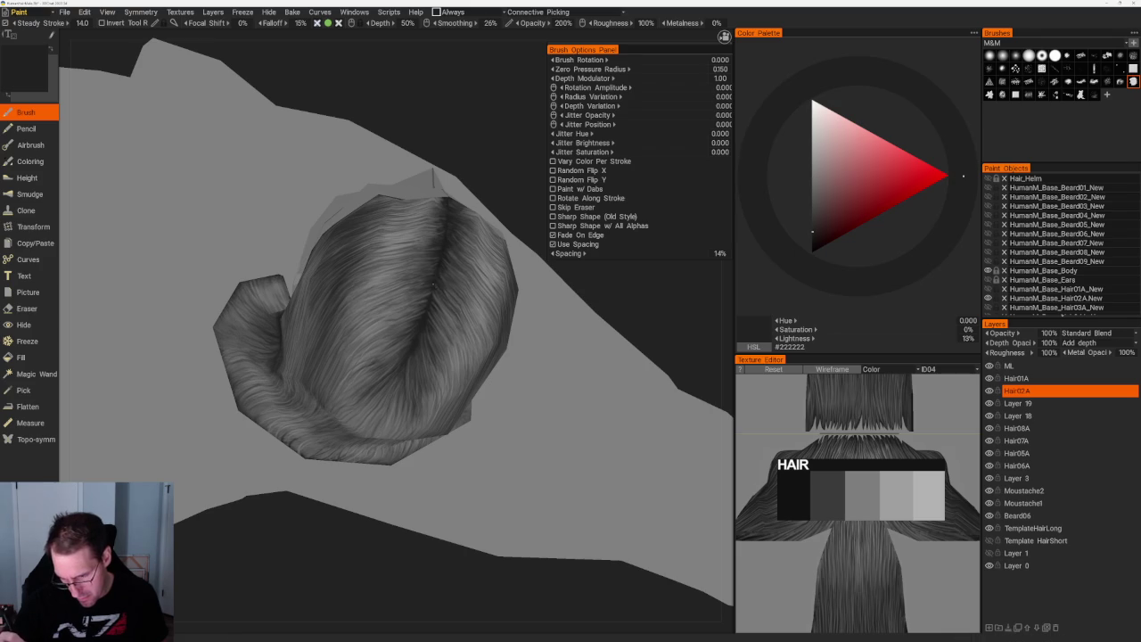
mouse_move(501, 384)
right_mouse_down()
mouse_move(466, 214)
mouse_move(472, 326)
mouse_move(512, 426)
mouse_move(542, 354)
mouse_move(494, 347)
mouse_move(502, 382)
mouse_move(535, 339)
right_mouse_up()
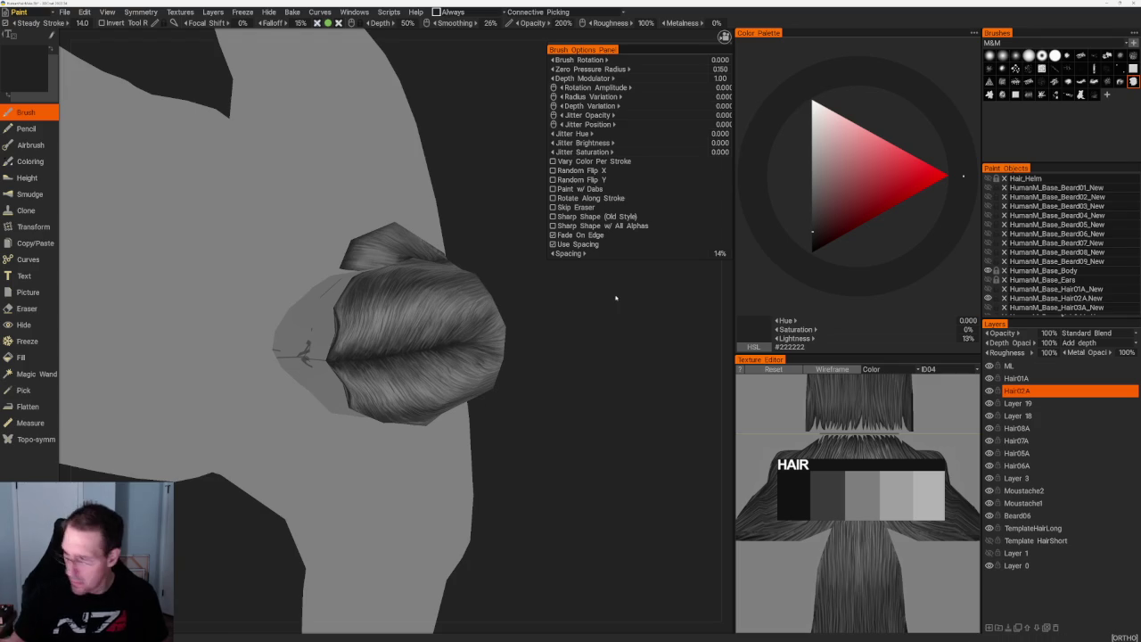
- Switch brush shape and paint lighter grey strands along the side and back of the hair
left_click(1029, 94)
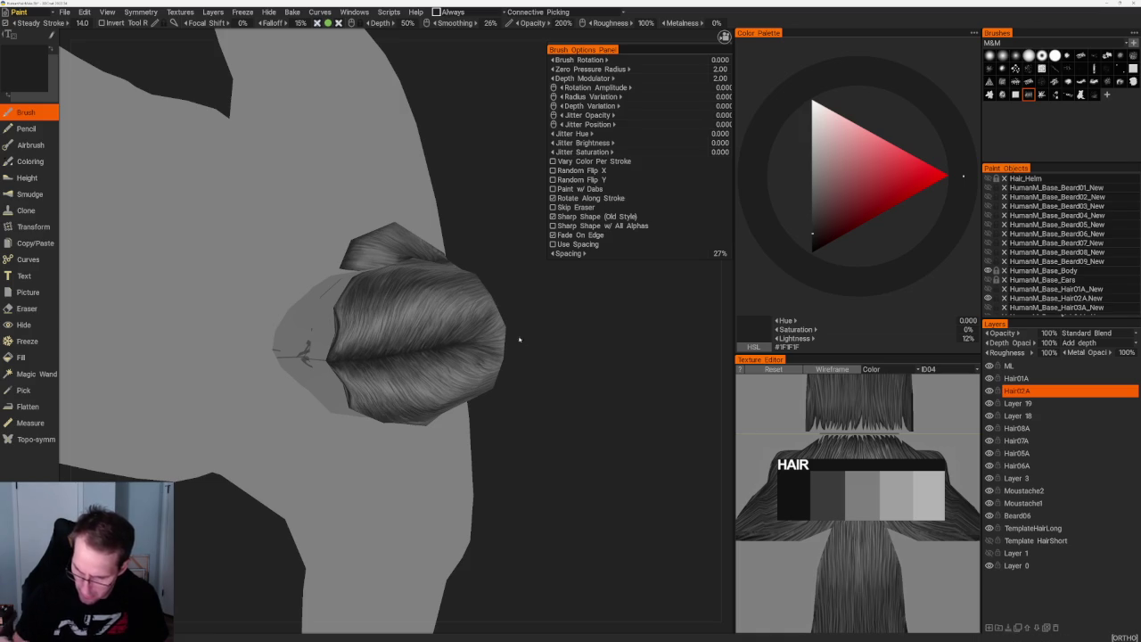
left_click_drag(526, 348, 547, 338)
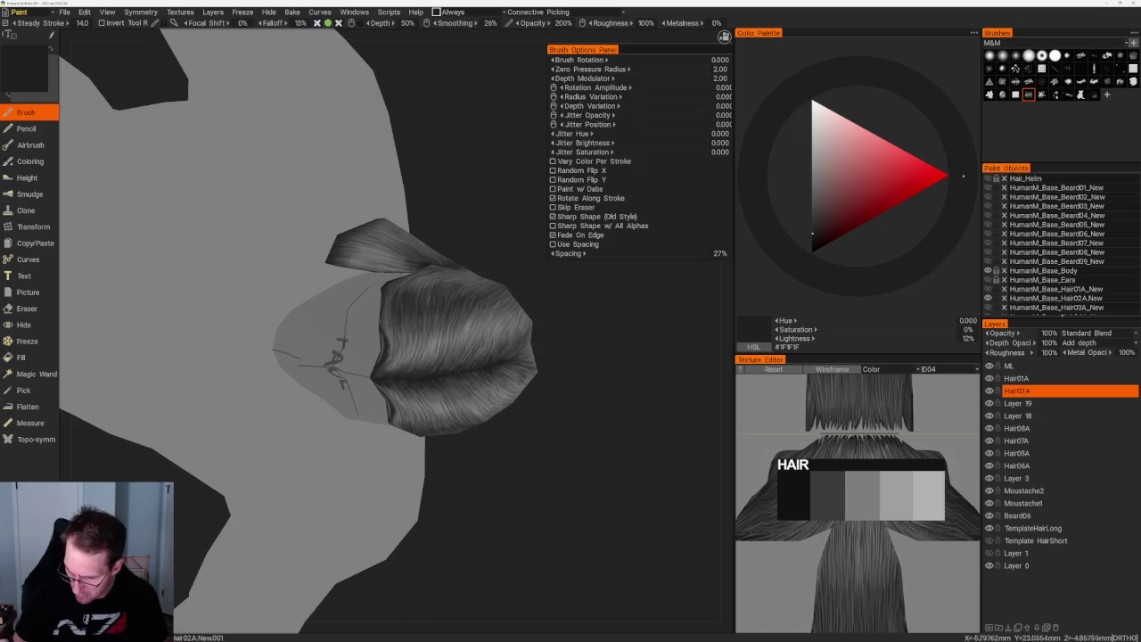
mouse_move(496, 310)
left_mouse_down()
mouse_move(624, 311)
mouse_move(565, 365)
mouse_move(457, 368)
mouse_move(401, 339)
left_mouse_up()
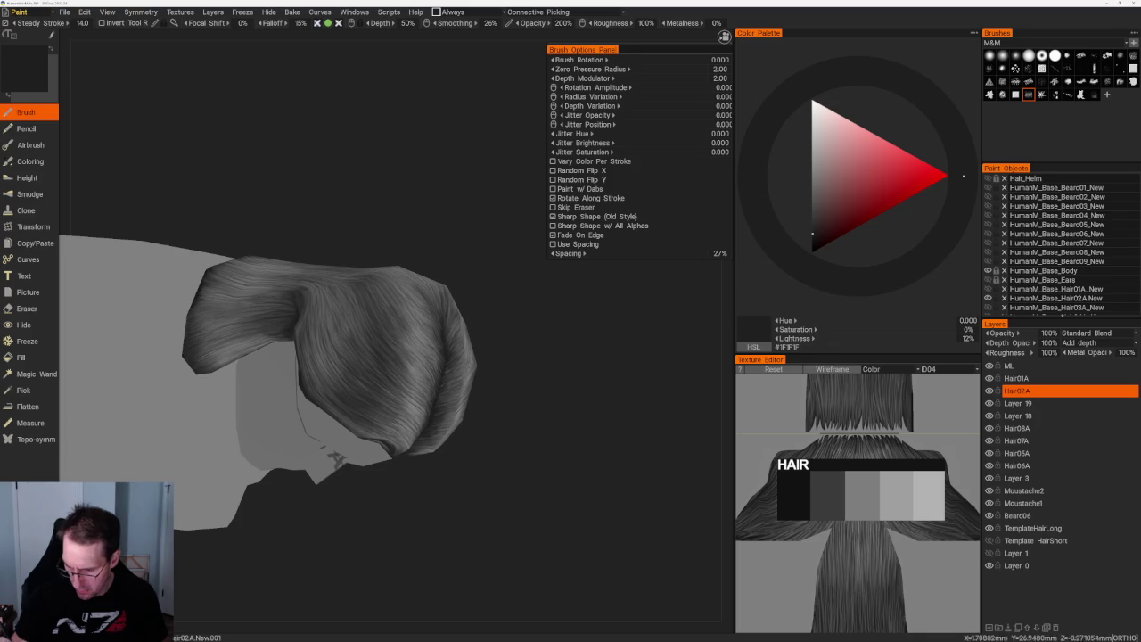
key("v")
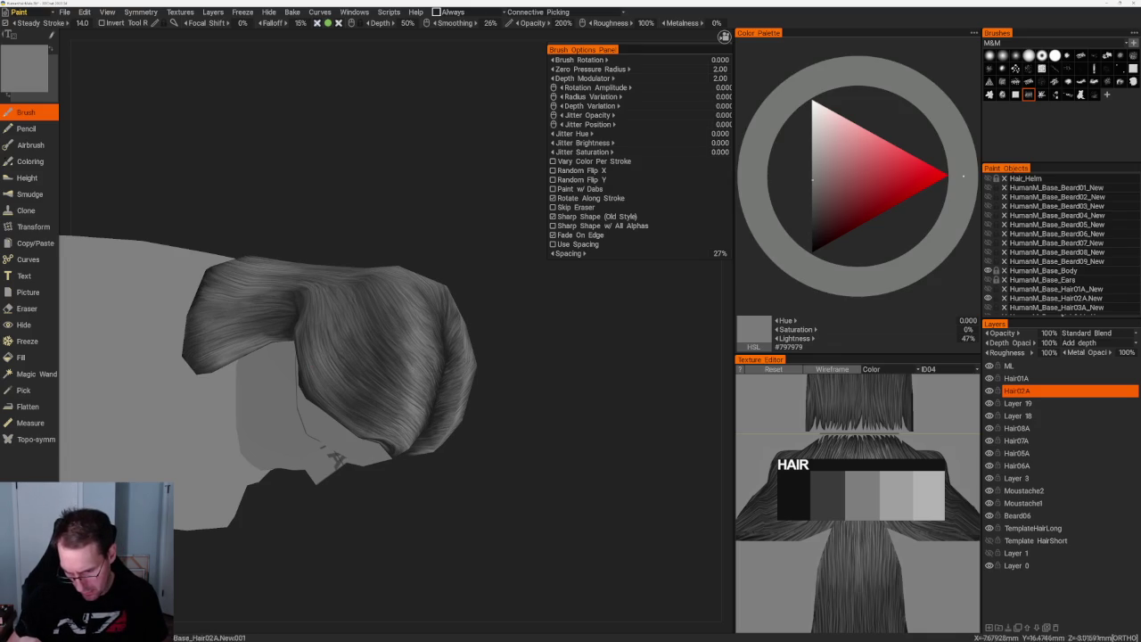
right_click_drag(334, 458, 305, 447)
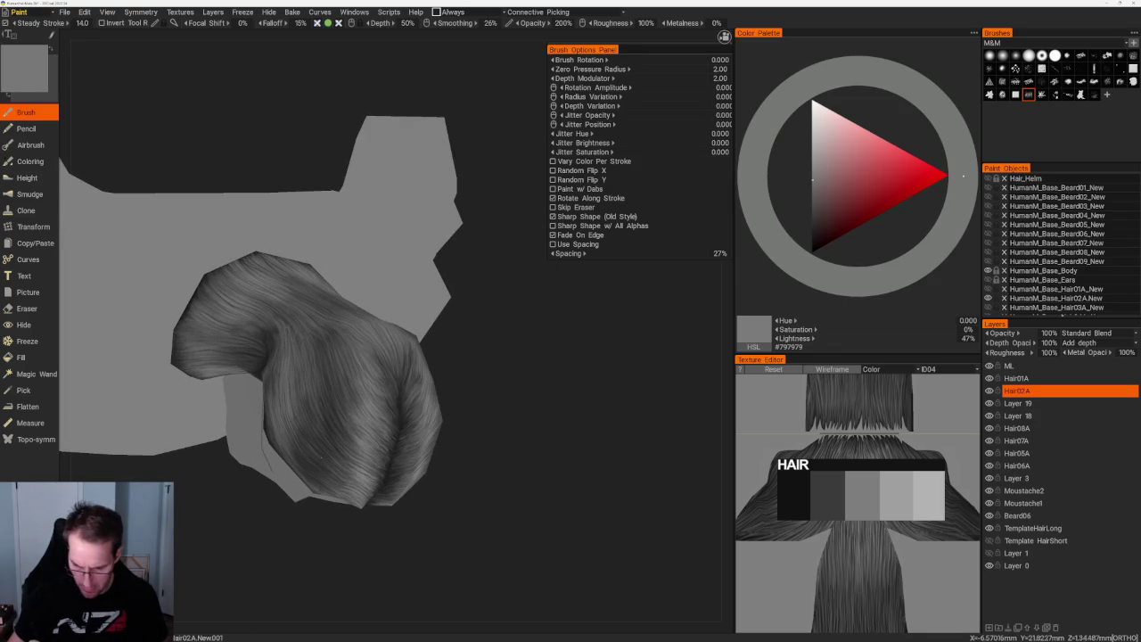
left_click_drag(467, 479, 352, 423)
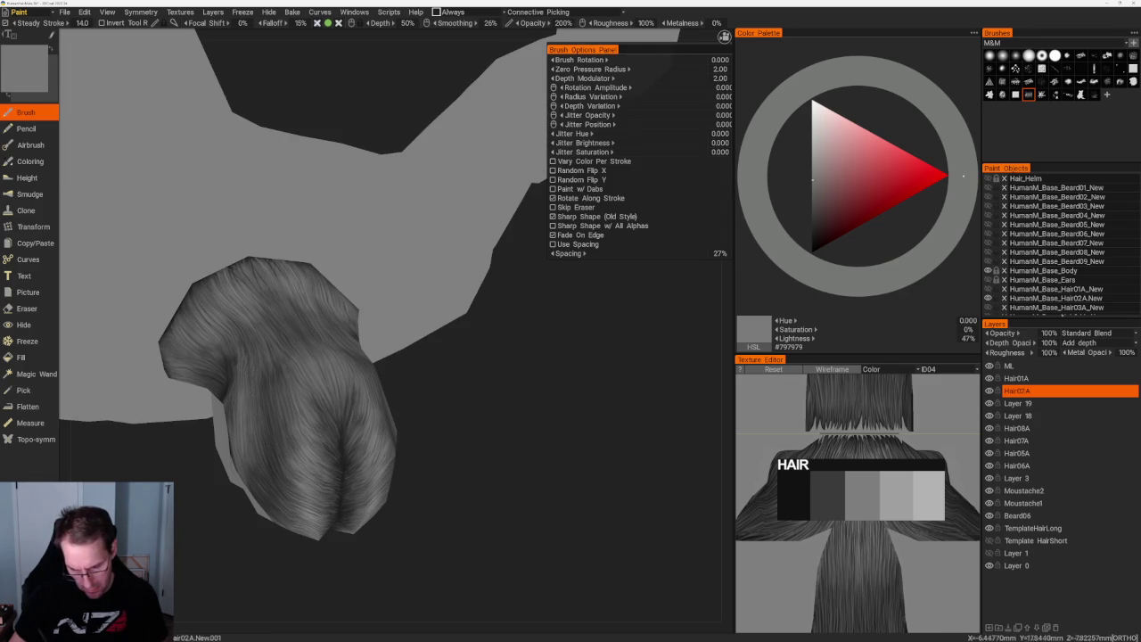
left_click_drag(411, 546, 446, 544)
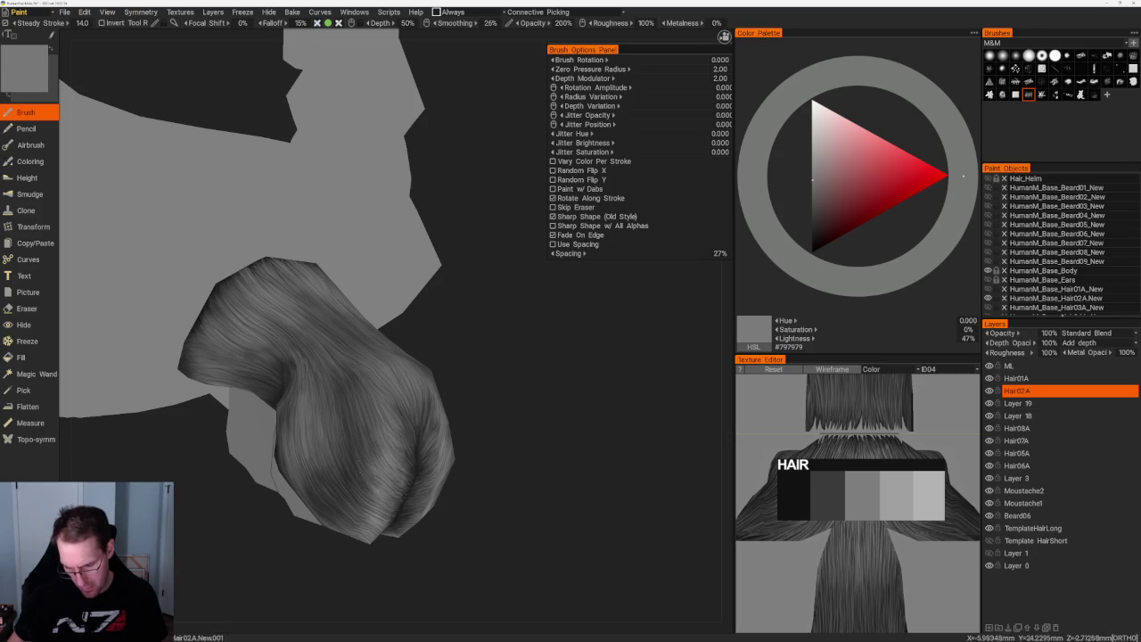
left_click_drag(445, 539, 454, 505)
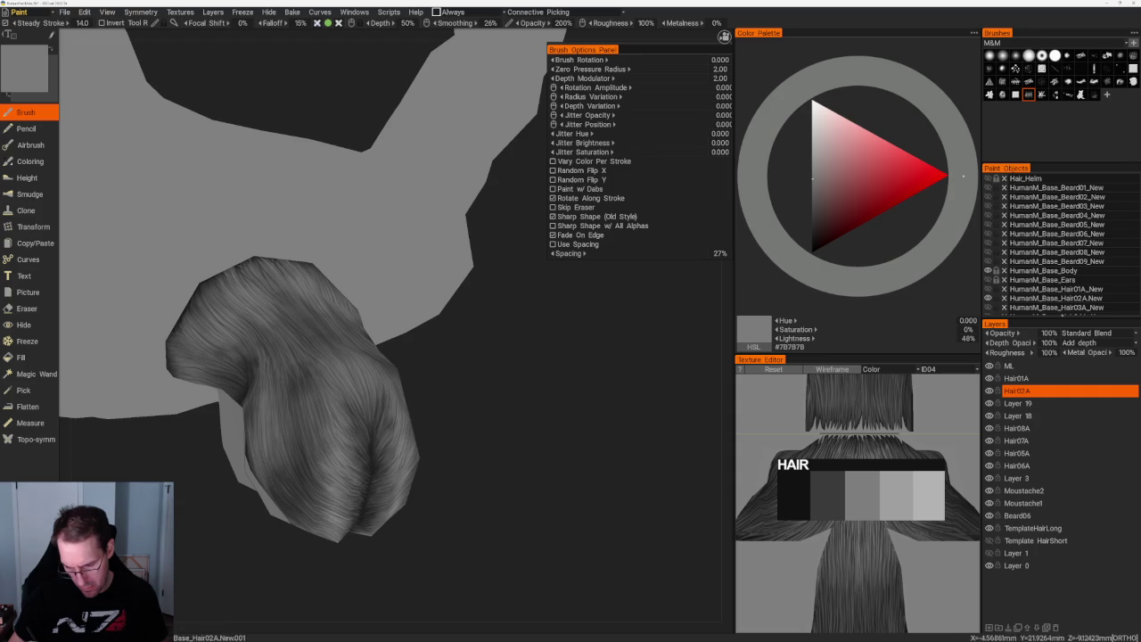
mouse_move(419, 500)
left_mouse_down()
mouse_move(402, 451)
mouse_move(484, 364)
mouse_move(535, 348)
left_mouse_up()
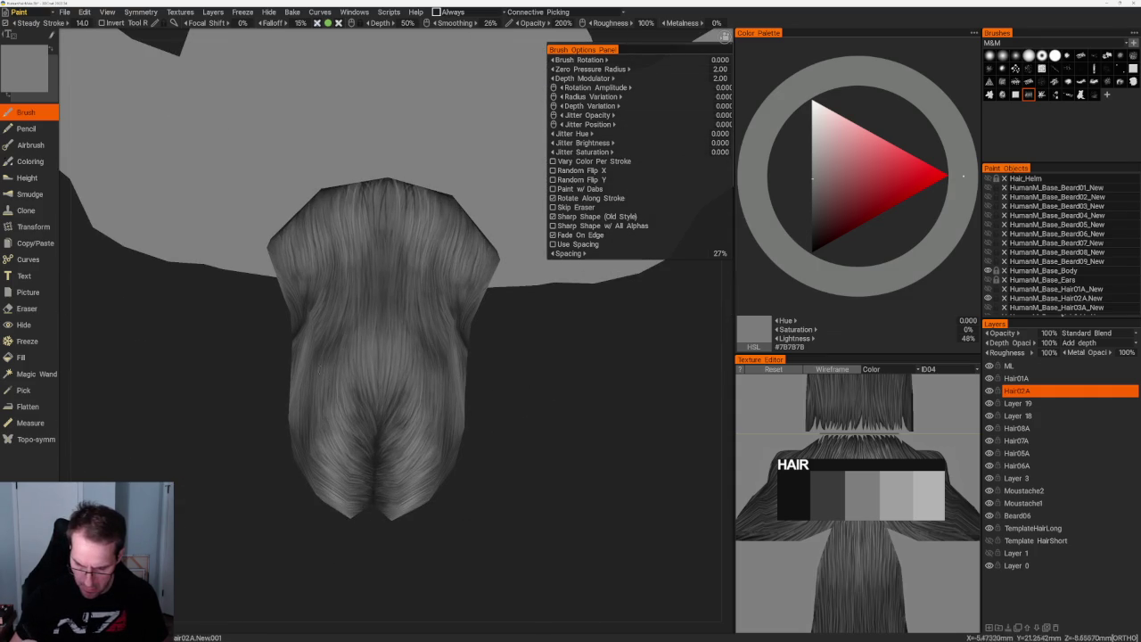
- Paint crown and side strands, alternating a darker grey, the light swatch grey and dark grey
key("v")
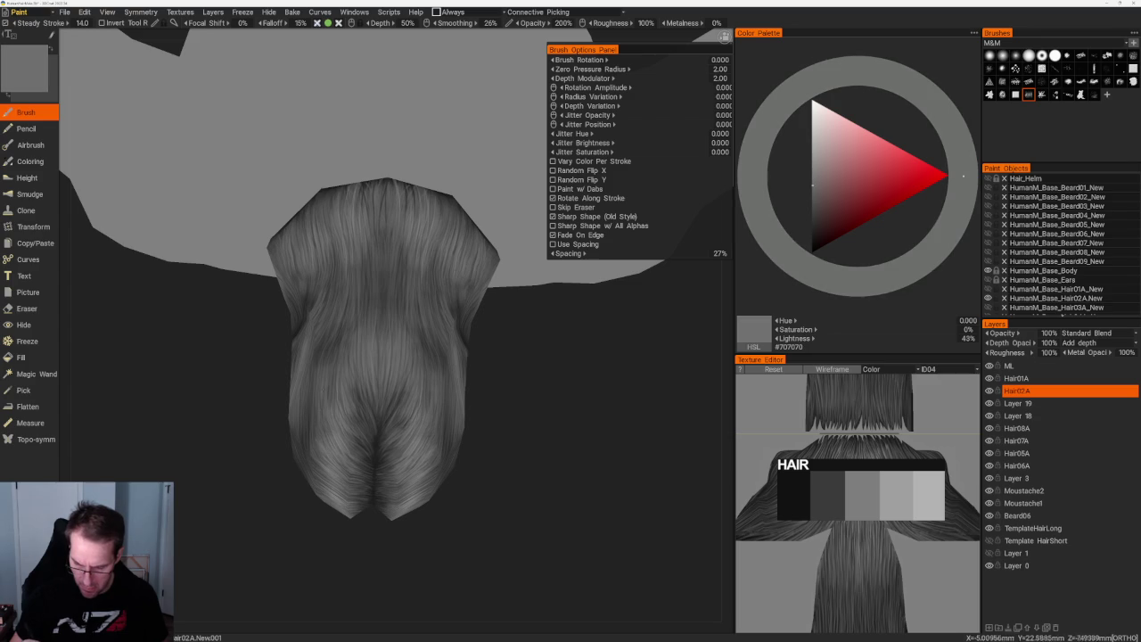
mouse_move(499, 419)
left_mouse_down()
mouse_move(451, 412)
mouse_move(443, 343)
left_mouse_up()
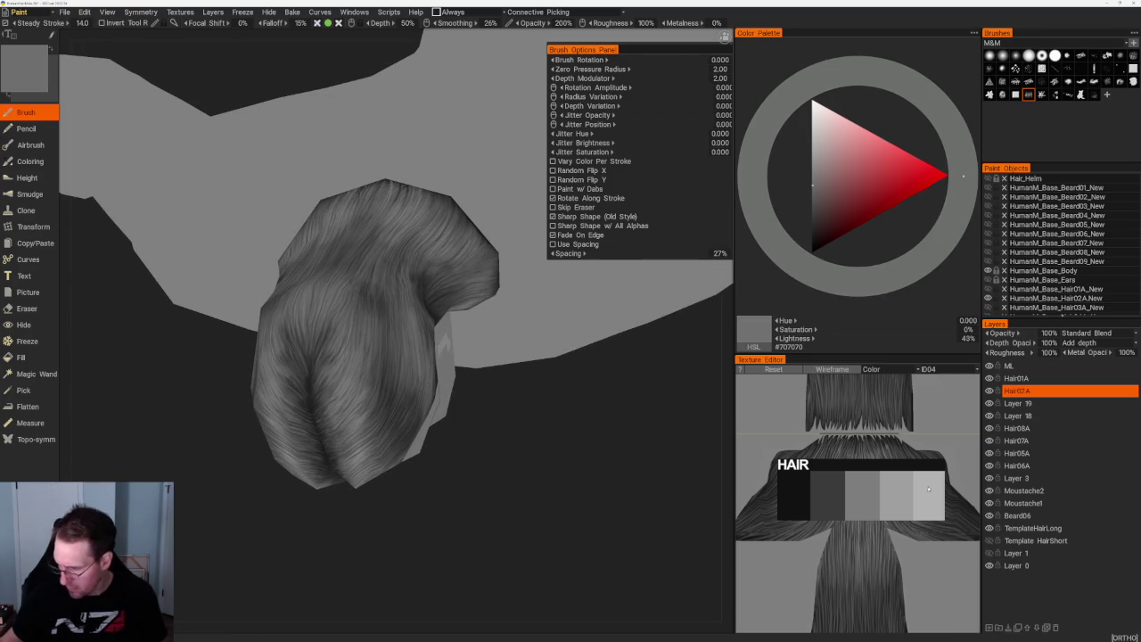
key("v")
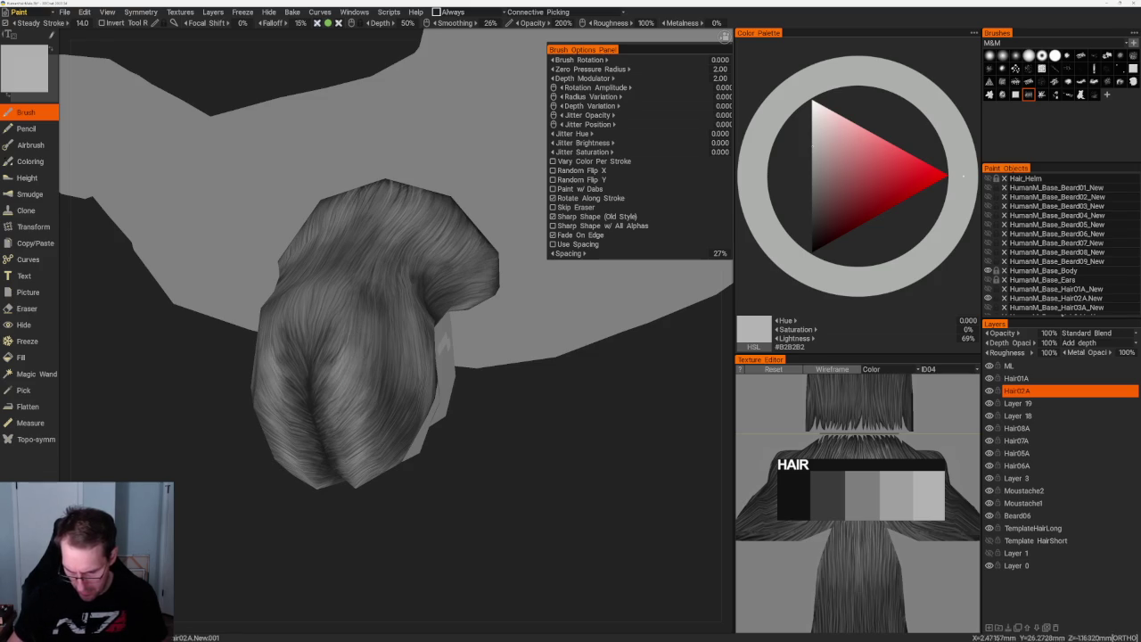
middle_click_drag(441, 517, 428, 445)
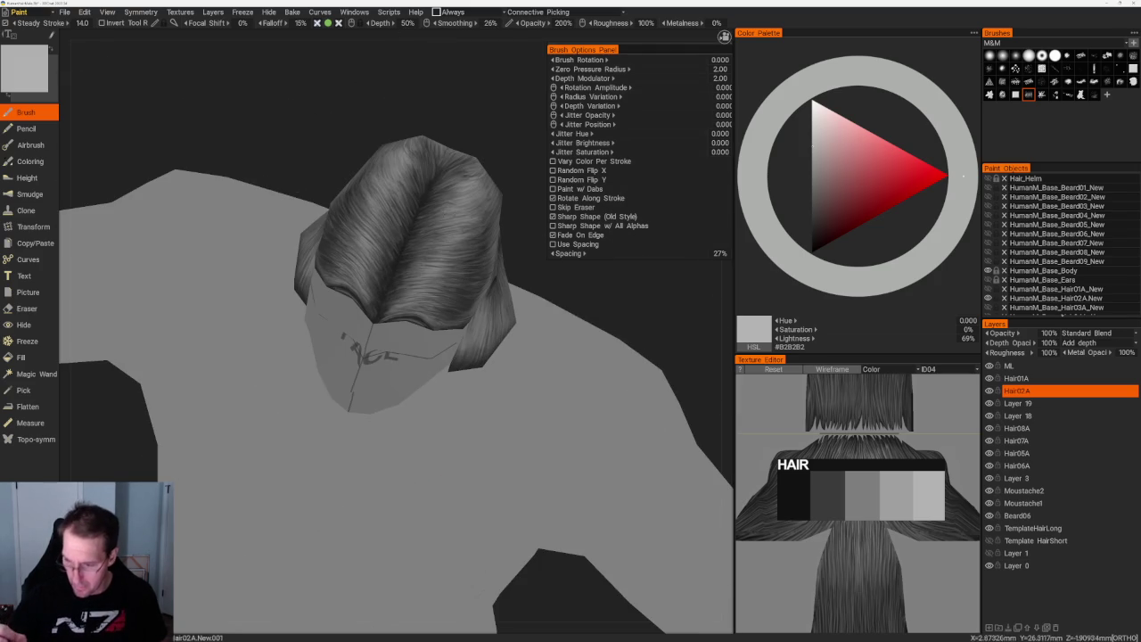
mouse_move(399, 185)
middle_mouse_down()
mouse_move(471, 146)
mouse_move(580, 310)
mouse_move(500, 268)
middle_mouse_up()
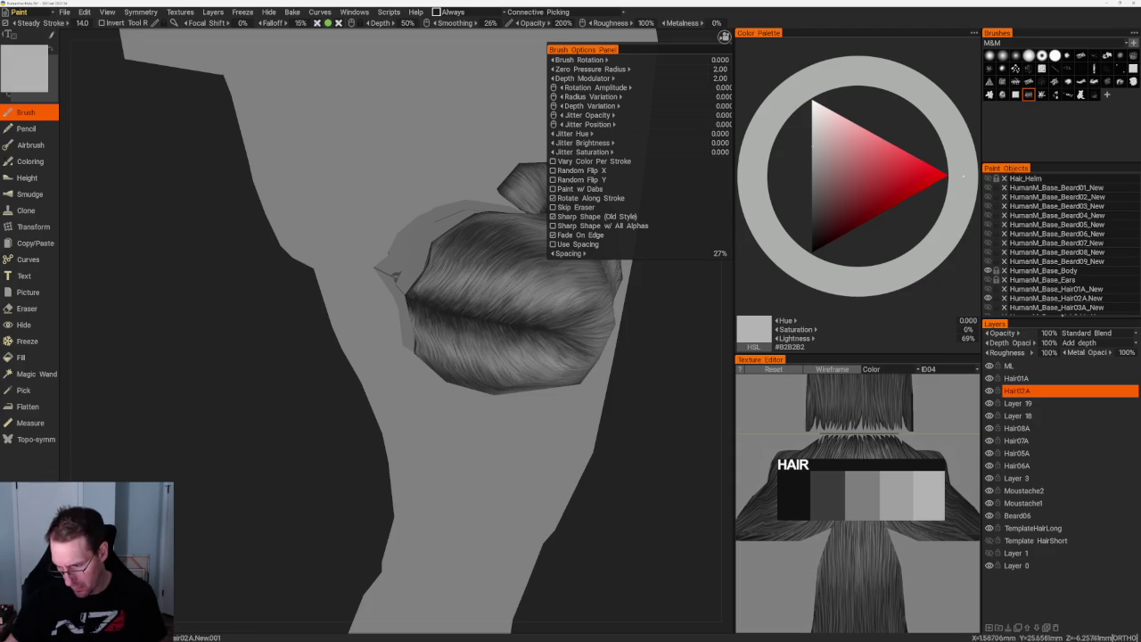
key("v")
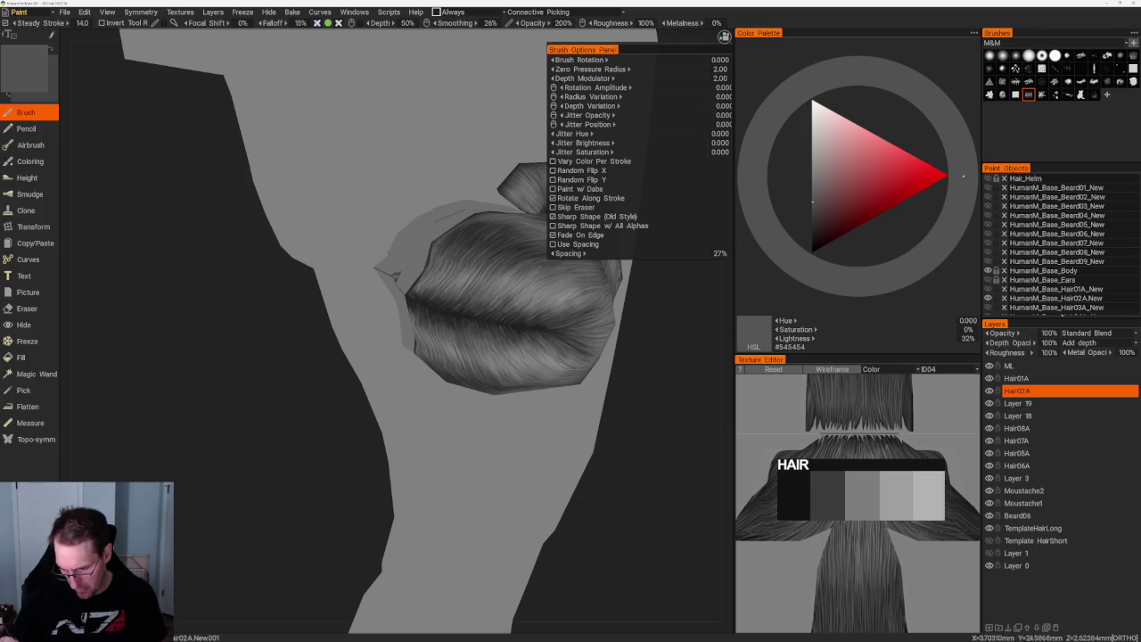
key("v")
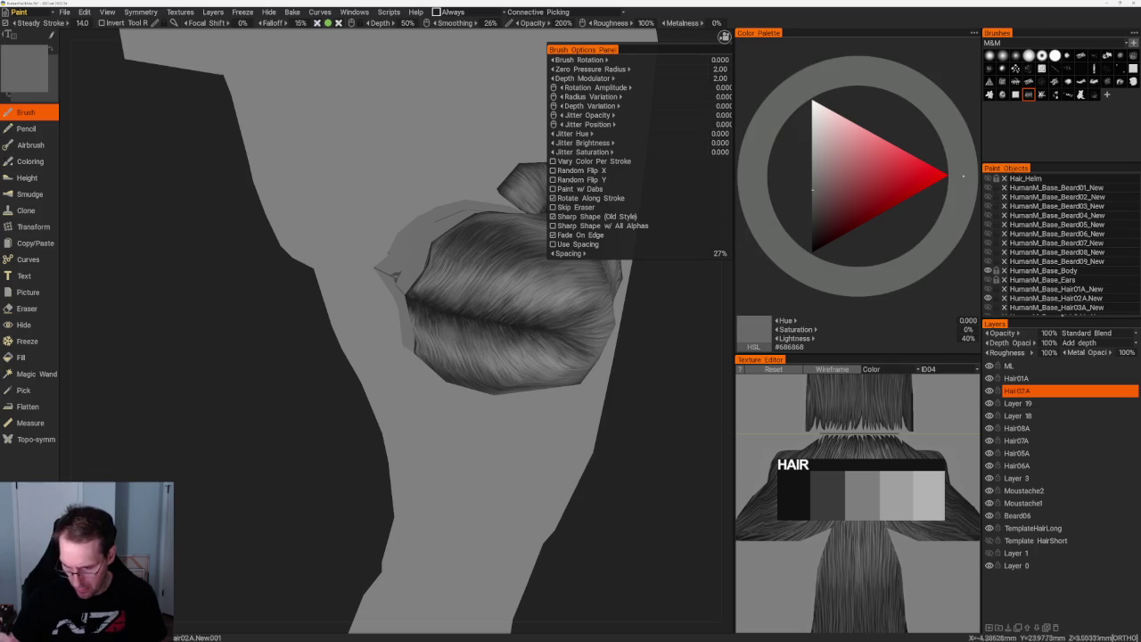
- Lighten the paint to mid grey #898989 and paint strands around the bun and head
left_click_drag(451, 324, 464, 339, "alt")
scroll(538, 375, "down", 3)
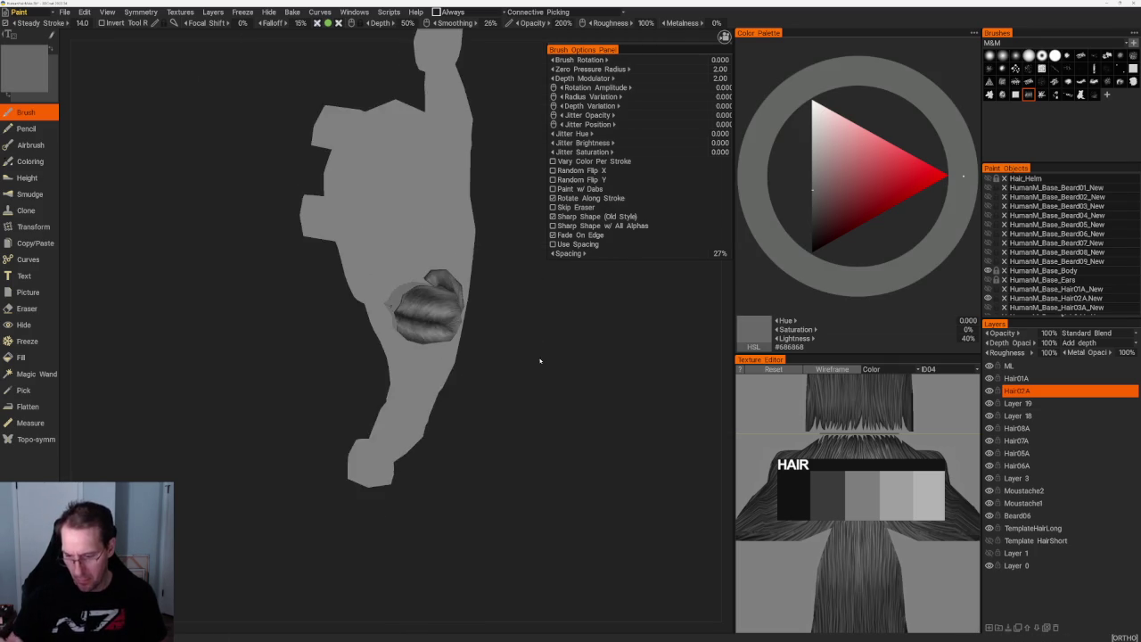
left_click_drag(537, 374, 494, 361, "alt")
scroll(494, 361, "up", 5)
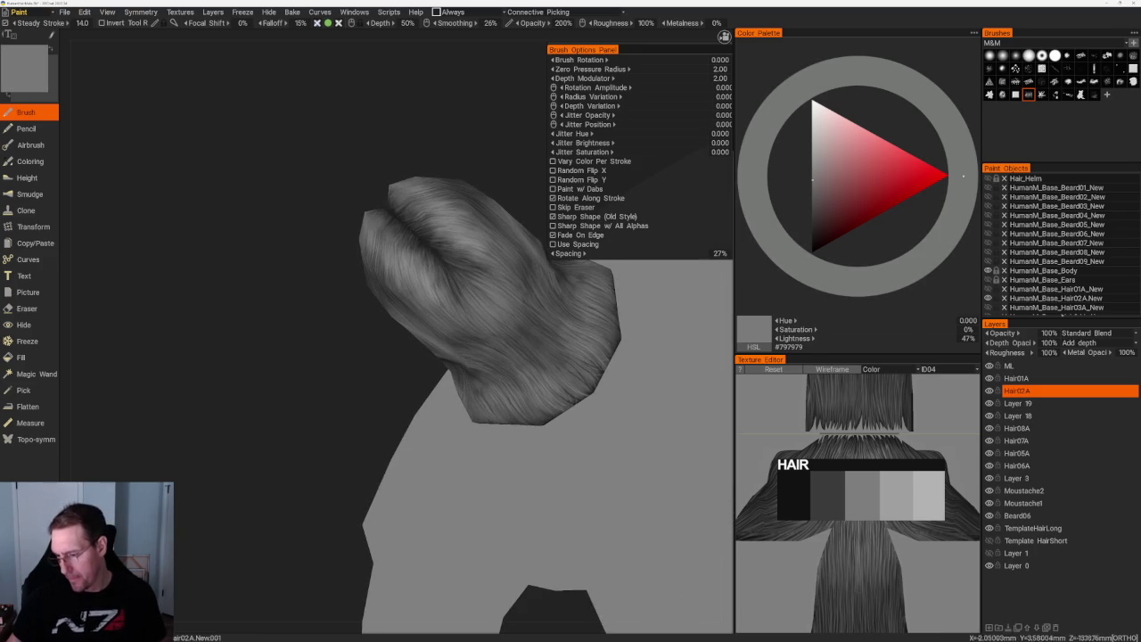
left_click(813, 169)
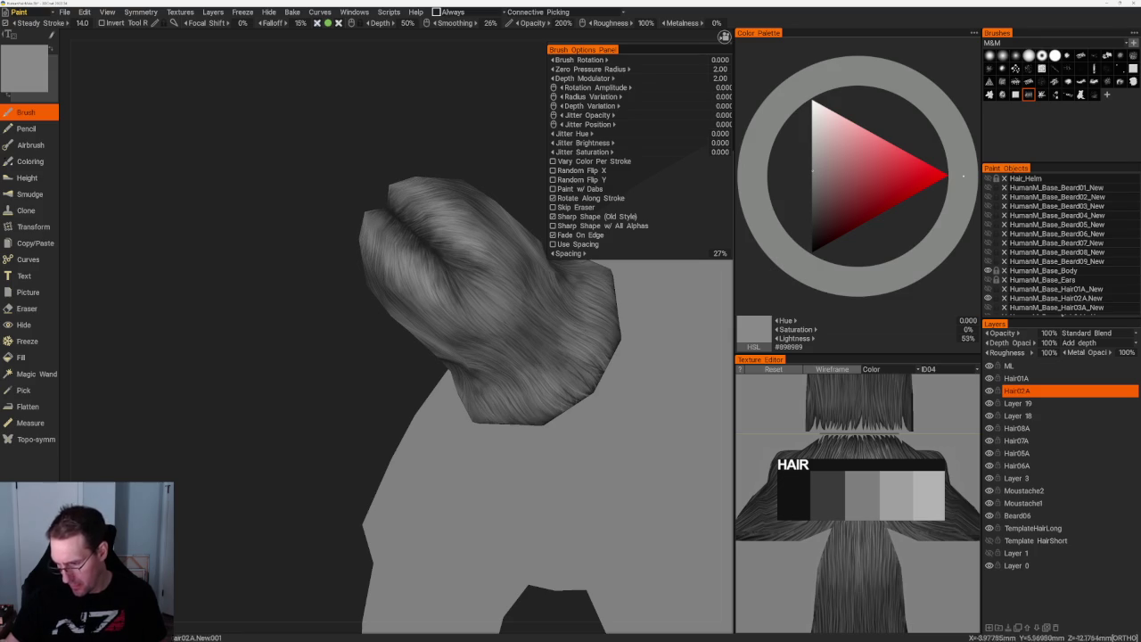
middle_click_drag(548, 484, 410, 222)
scroll(410, 223, "up", 2)
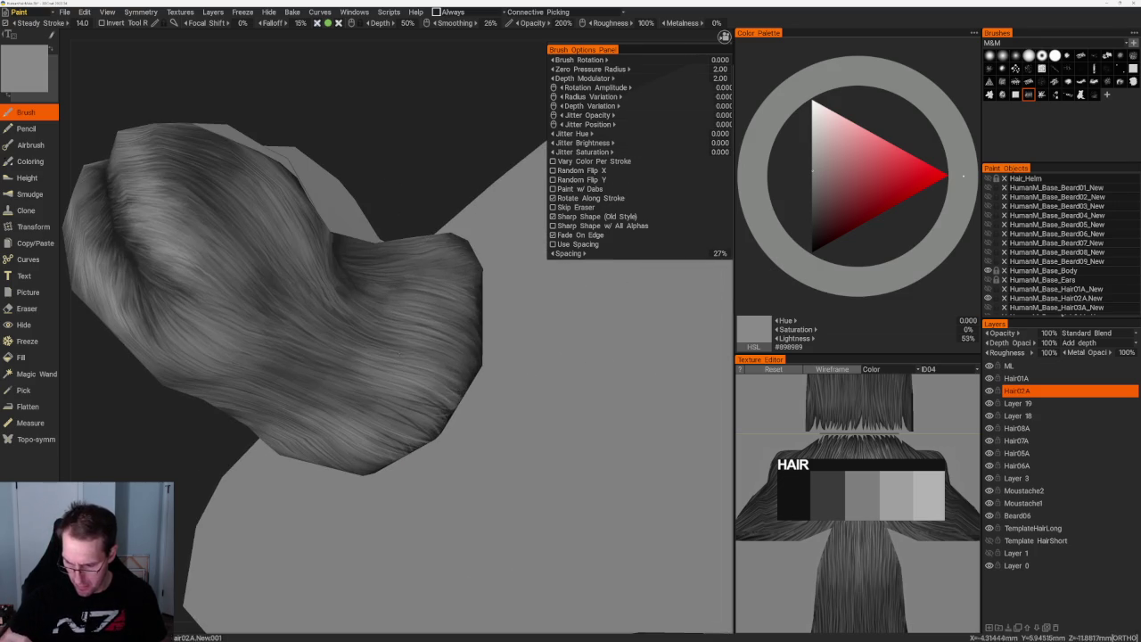
mouse_move(410, 223)
middle_mouse_down()
mouse_move(409, 182)
mouse_move(420, 204)
mouse_move(402, 242)
mouse_move(292, 173)
middle_mouse_up()
scroll(420, 205, "up", 3)
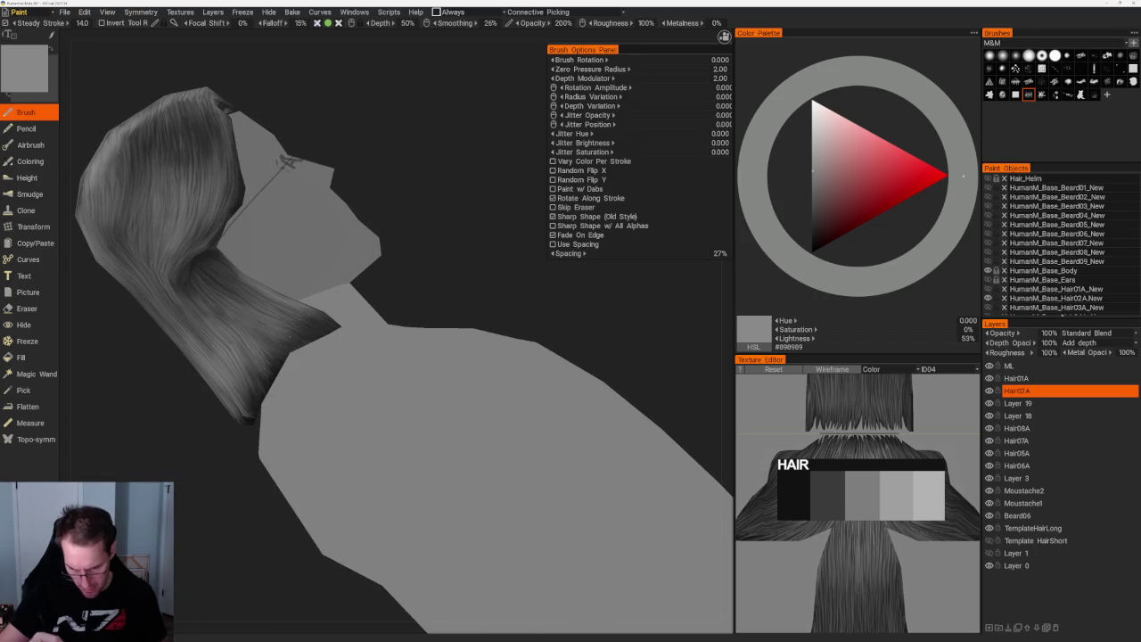
scroll(424, 321, "down", 5)
mouse_move(423, 320)
middle_mouse_down()
mouse_move(362, 179)
mouse_move(445, 148)
mouse_move(451, 257)
mouse_move(572, 208)
mouse_move(599, 253)
middle_mouse_up()
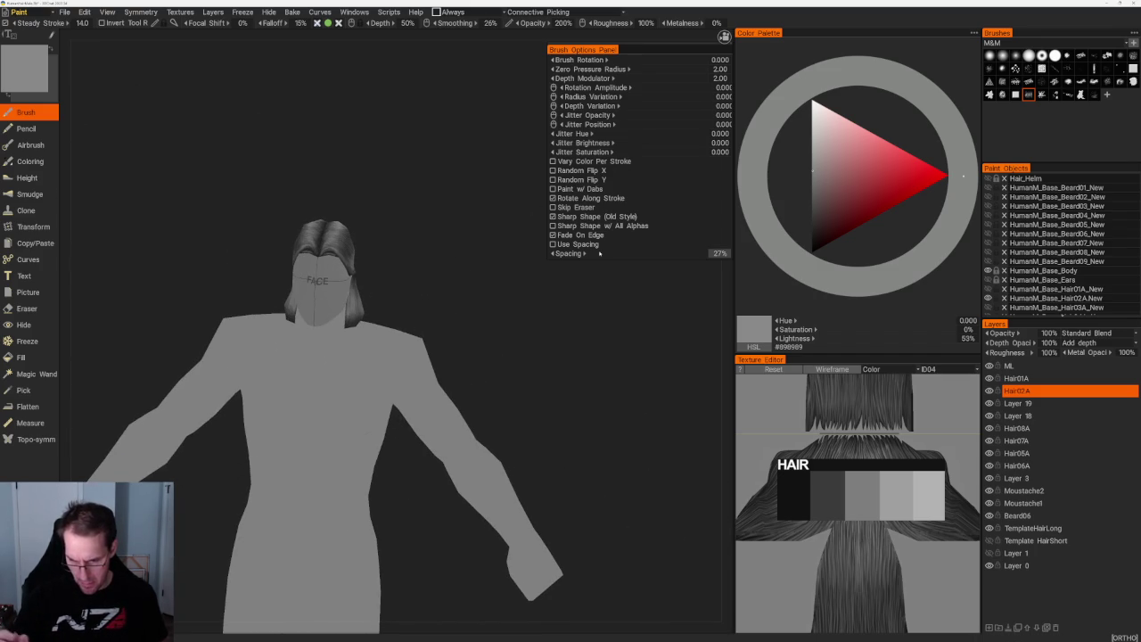
- Paint the parting and hairline in a mid grey, then the light swatch grey
scroll(429, 270, "up", 3)
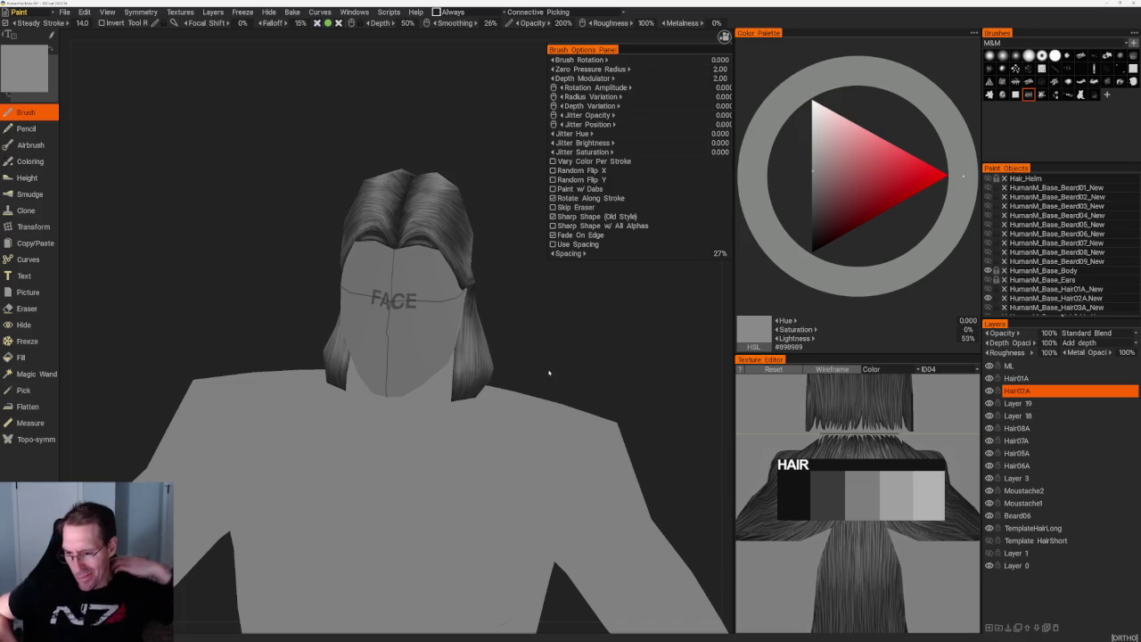
middle_click_drag(535, 312, 509, 348)
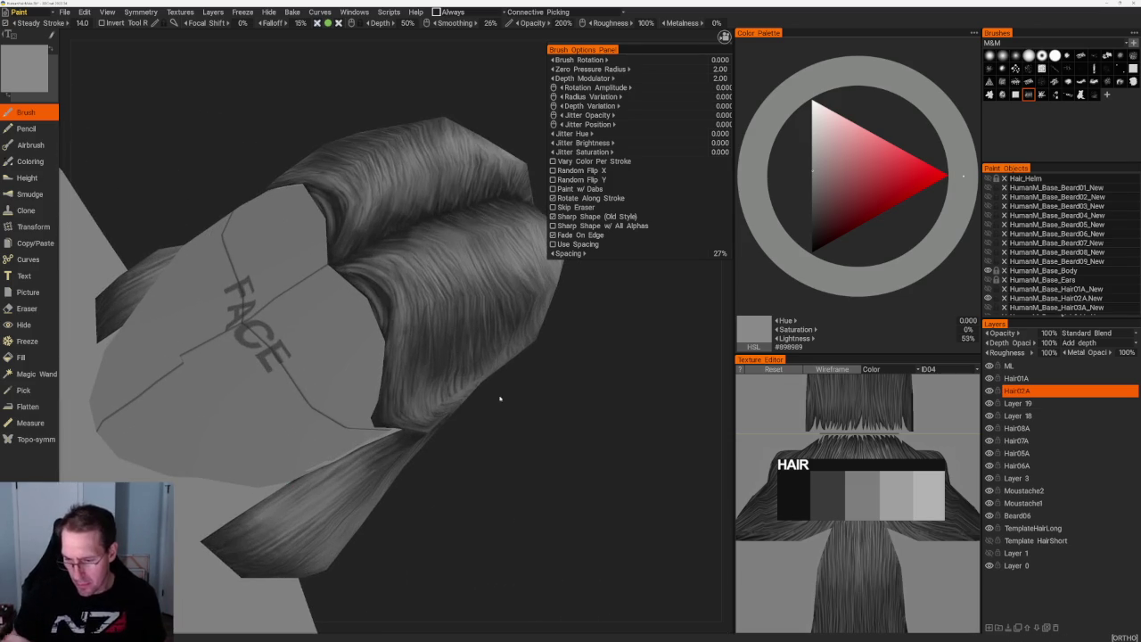
left_click(813, 184)
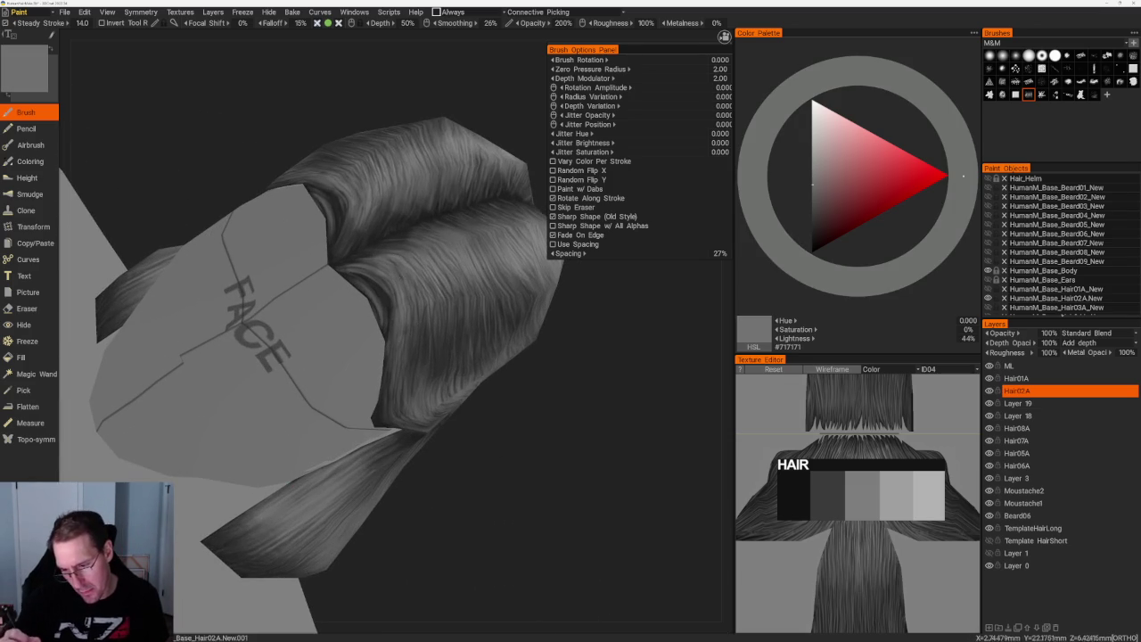
middle_click_drag(535, 392, 499, 428)
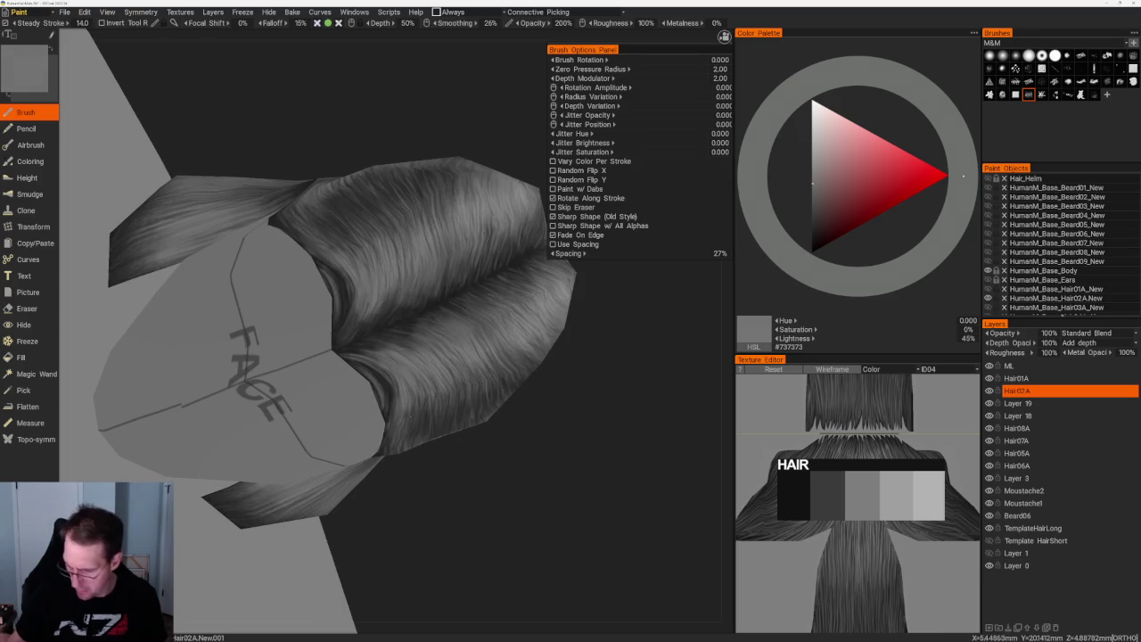
left_click(932, 493)
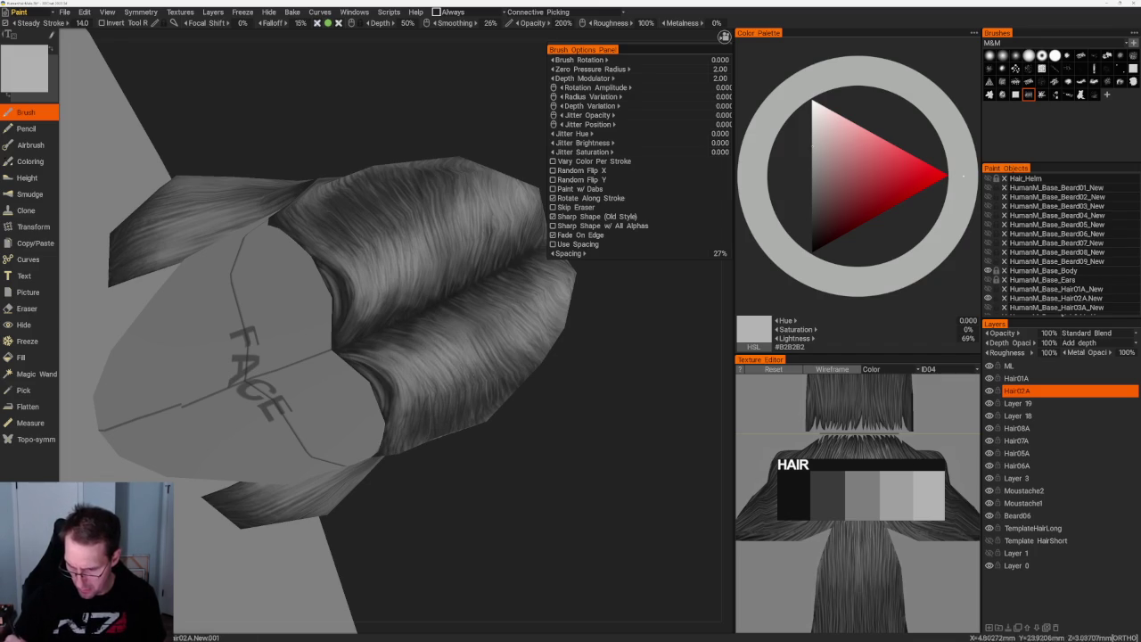
scroll(482, 348, "down", 4)
left_click_drag(517, 390, 495, 357)
- Add dark grey and near-black shadow strands along the hairline
key("v")
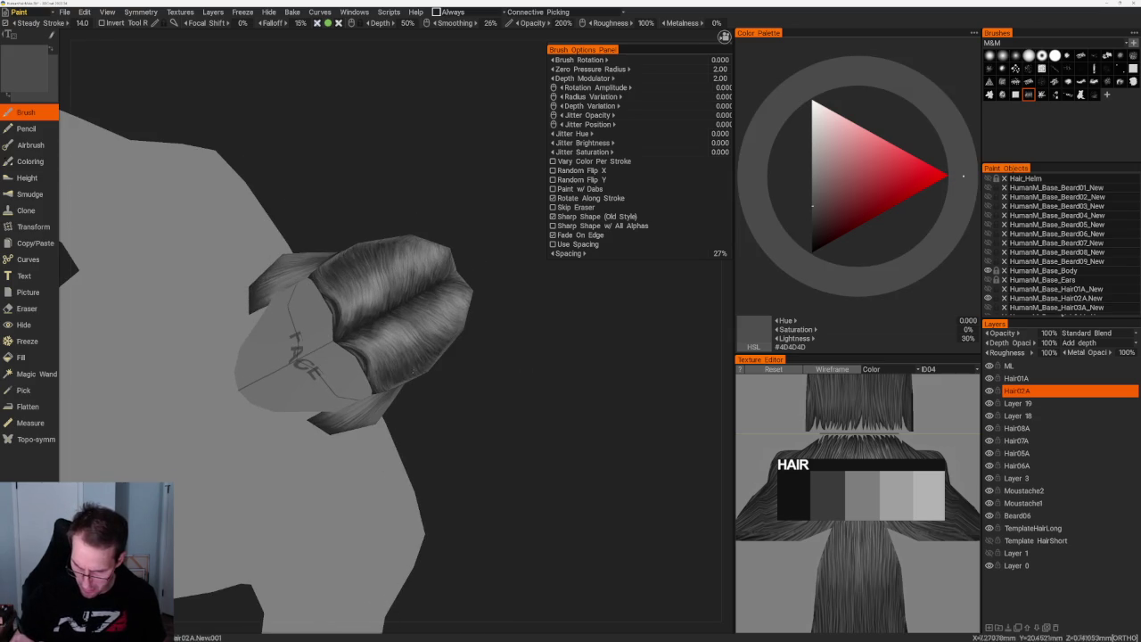
left_click_drag(513, 367, 517, 407)
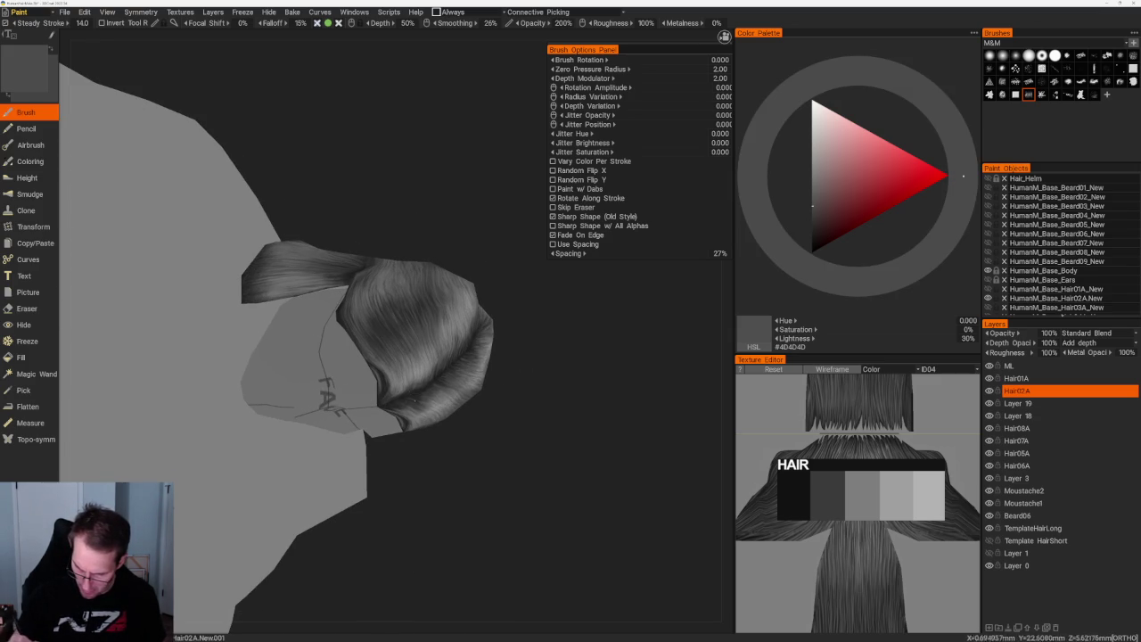
left_click_drag(812, 206, 813, 229)
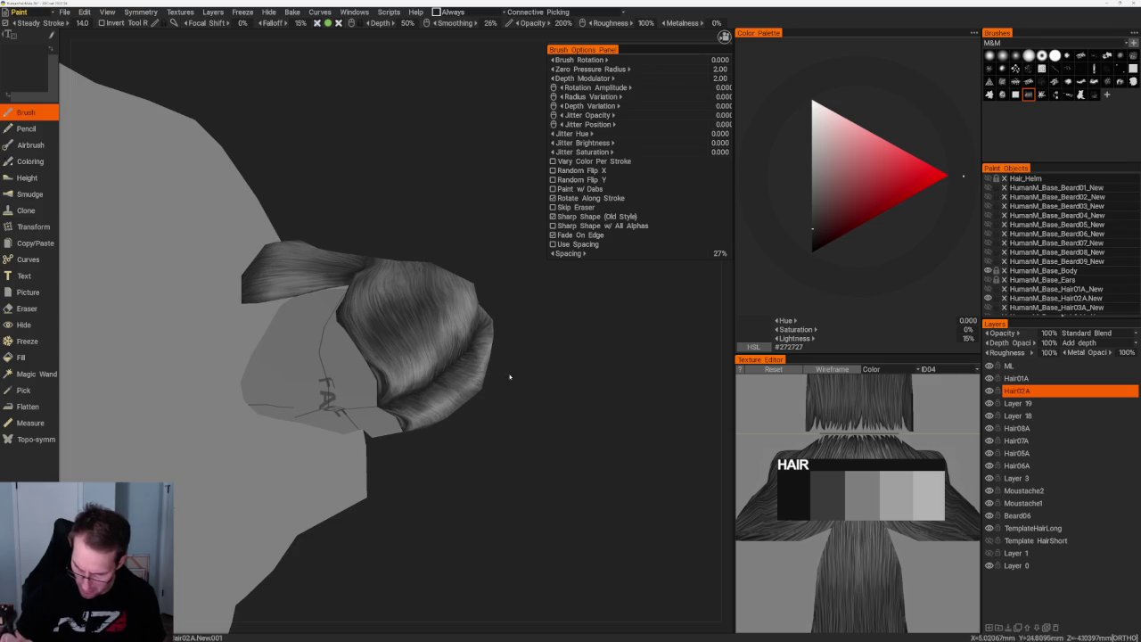
scroll(458, 316, "down", 5)
left_click_drag(458, 316, 427, 311)
scroll(516, 445, "up", 5)
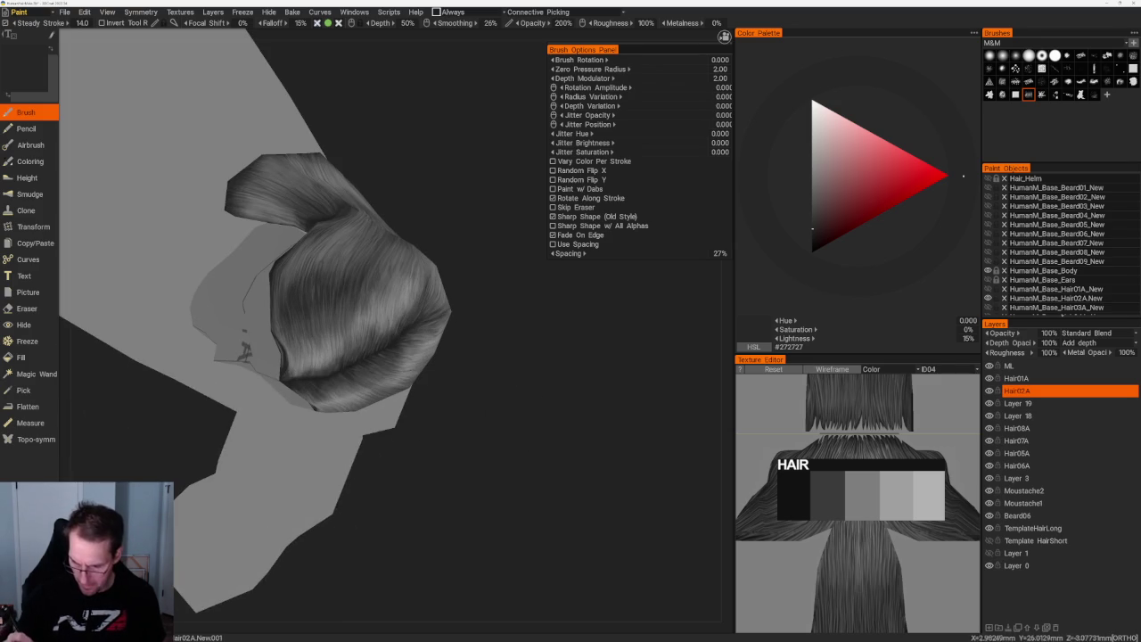
- Paint the back of the hair in mid grey, finishing on 50% grey #808080
key("v")
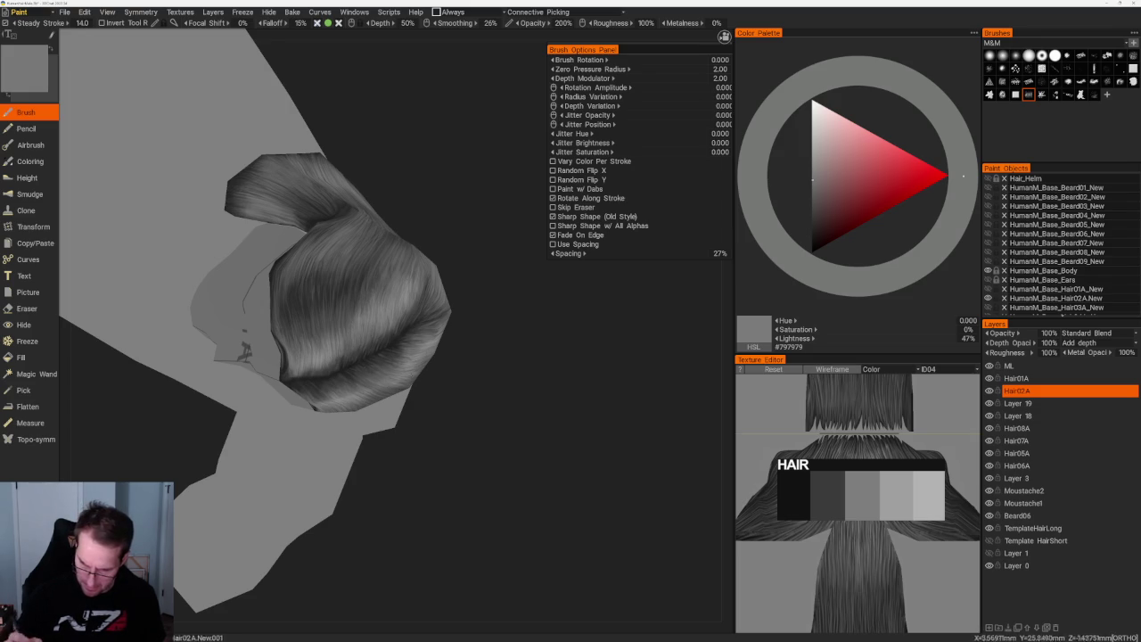
mouse_move(502, 475)
left_mouse_down()
mouse_move(461, 341)
mouse_move(446, 407)
mouse_move(522, 422)
mouse_move(453, 353)
left_mouse_up()
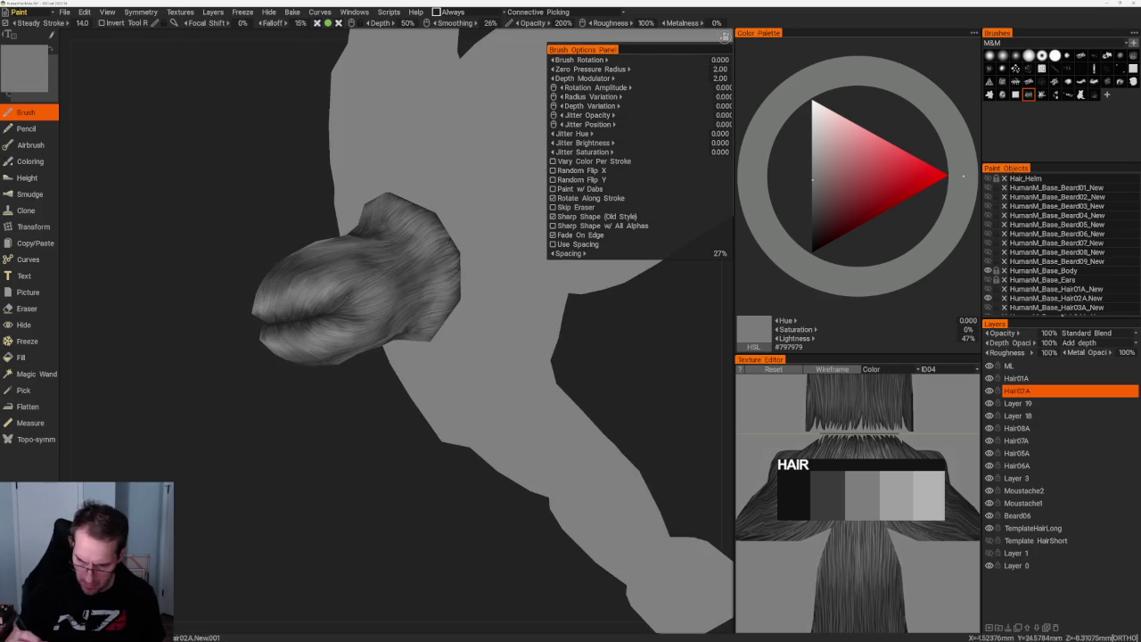
mouse_move(387, 435)
left_mouse_down()
mouse_move(359, 499)
mouse_move(388, 367)
left_mouse_up()
key("v")
left_click_drag(454, 189, 477, 191)
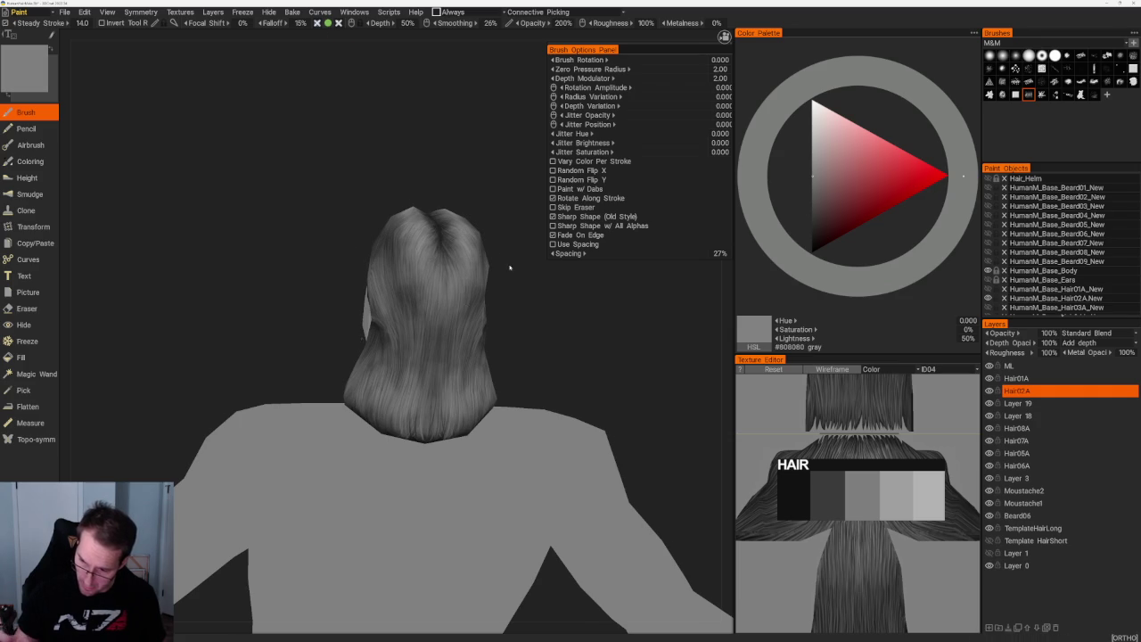
- Orbit toward the back of the hair, darken the paint to deep grey and sample a mid grey
left_click_drag(512, 271, 510, 257)
left_click_drag(465, 222, 463, 208)
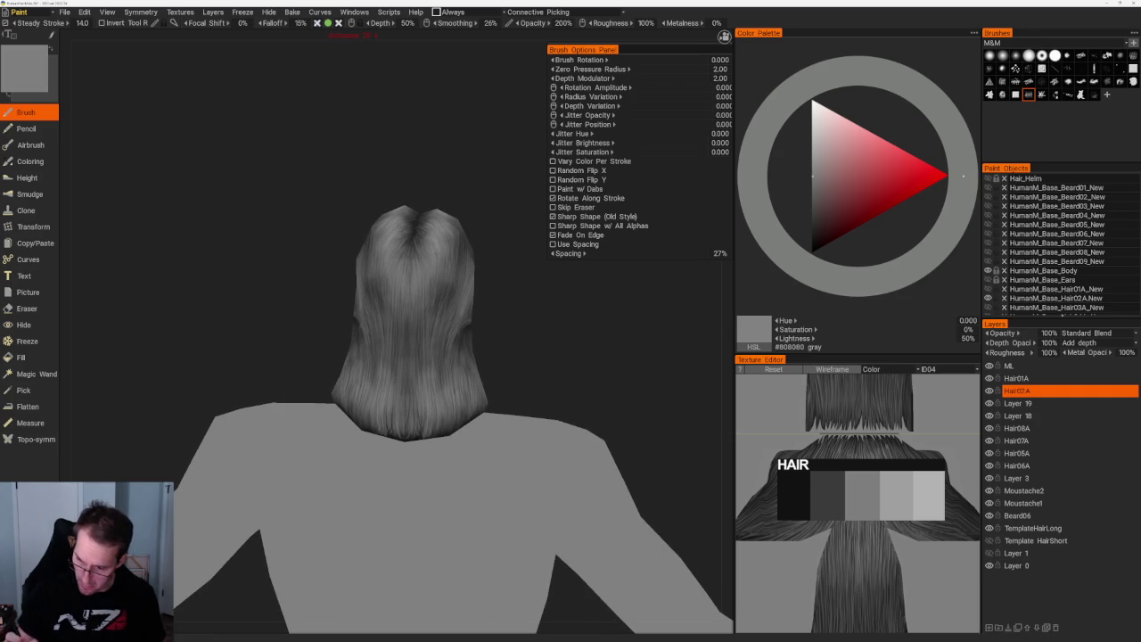
left_click(812, 222)
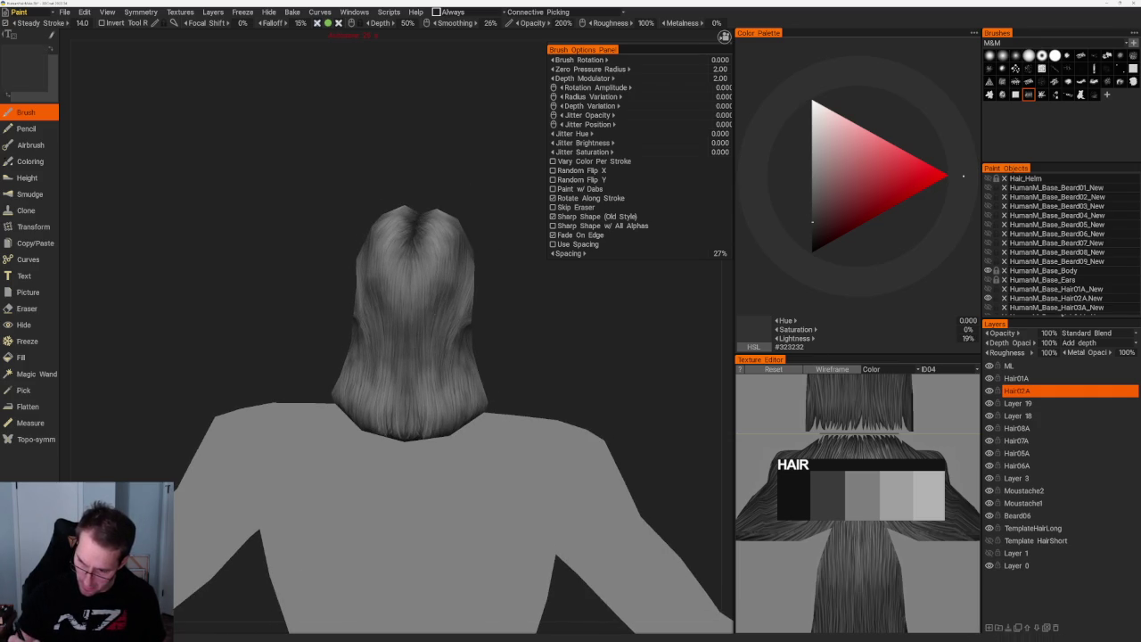
left_click_drag(571, 339, 429, 304)
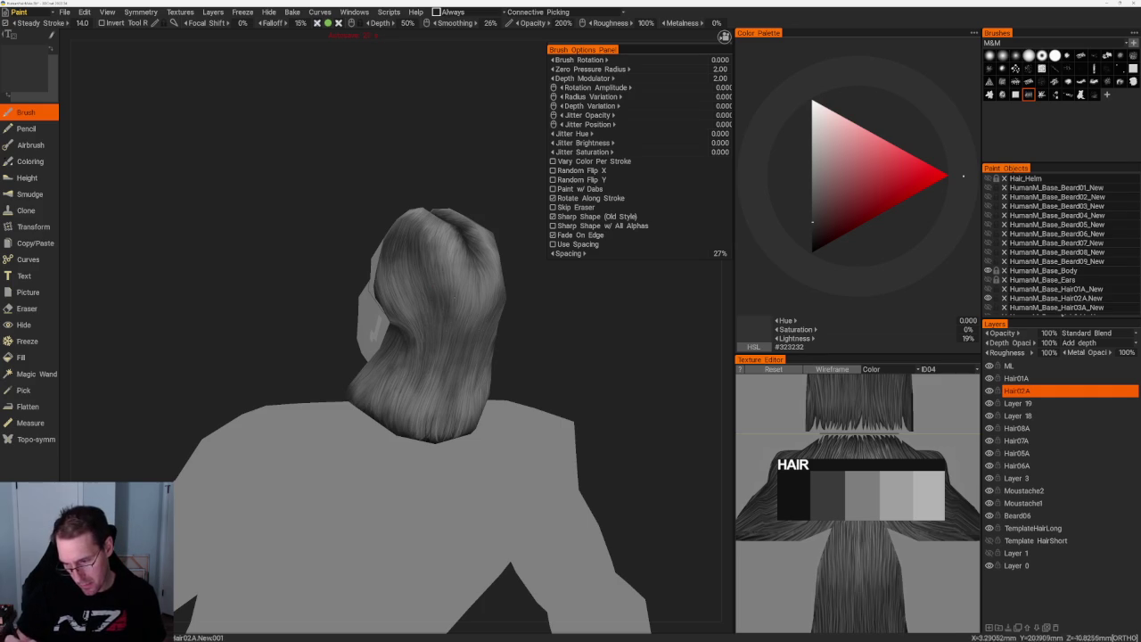
mouse_move(560, 388)
left_mouse_down()
mouse_move(492, 309)
mouse_move(499, 374)
mouse_move(530, 377)
mouse_move(419, 361)
mouse_move(499, 395)
left_mouse_up()
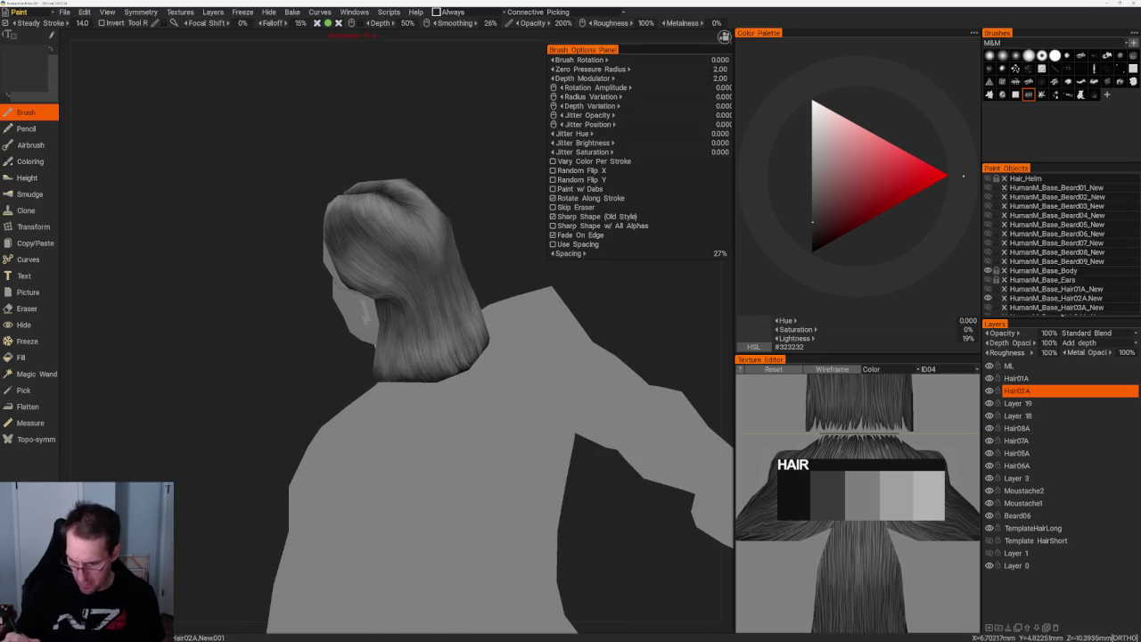
key("v")
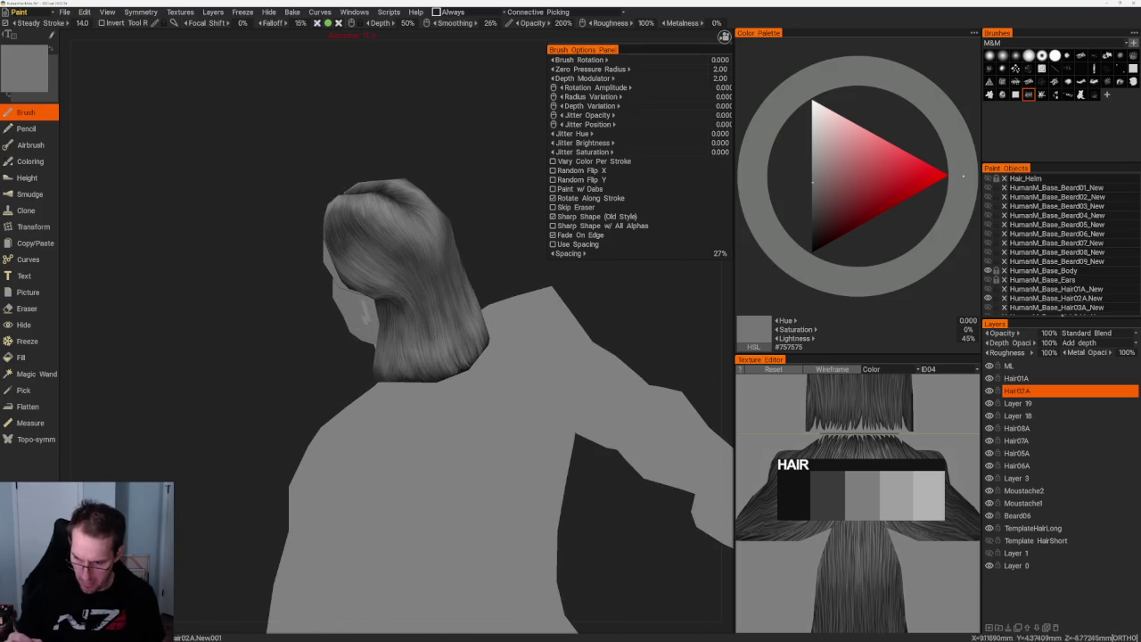
- Set an orthographic view behind the hair and switch to a lighter grey paint
left_click_drag(496, 281, 465, 308)
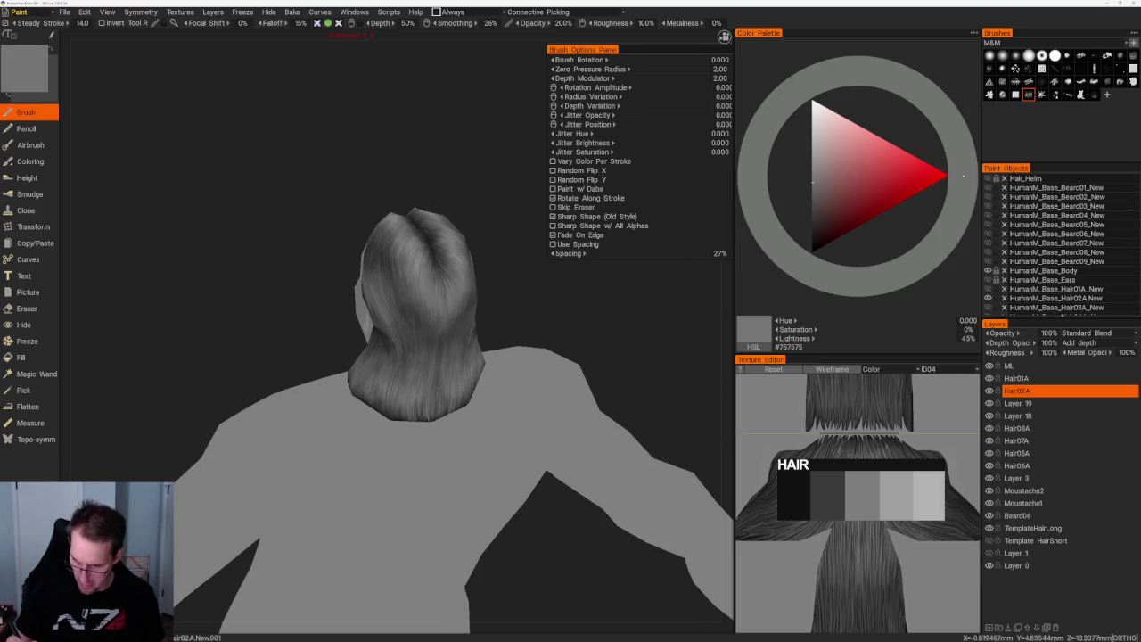
mouse_move(501, 326)
left_mouse_down()
mouse_move(423, 344)
mouse_move(502, 364)
left_mouse_up()
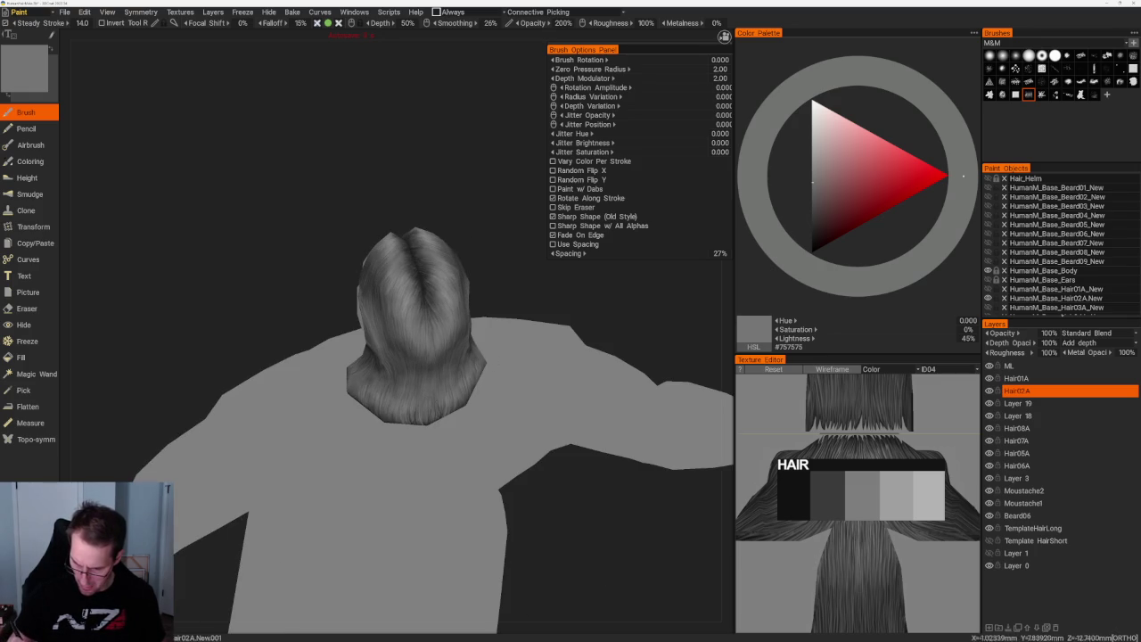
key("KP_5")
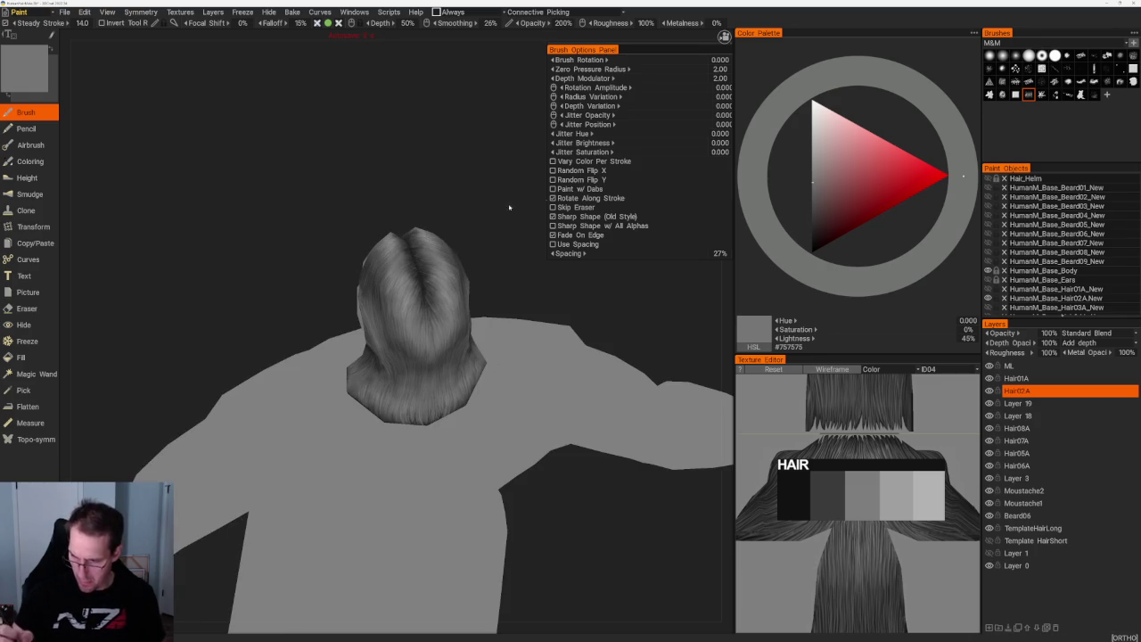
key("v")
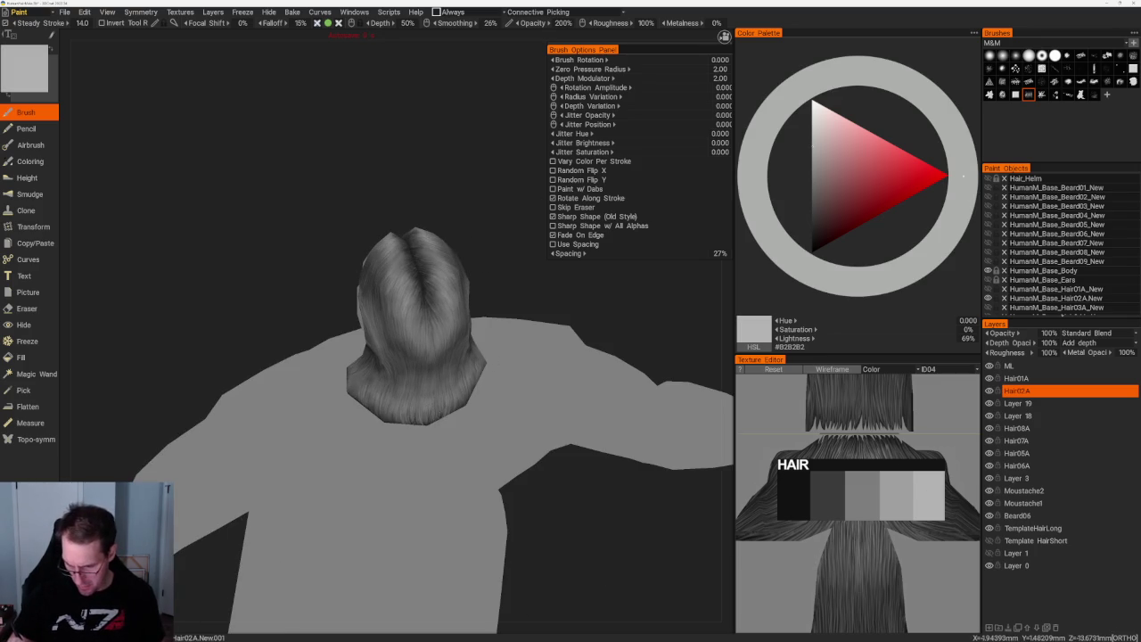
key("KP_8")
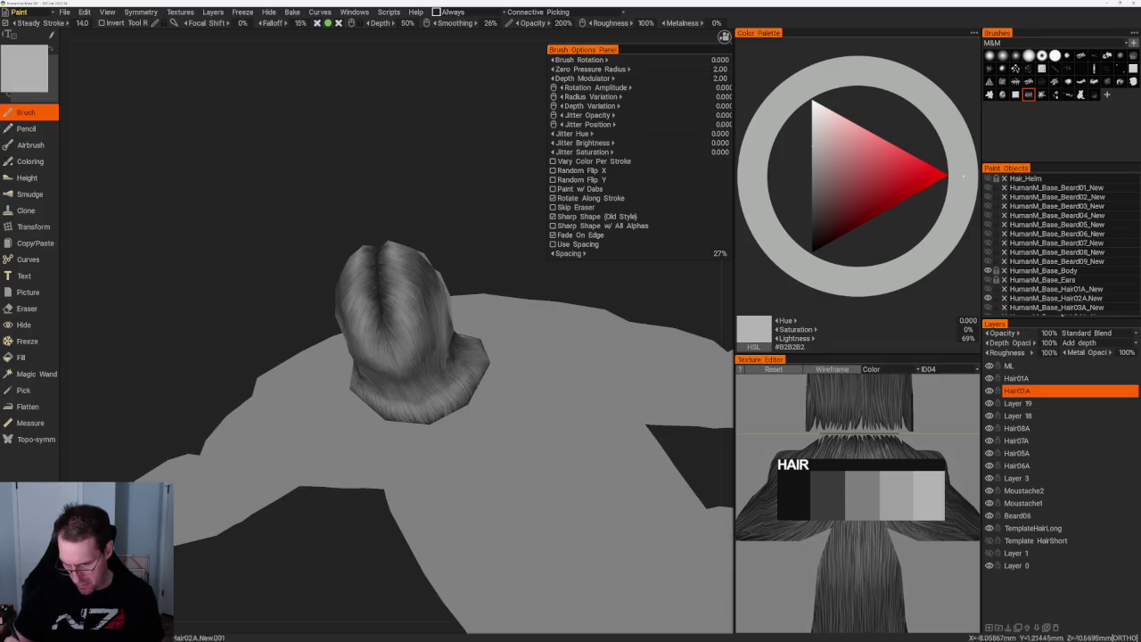
key("KP_8")
key("KP_8")
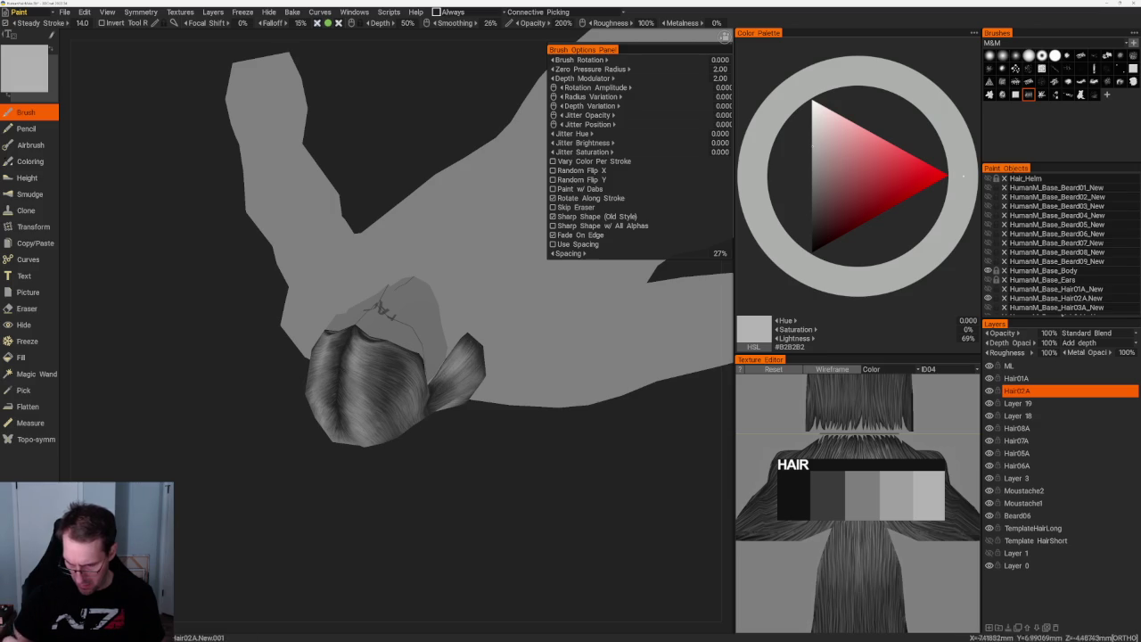
middle_click_drag(540, 344, 417, 416)
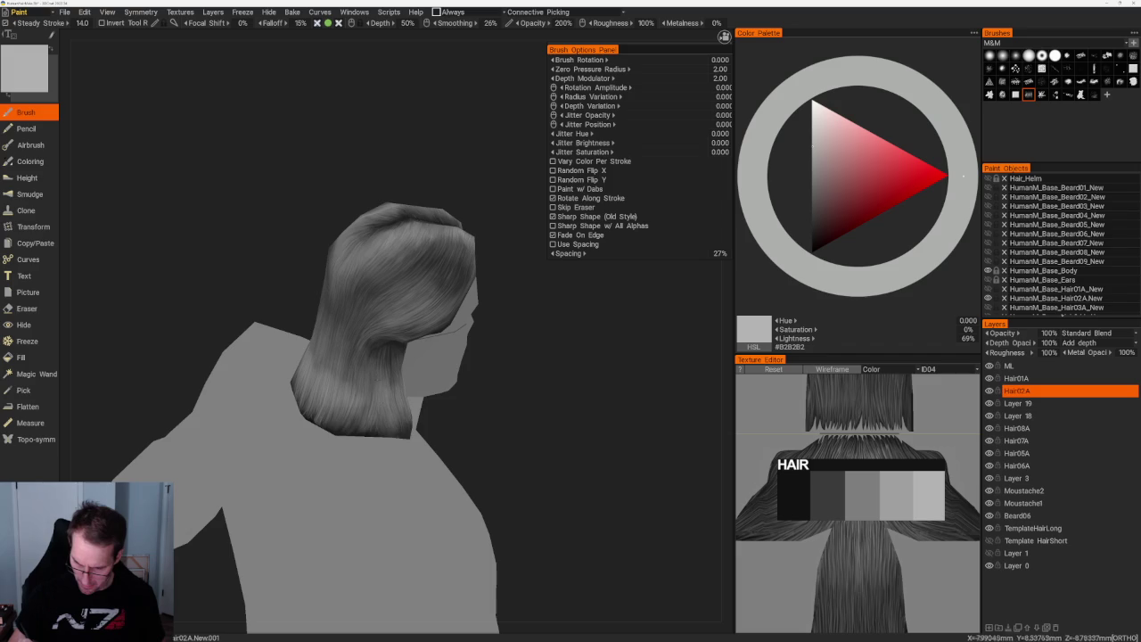
- Zoom and rotate around the hair's back while brushing grey strands, ending with #404040 paint
scroll(517, 433, "down", 5)
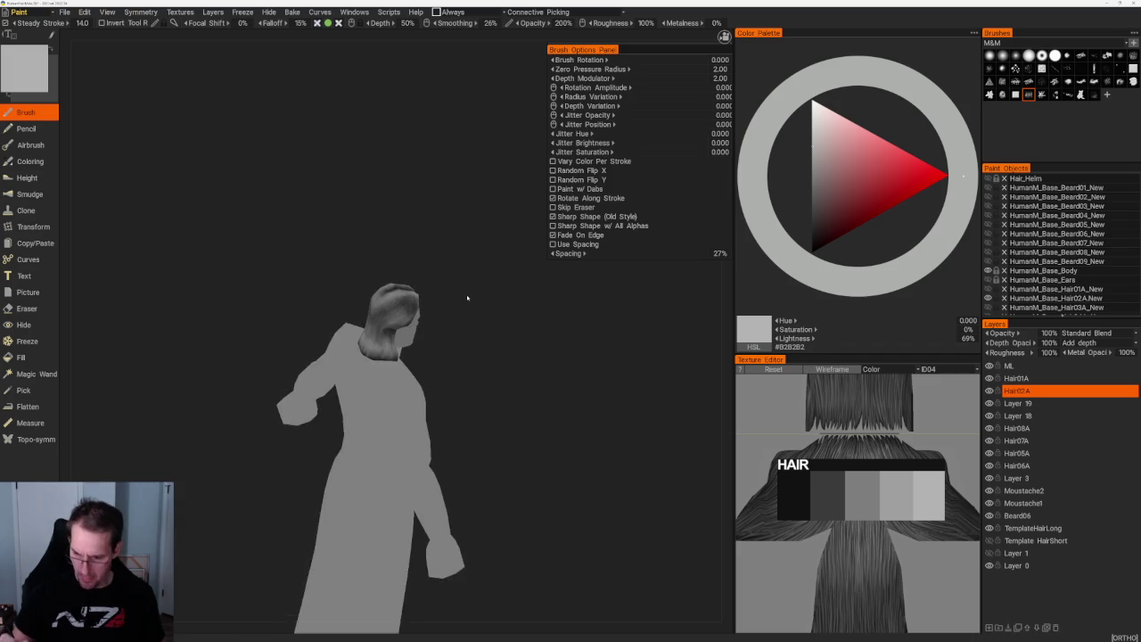
scroll(477, 287, "up", 5)
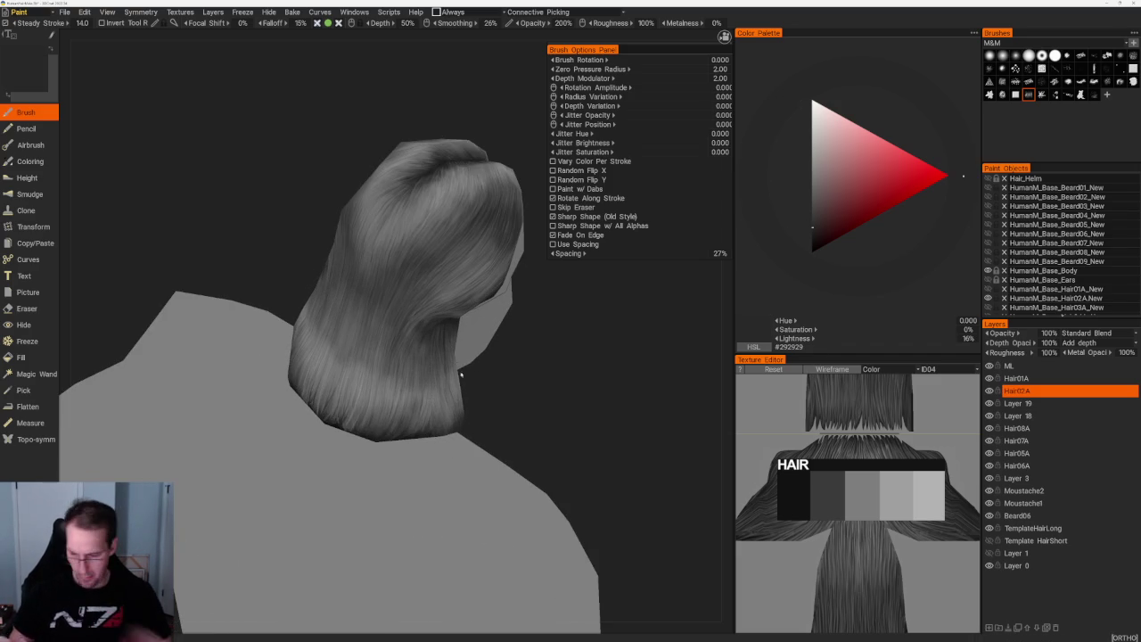
scroll(479, 489, "down", 3)
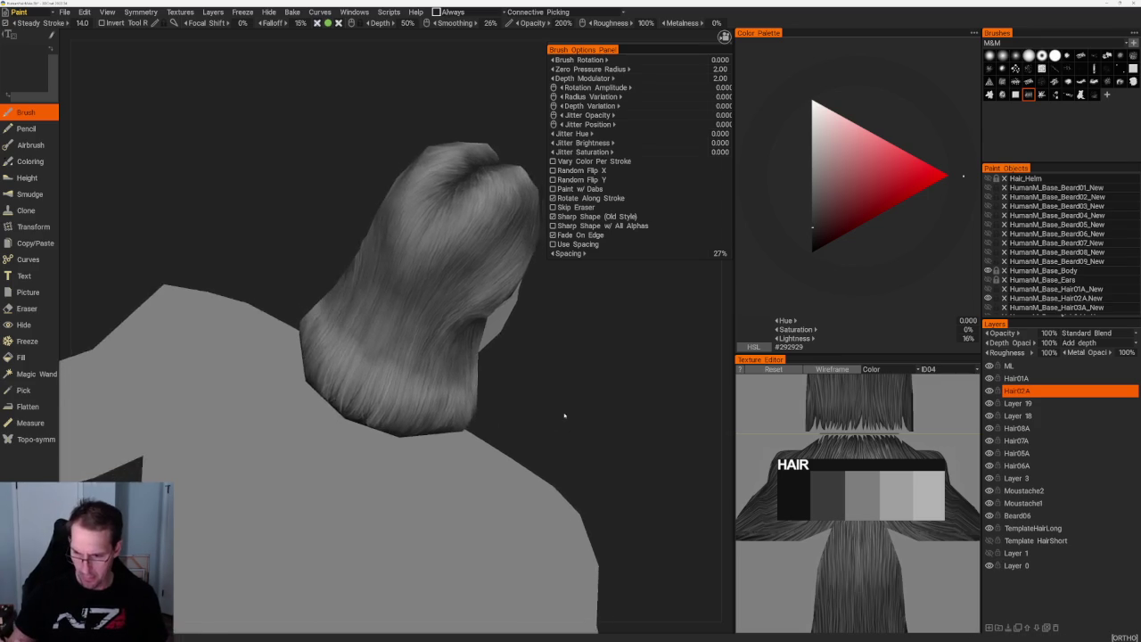
scroll(571, 419, "down", 2)
left_click_drag(510, 333, 547, 408)
scroll(548, 408, "up", 2)
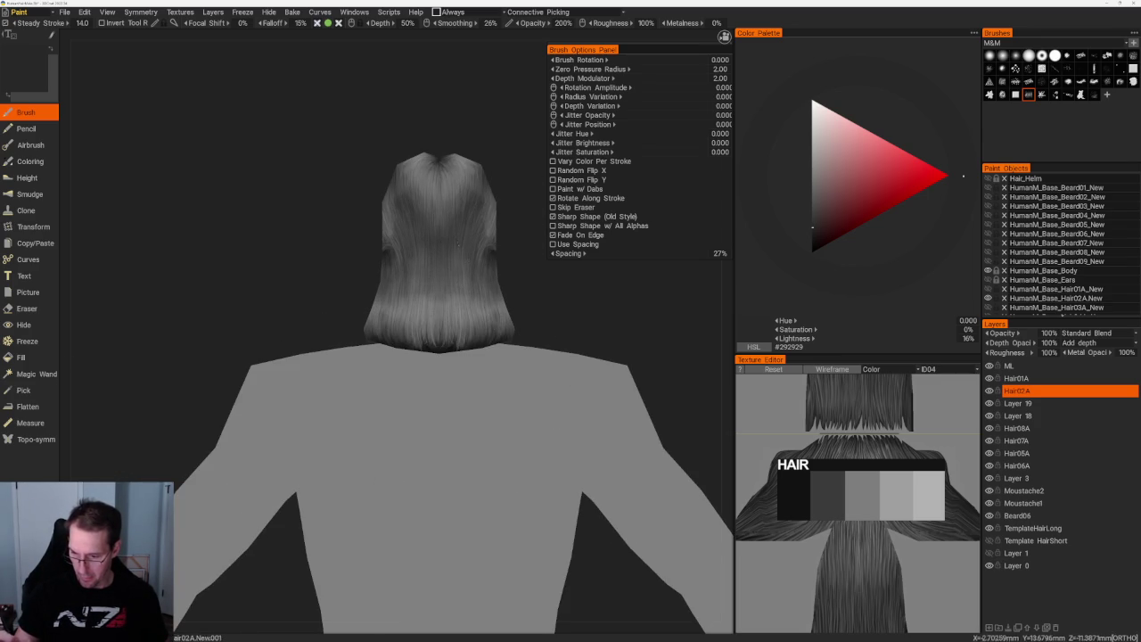
scroll(590, 360, "down", 5)
left_click_drag(459, 222, 464, 270)
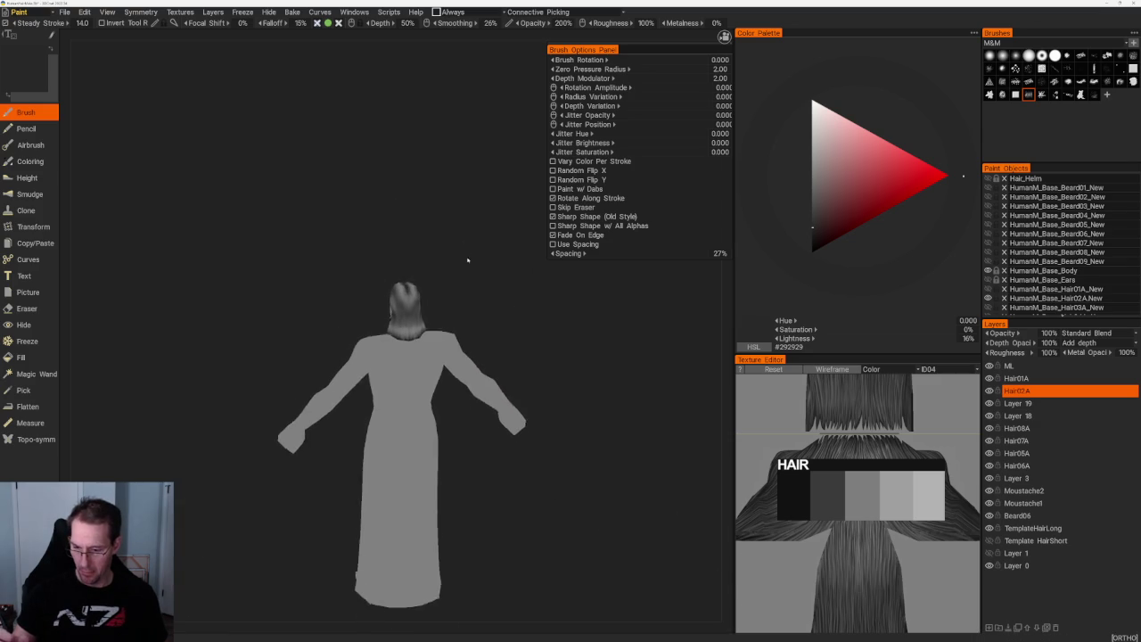
scroll(463, 270, "up", 5)
- Pick a dark grey, turn to the front of the head and enable X-axis symmetry
key("v")
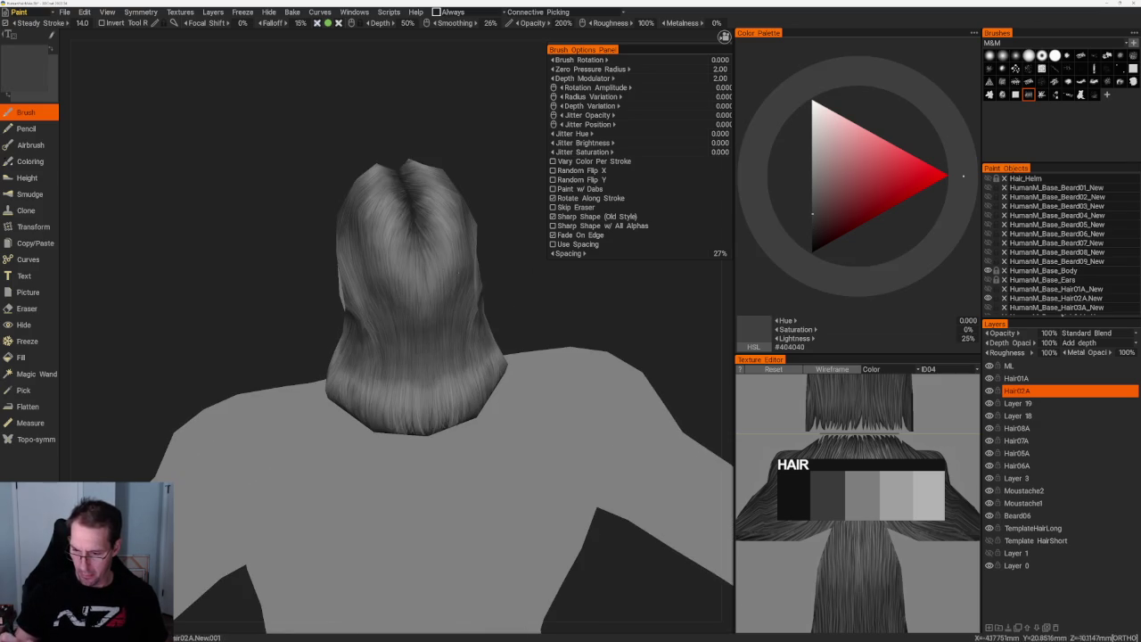
scroll(558, 339, "down", 5)
mouse_move(401, 202)
left_mouse_down()
mouse_move(443, 354)
mouse_move(549, 352)
left_mouse_up()
scroll(443, 354, "up", 3)
scroll(549, 352, "down", 3)
scroll(621, 488, "up", 5)
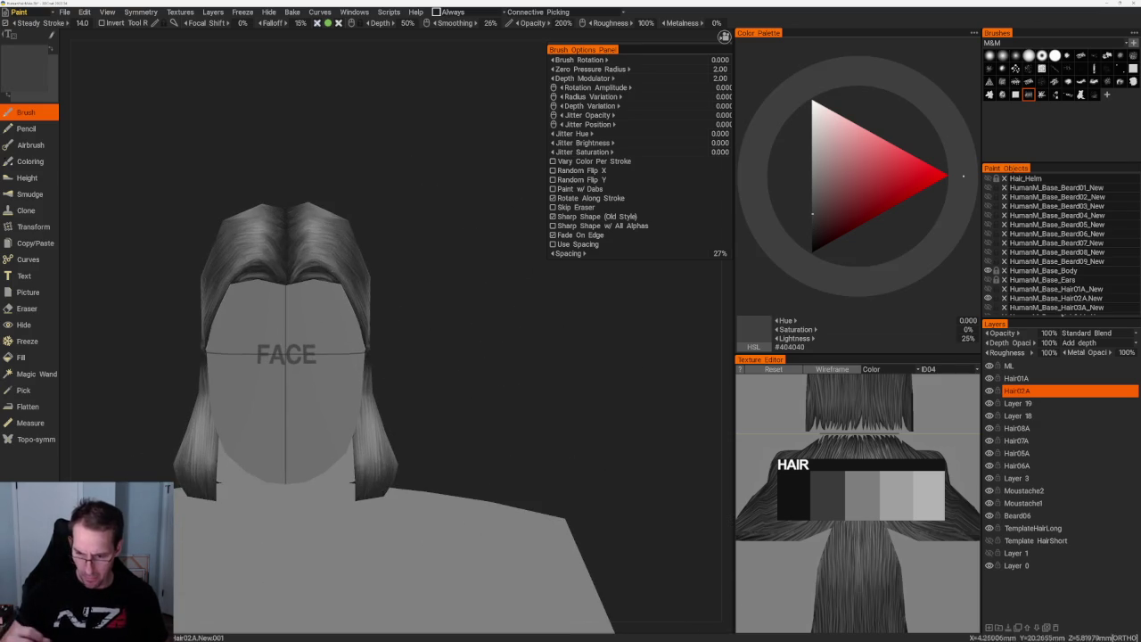
scroll(453, 260, "up", 2)
key("s")
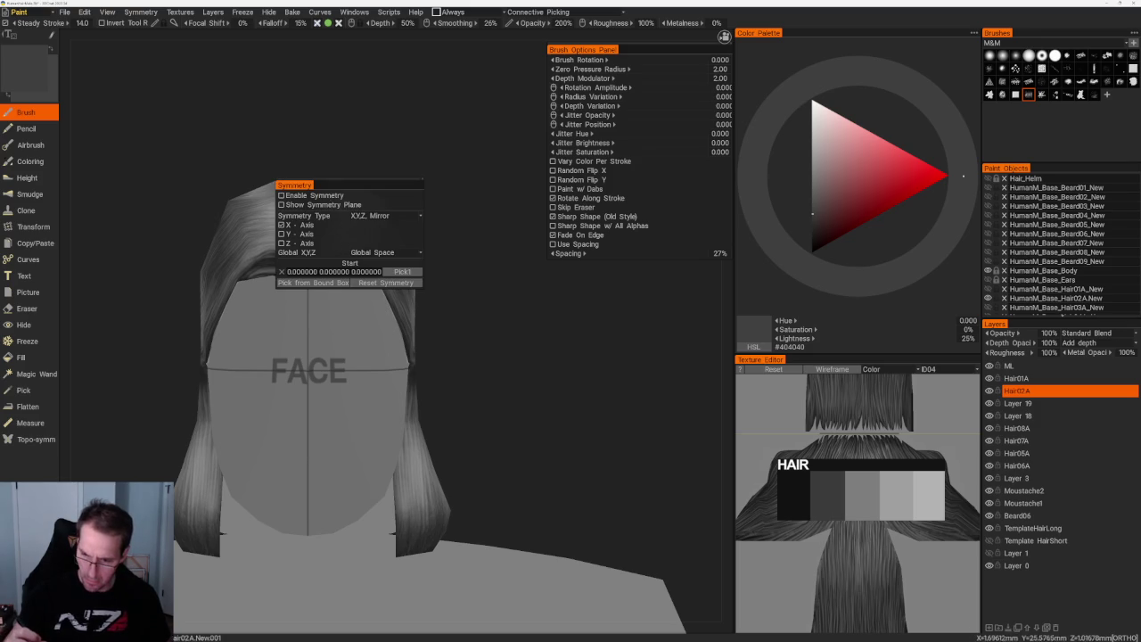
scroll(401, 188, "up", 3)
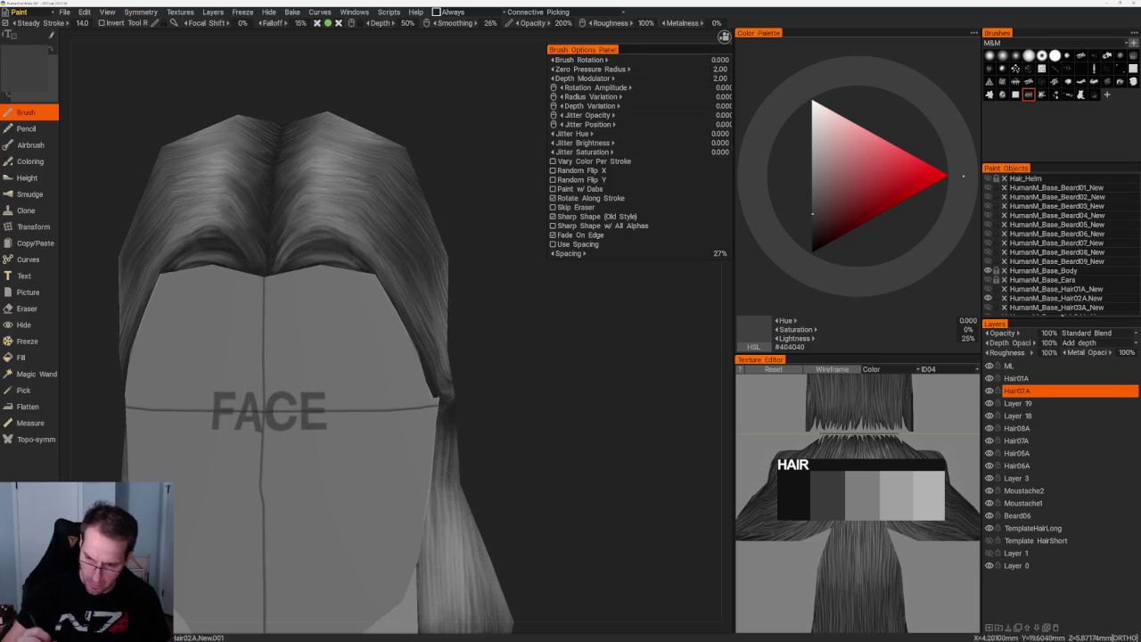
- Sample mid and dark greys, ending at #353535, to paint strands around the front parting
key("v")
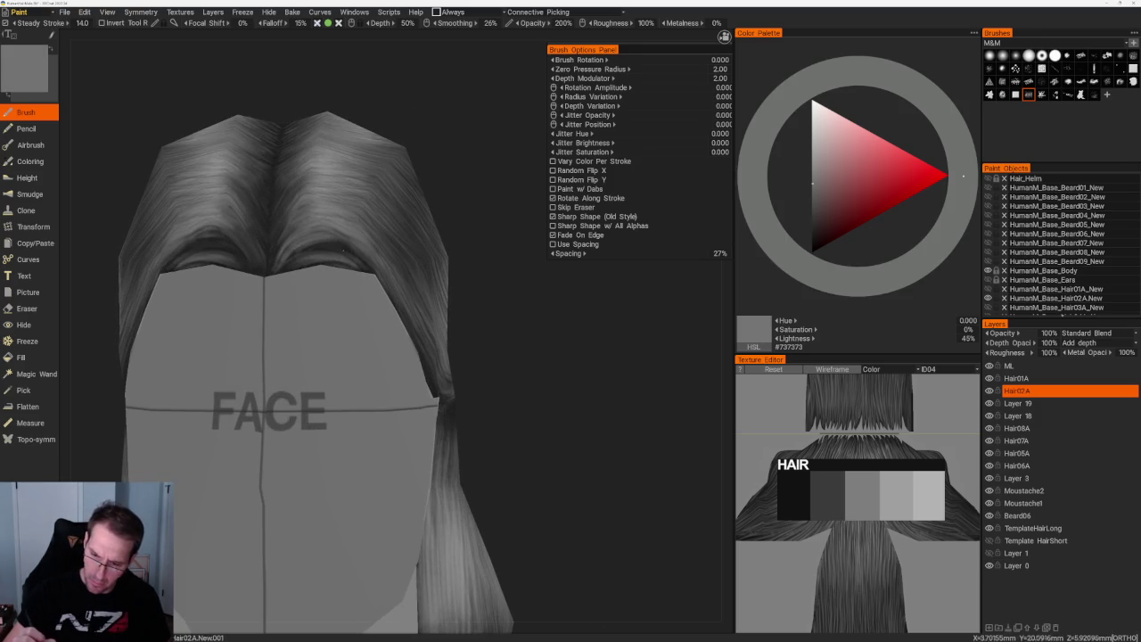
key("v")
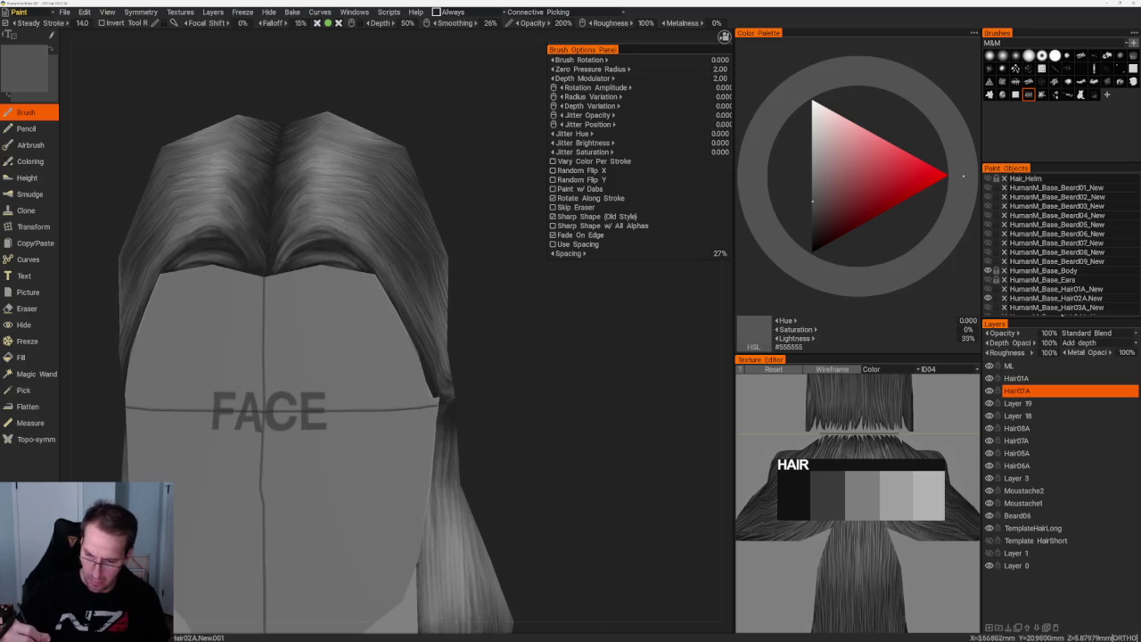
key("s")
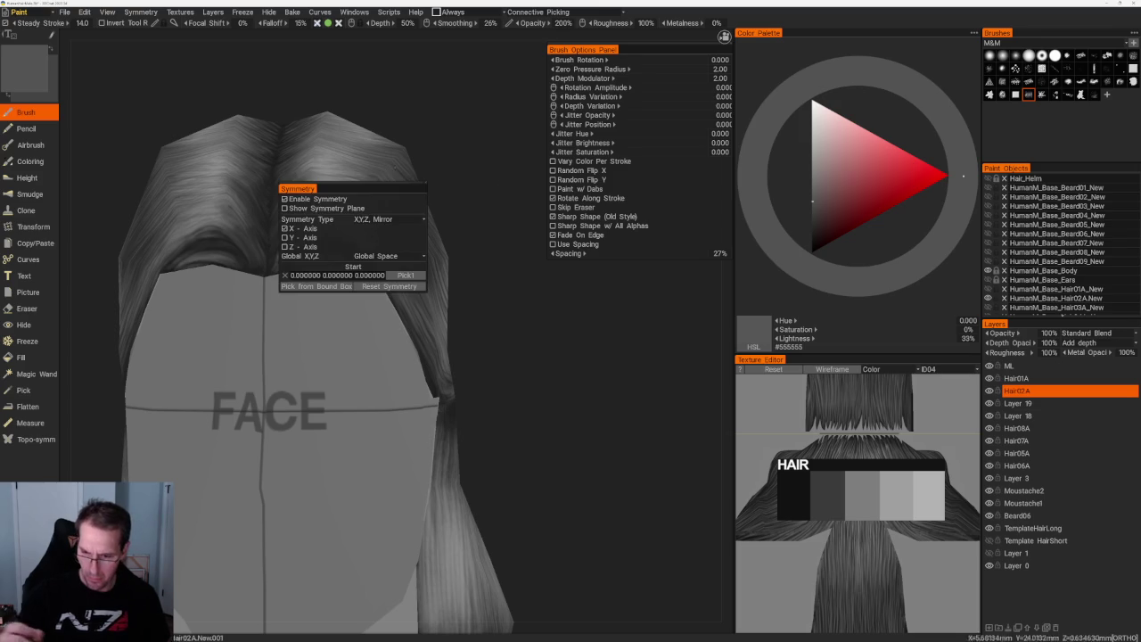
key("v")
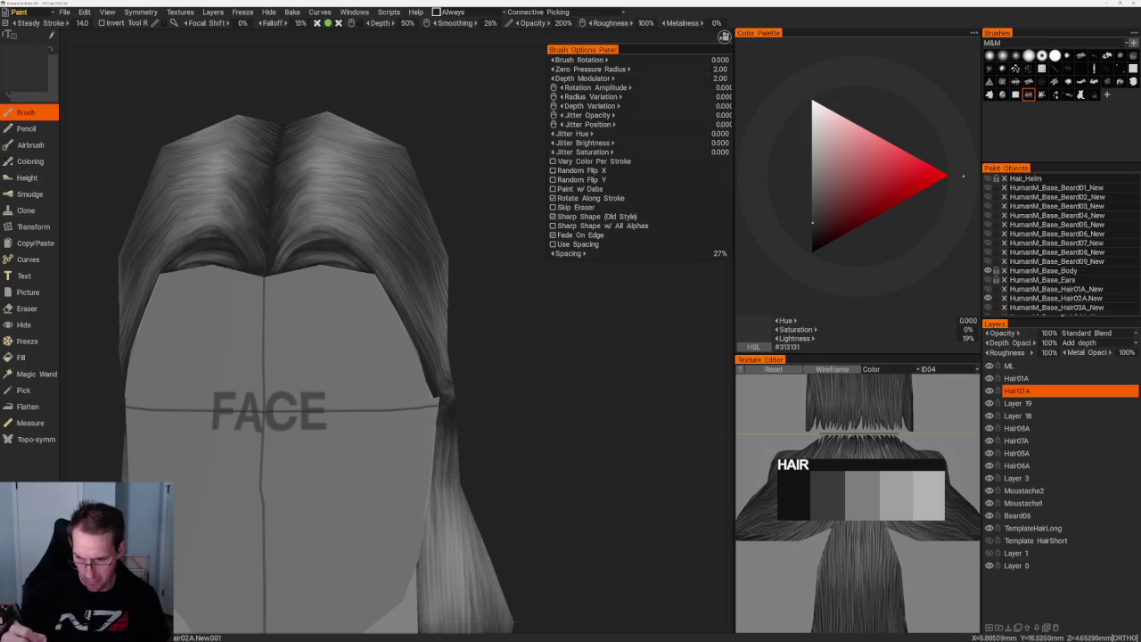
left_click_drag(461, 306, 461, 334)
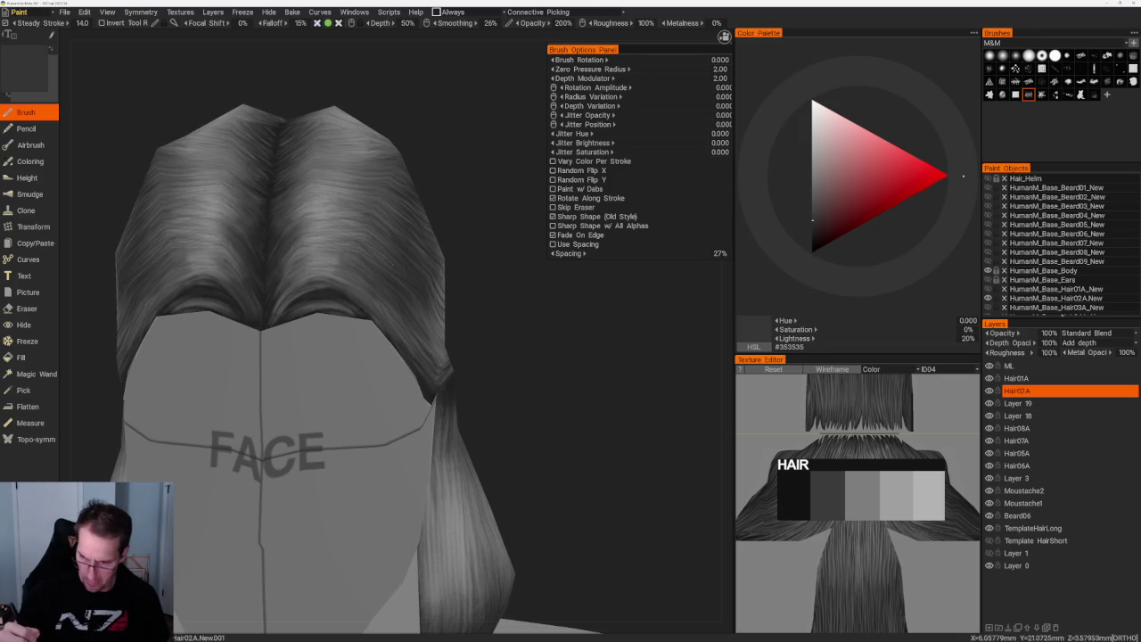
key("v")
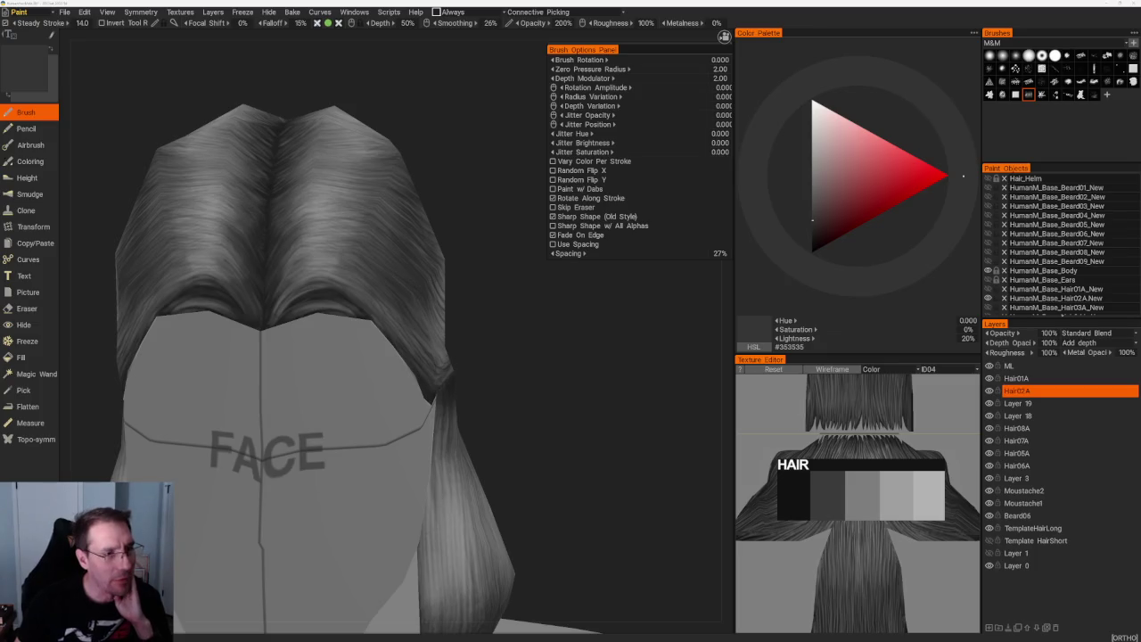
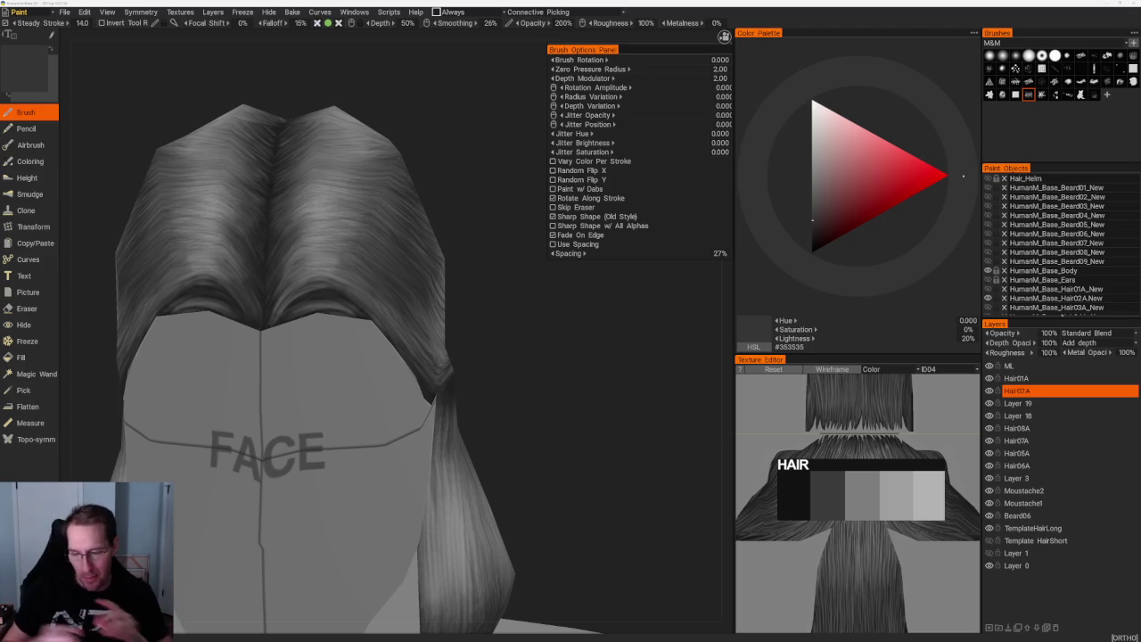
- Switch to another hair-strand brush alpha and orbit to face the top of the hair
mouse_move(538, 378)
middle_mouse_down()
mouse_move(466, 319)
mouse_move(438, 413)
mouse_move(634, 281)
middle_mouse_up()
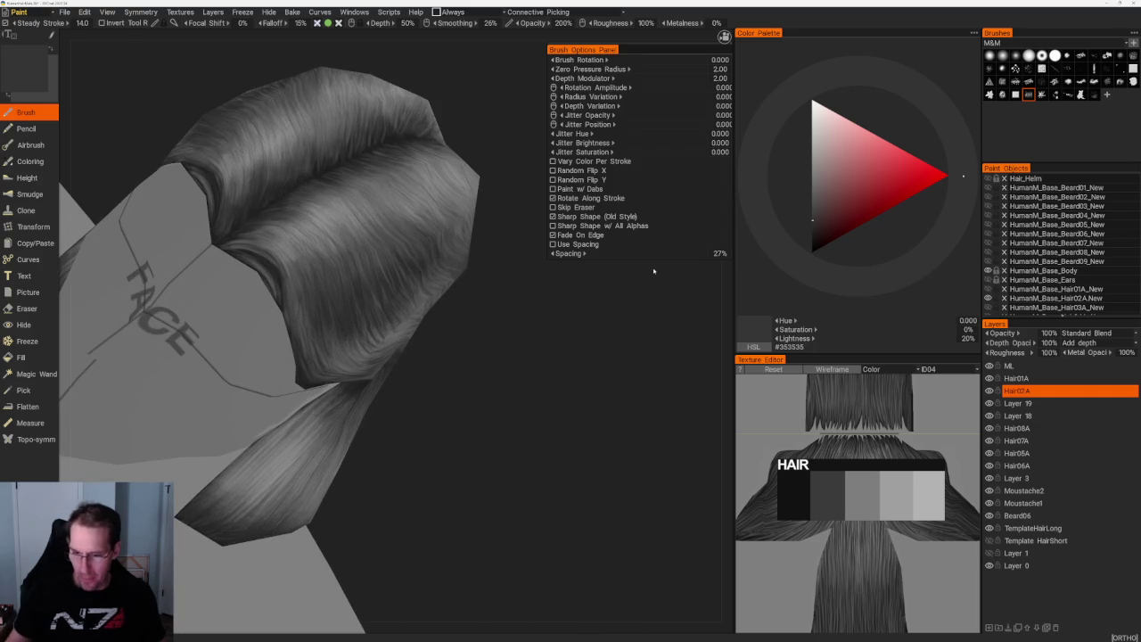
left_click(1120, 69)
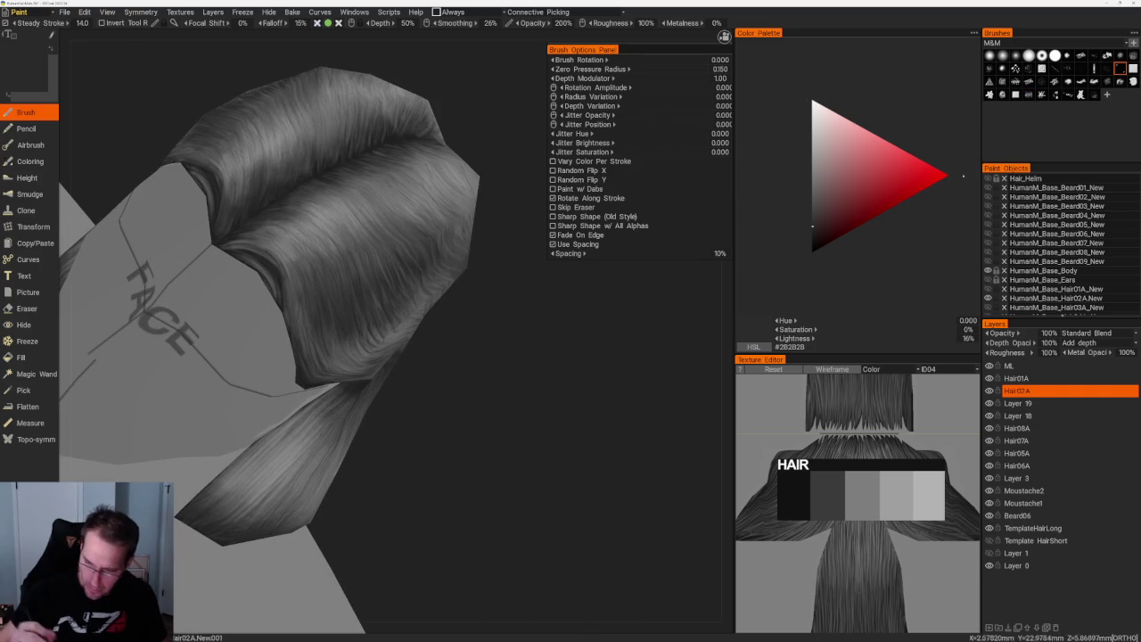
left_click(990, 95)
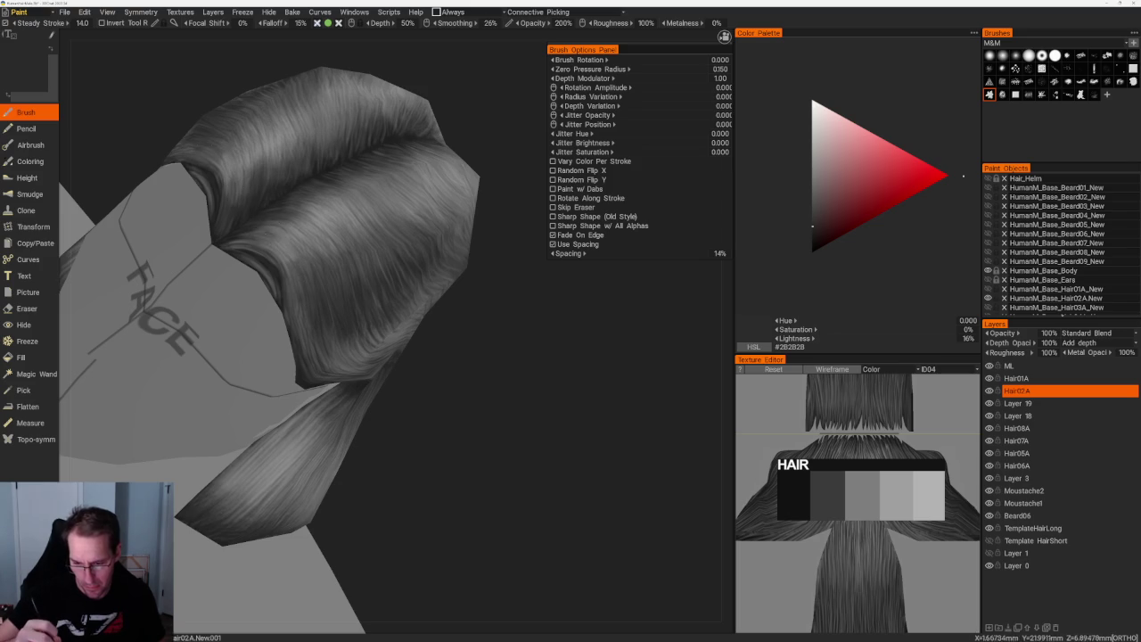
right_click_drag(235, 188, 330, 267)
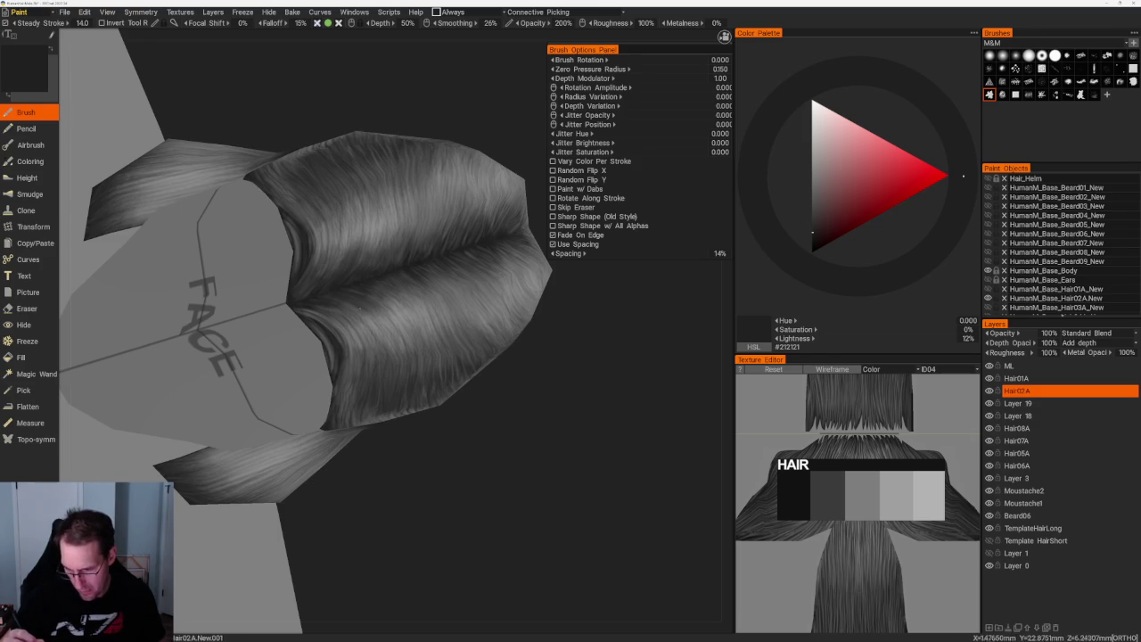
middle_click_drag(383, 446, 134, 270)
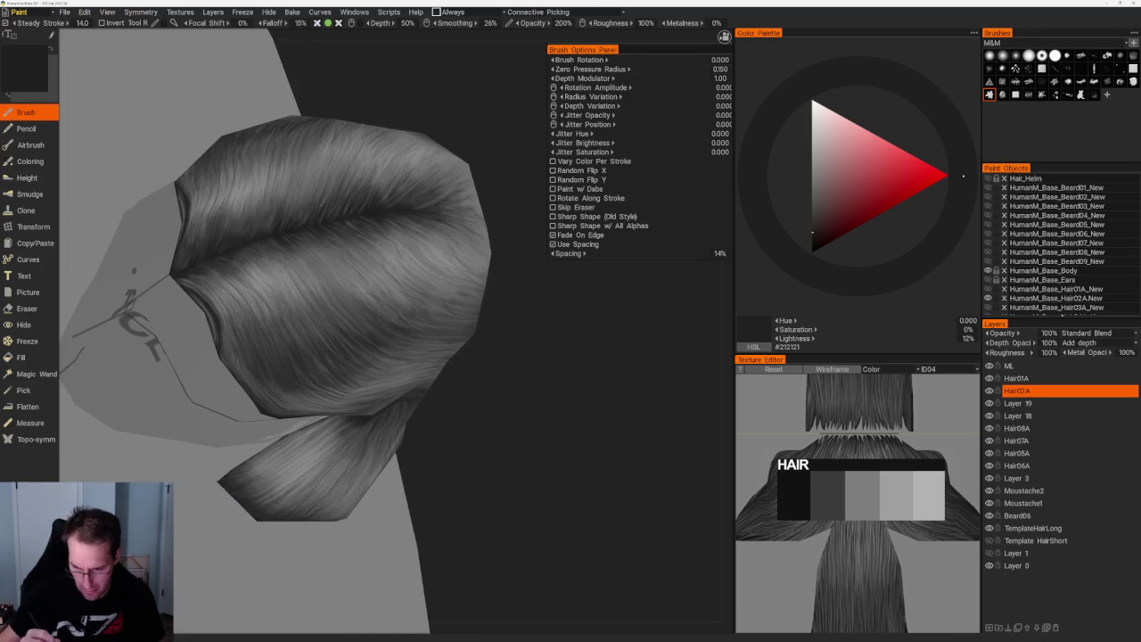
mouse_move(276, 339)
middle_mouse_down()
mouse_move(484, 412)
mouse_move(326, 133)
mouse_move(561, 305)
mouse_move(464, 349)
mouse_move(463, 303)
mouse_move(481, 294)
middle_mouse_up()
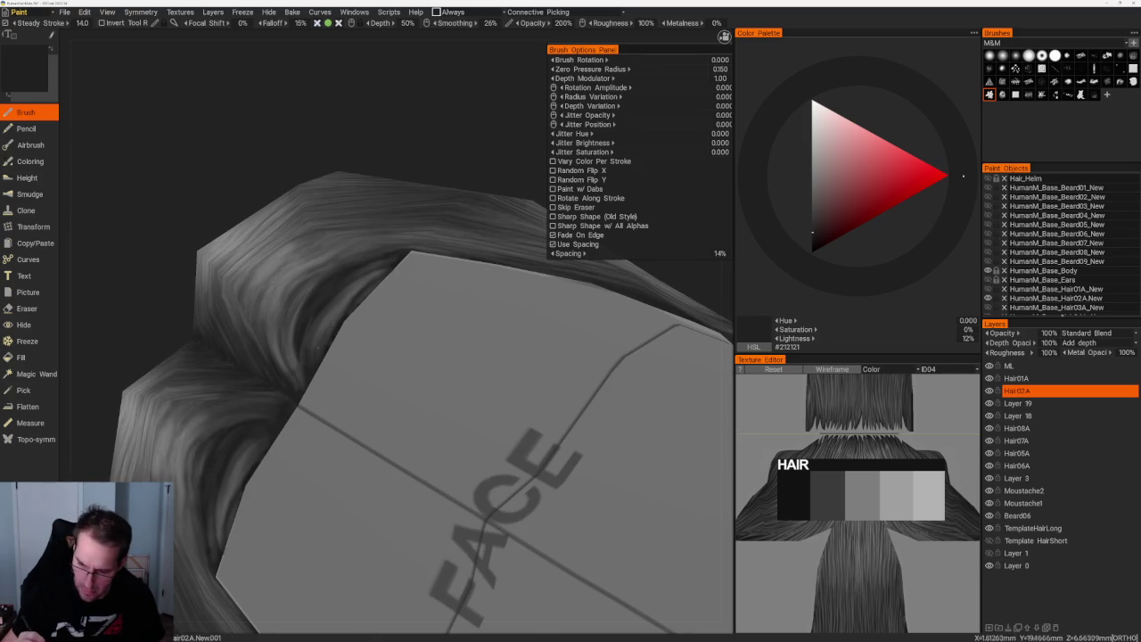
- Sample dark greys, ending at #2F2F2F, and paint strands over the top and back of the hair
key("v")
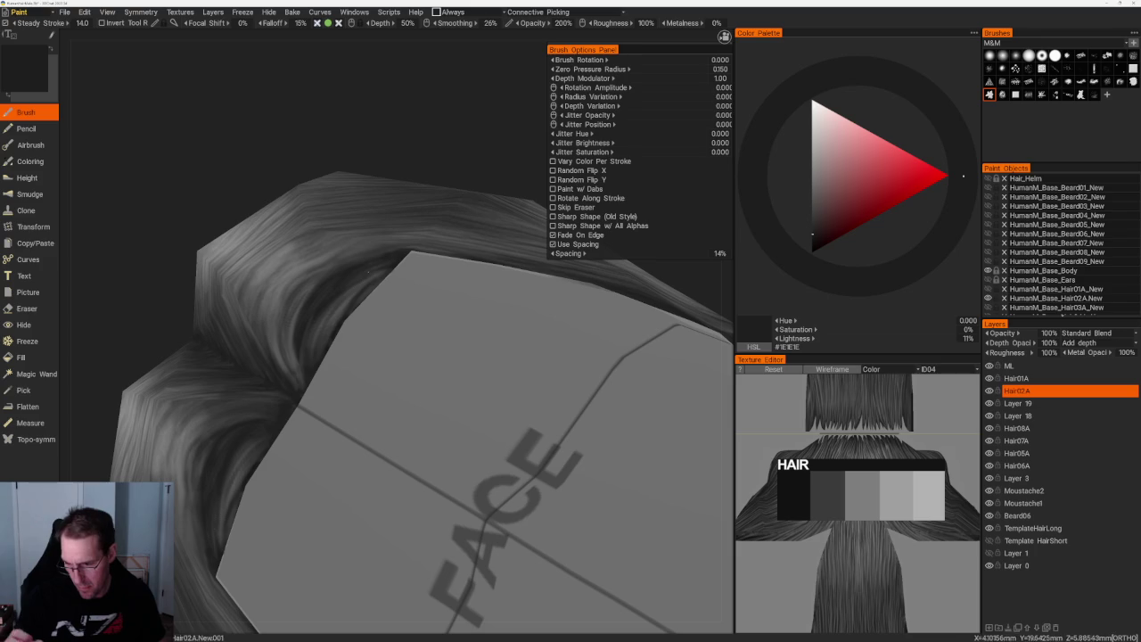
key("v")
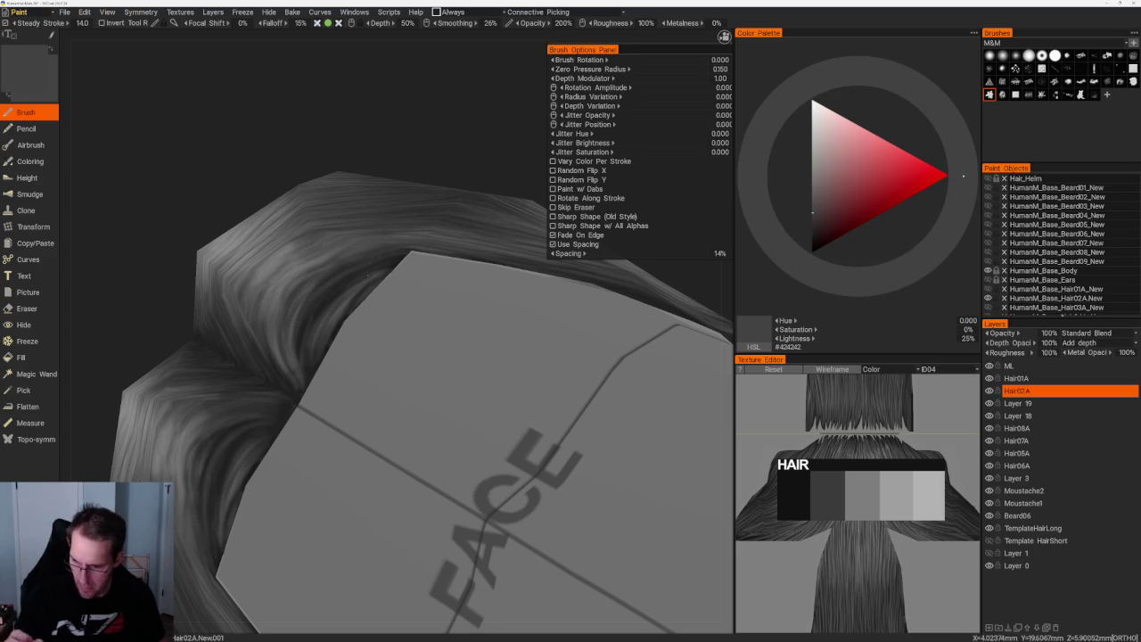
key("v")
key("v")
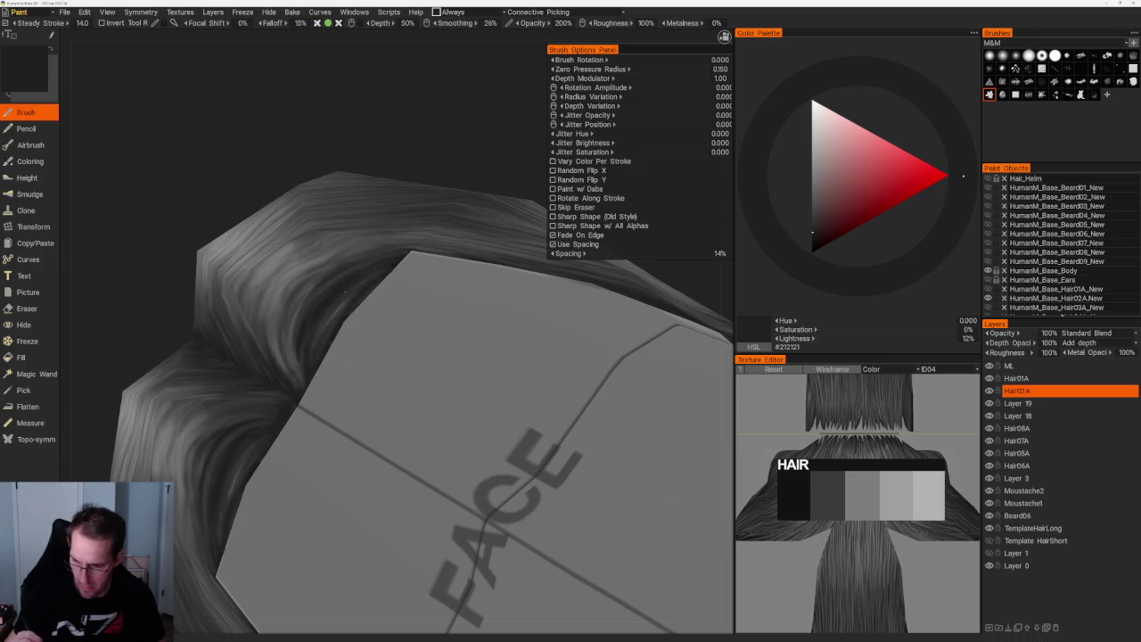
mouse_move(428, 277)
middle_mouse_down()
mouse_move(544, 361)
mouse_move(506, 364)
middle_mouse_up()
scroll(491, 413, "up", 5)
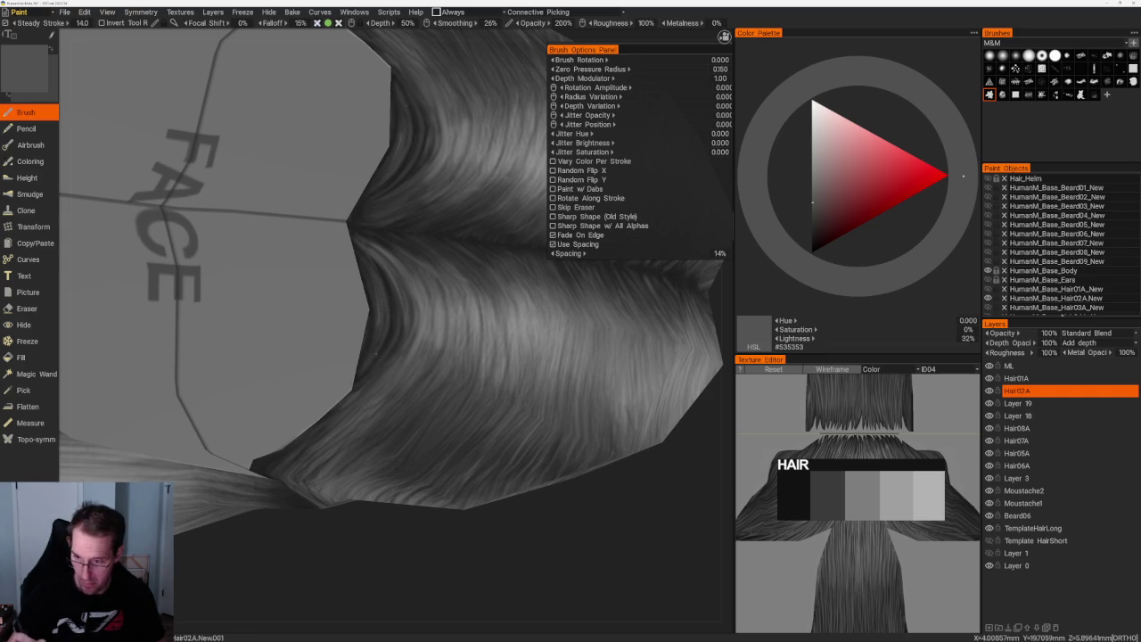
key("v")
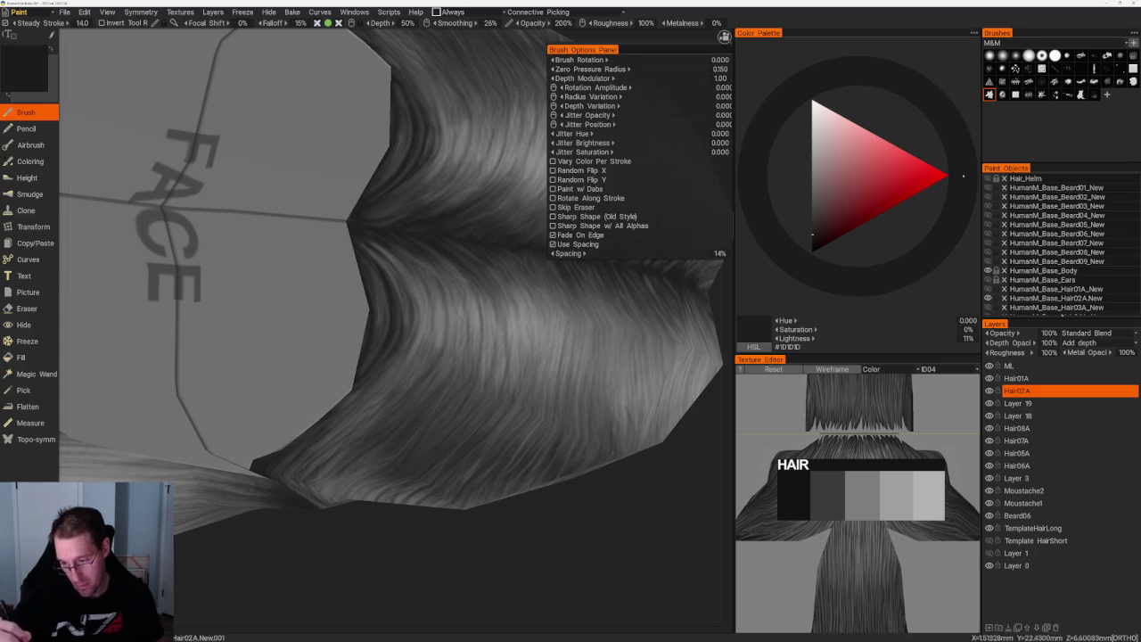
scroll(484, 415, "down", 5)
left_click_drag(484, 415, 522, 514)
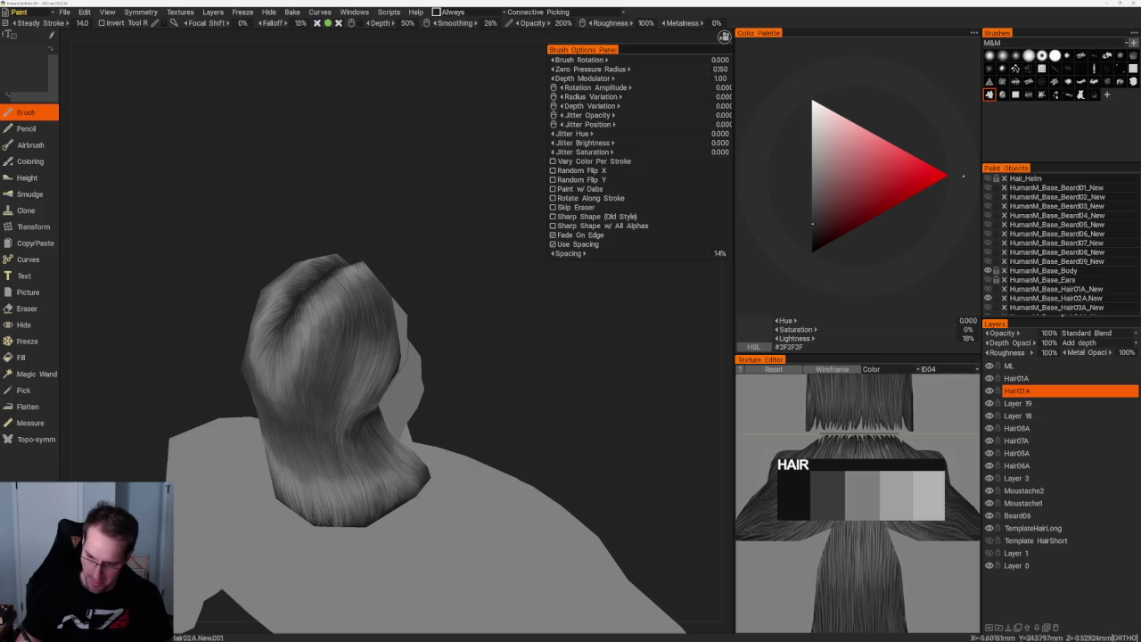
- Sample medium, dark and light greys from the hair while turning the head toward the view
left_click_drag(400, 241, 336, 405)
mouse_move(493, 340)
left_mouse_down()
mouse_move(382, 298)
mouse_move(321, 256)
left_mouse_up()
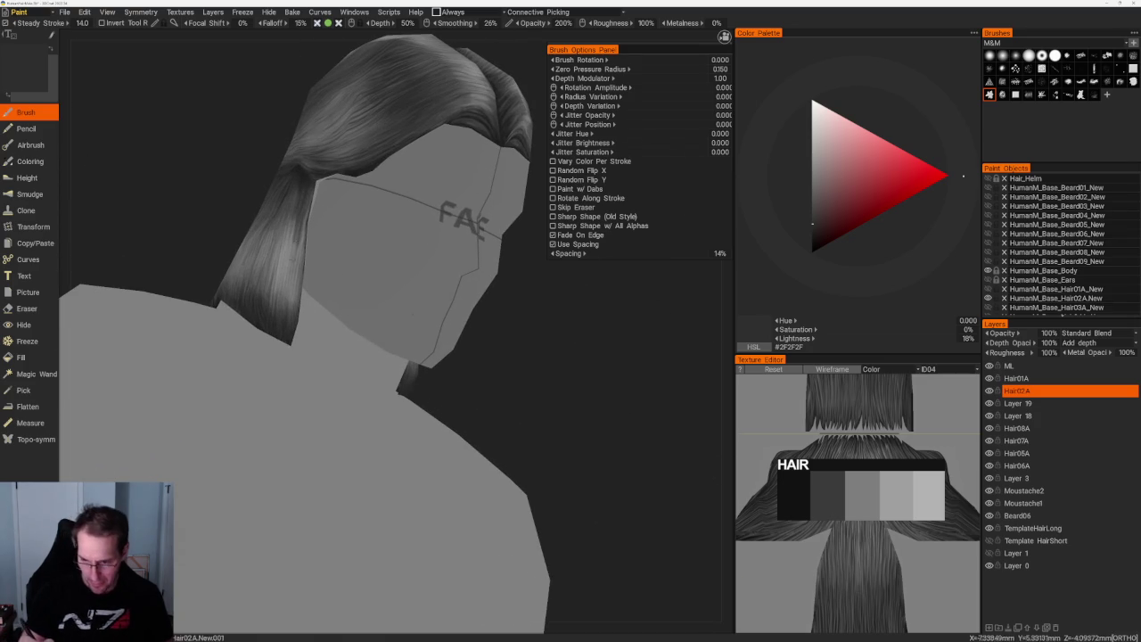
key("v")
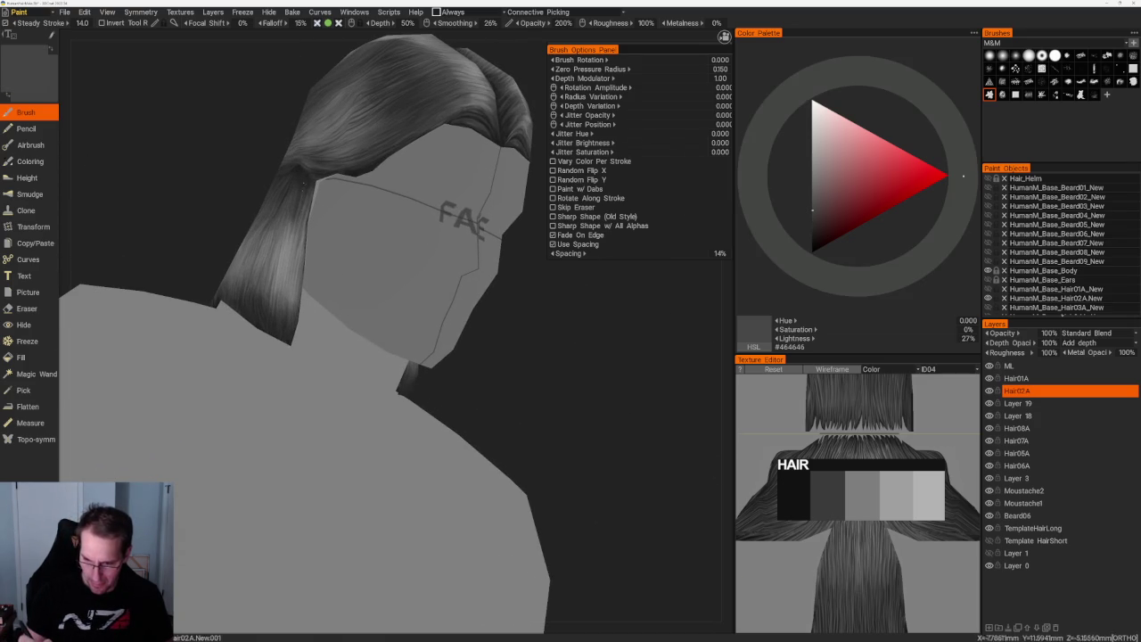
key("v")
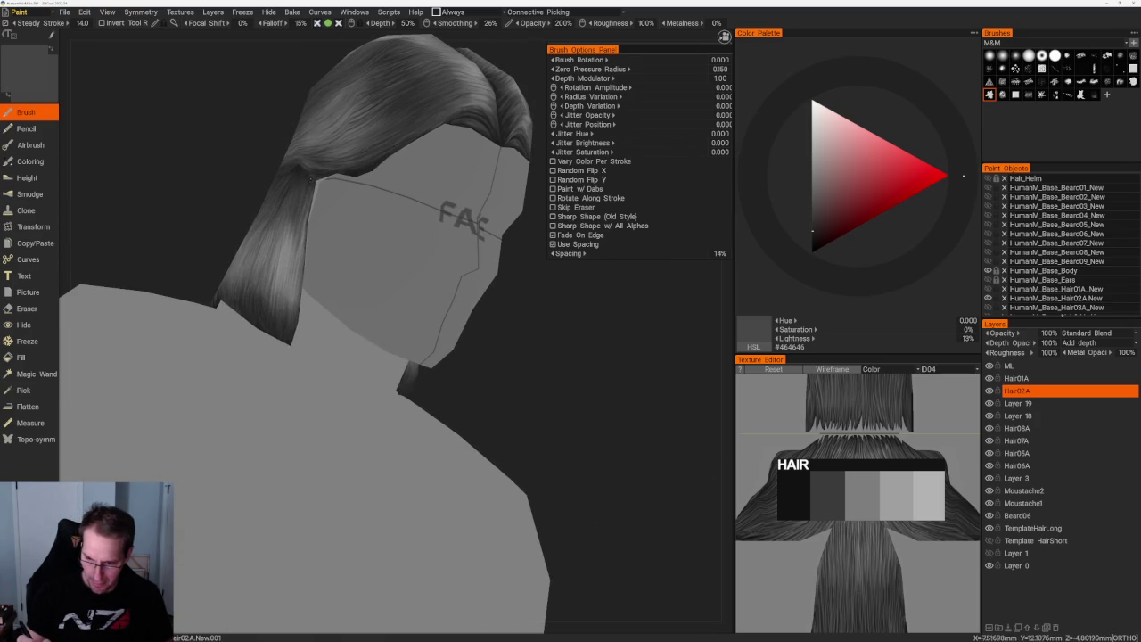
key("v")
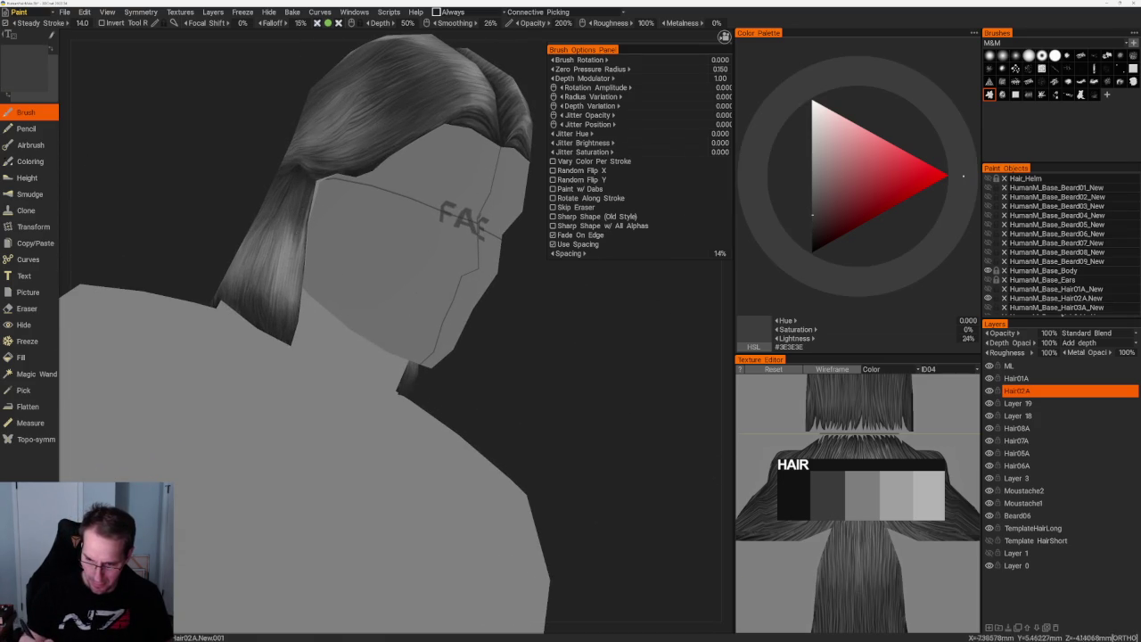
key("v")
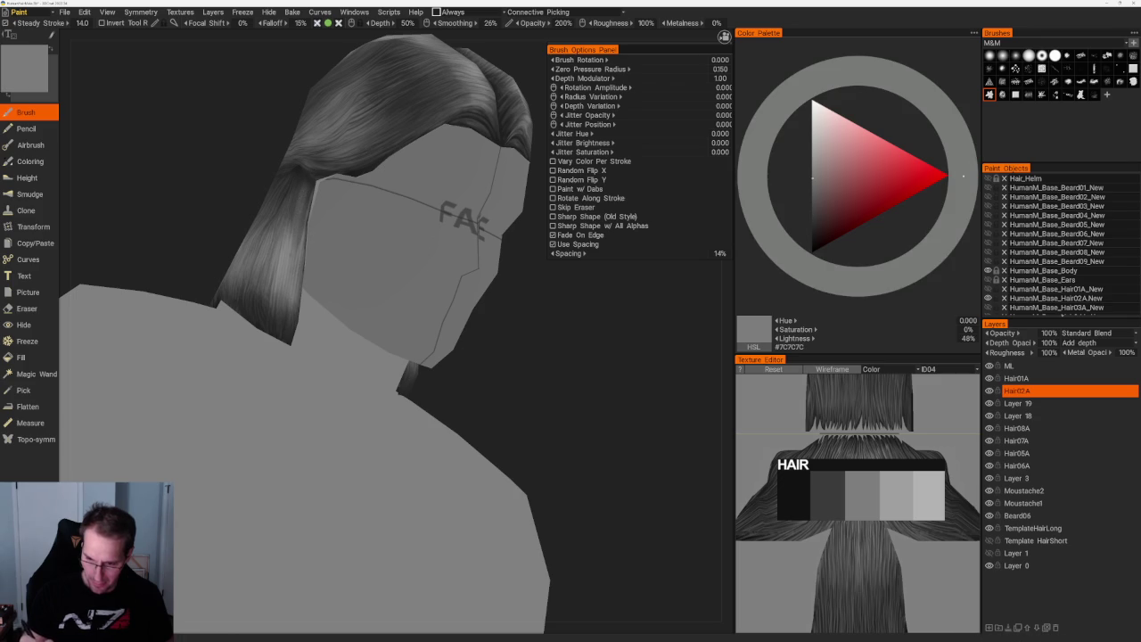
left_click_drag(535, 408, 314, 266)
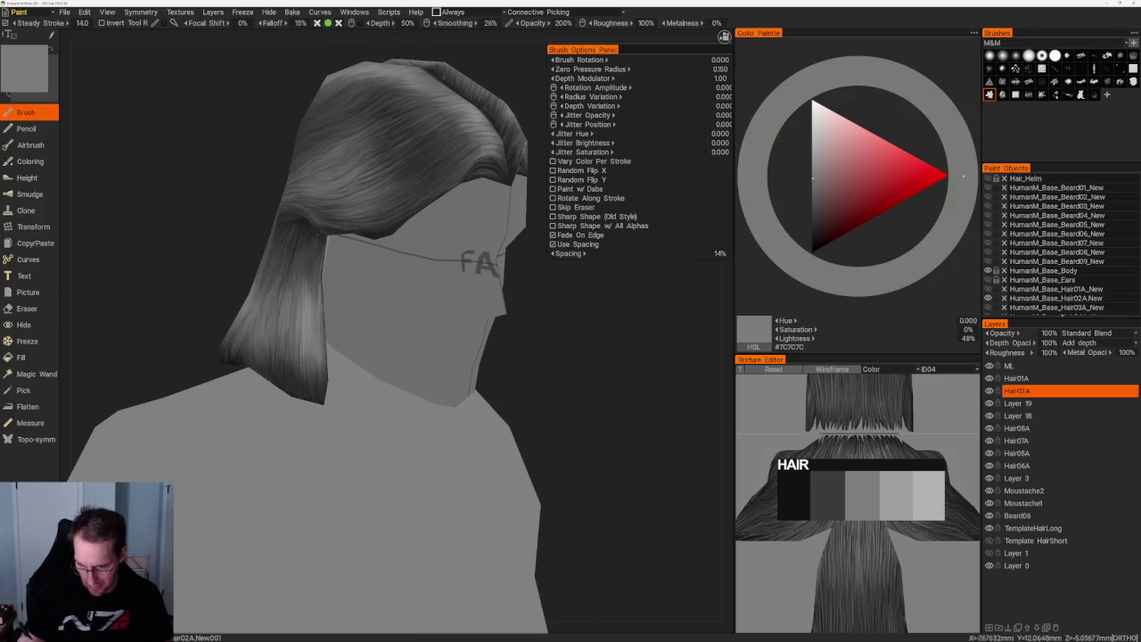
left_click_drag(346, 366, 581, 428)
scroll(580, 428, "up", 3)
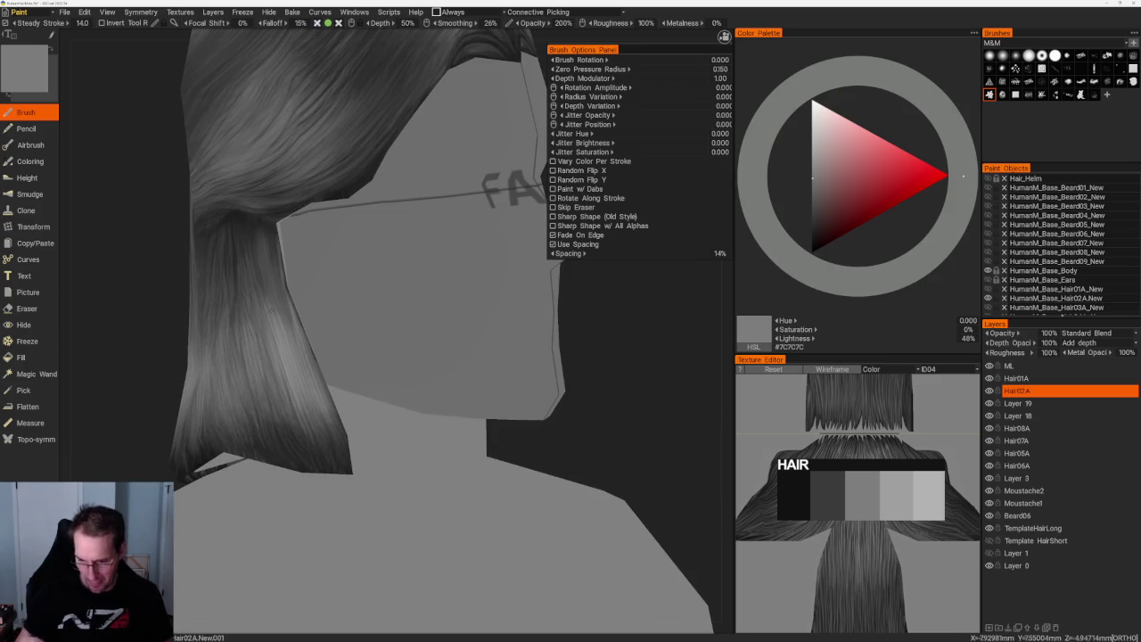
key("v")
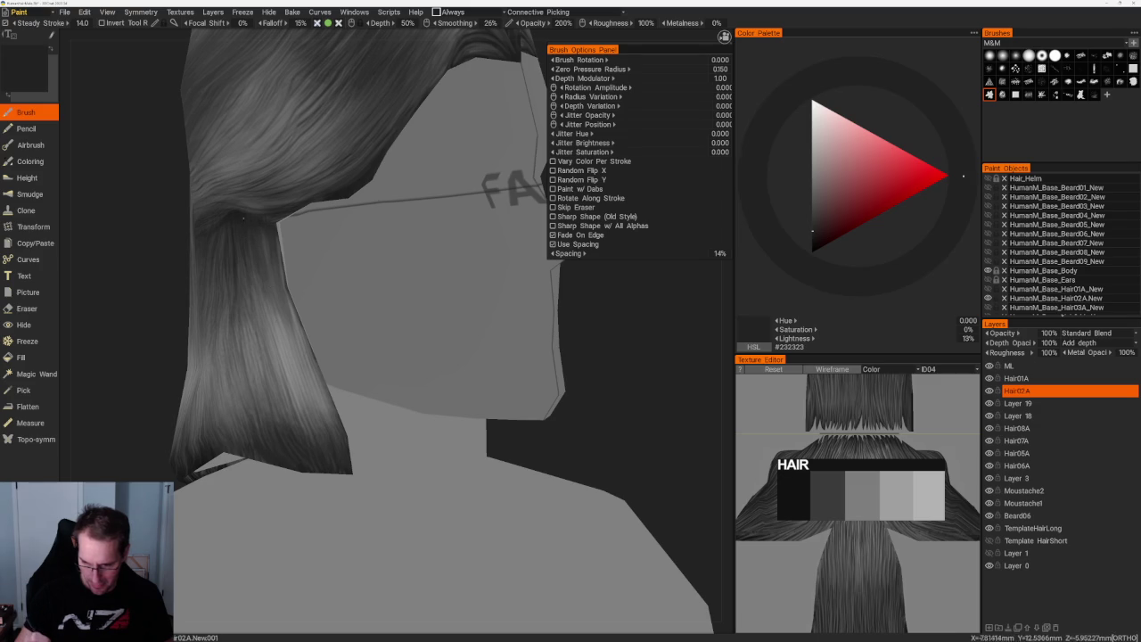
left_click_drag(294, 396, 522, 350)
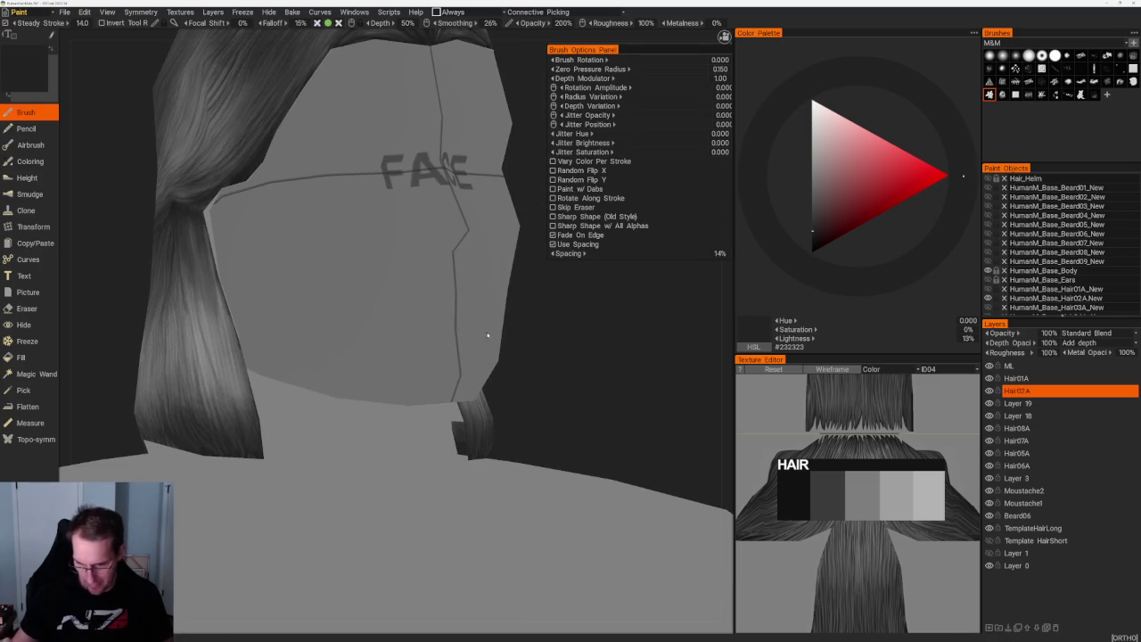
key("v")
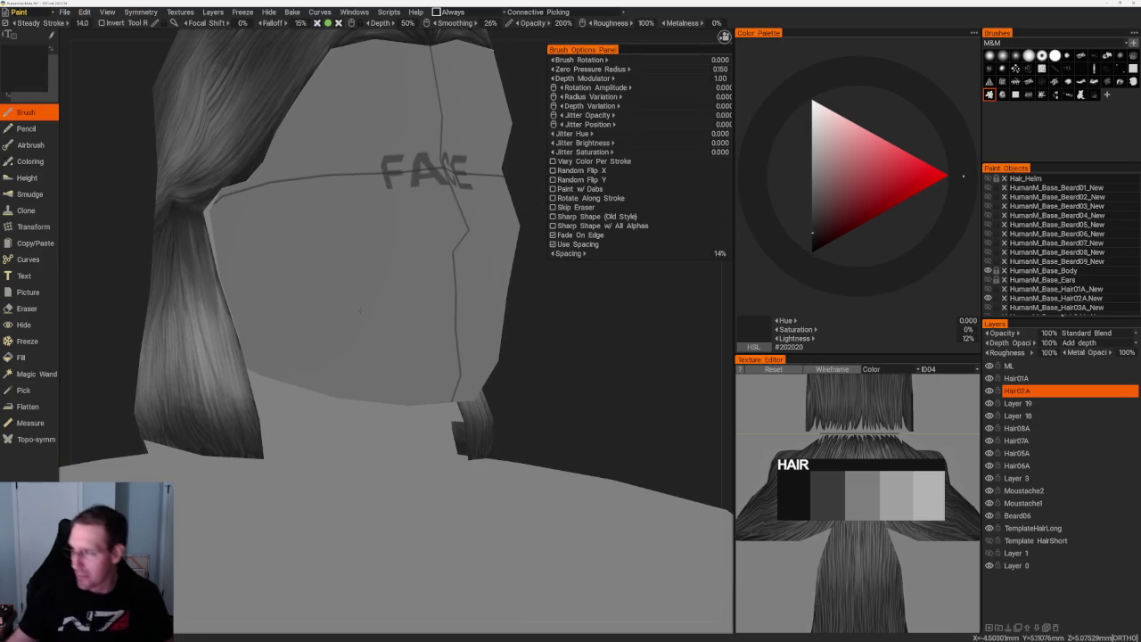
- Return to the first strand brush and paint near-black #111111 strands on the side and lower locks
left_click(1120, 68)
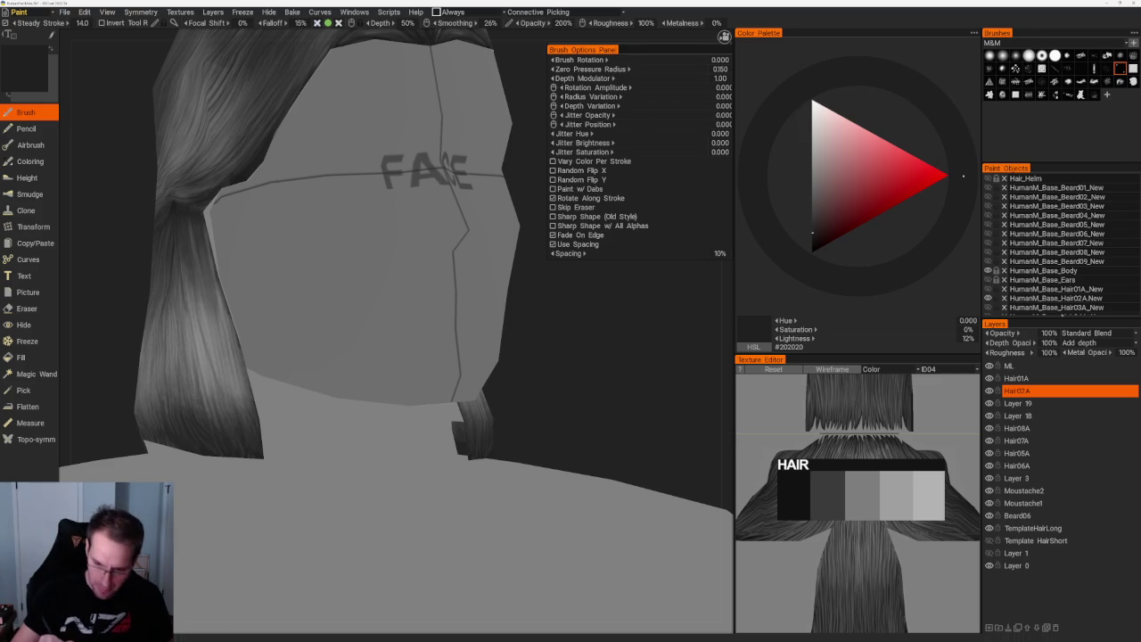
key("v")
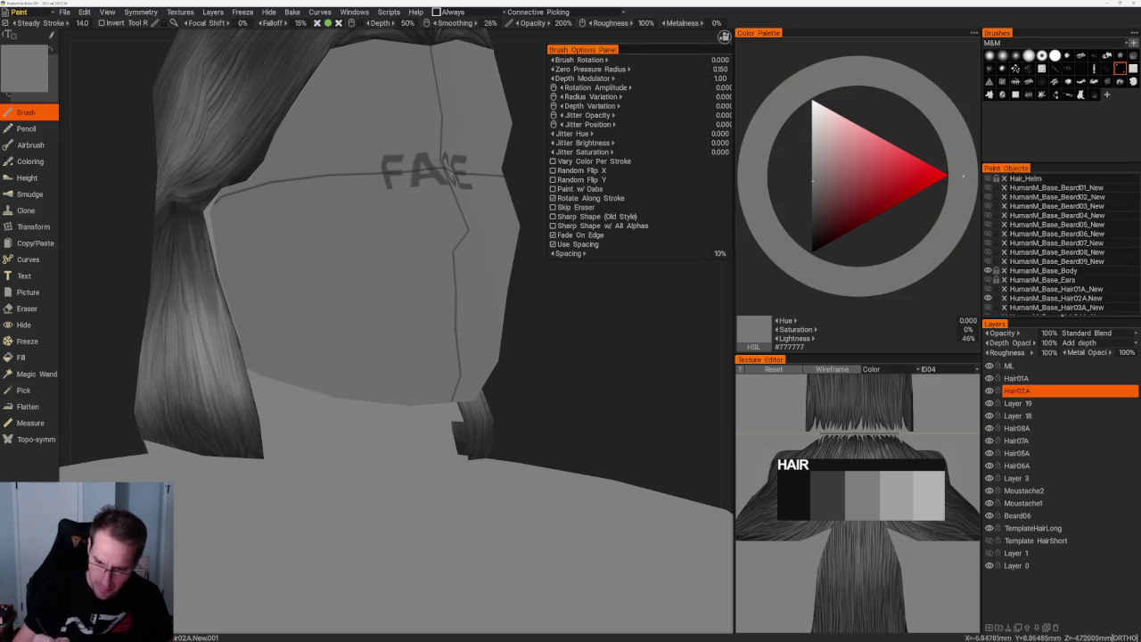
key("v")
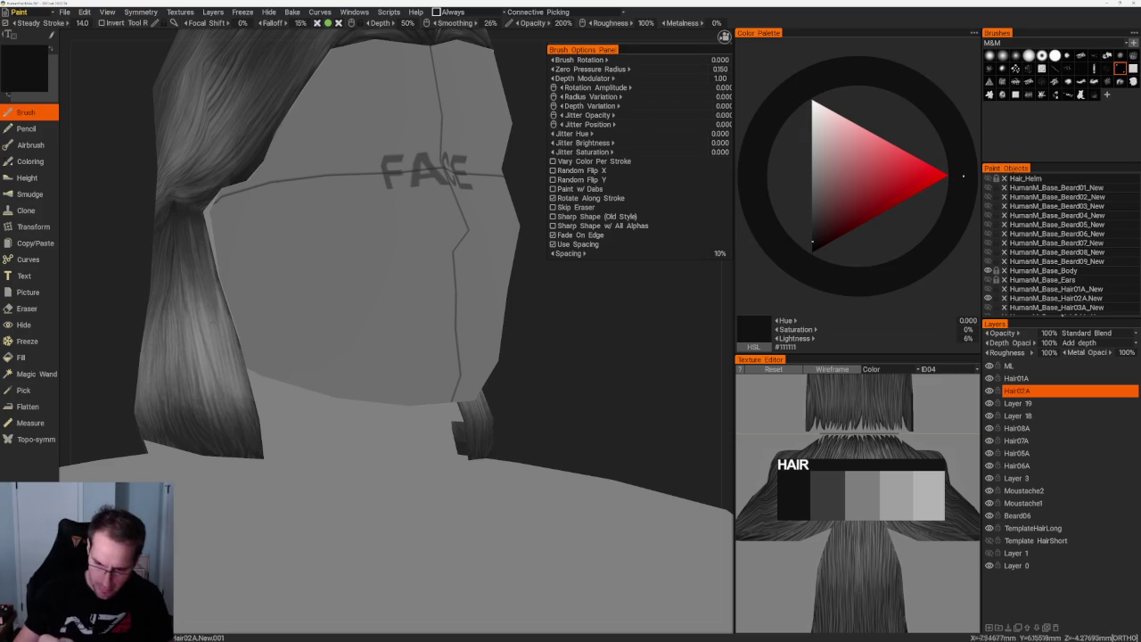
left_click_drag(602, 371, 677, 374)
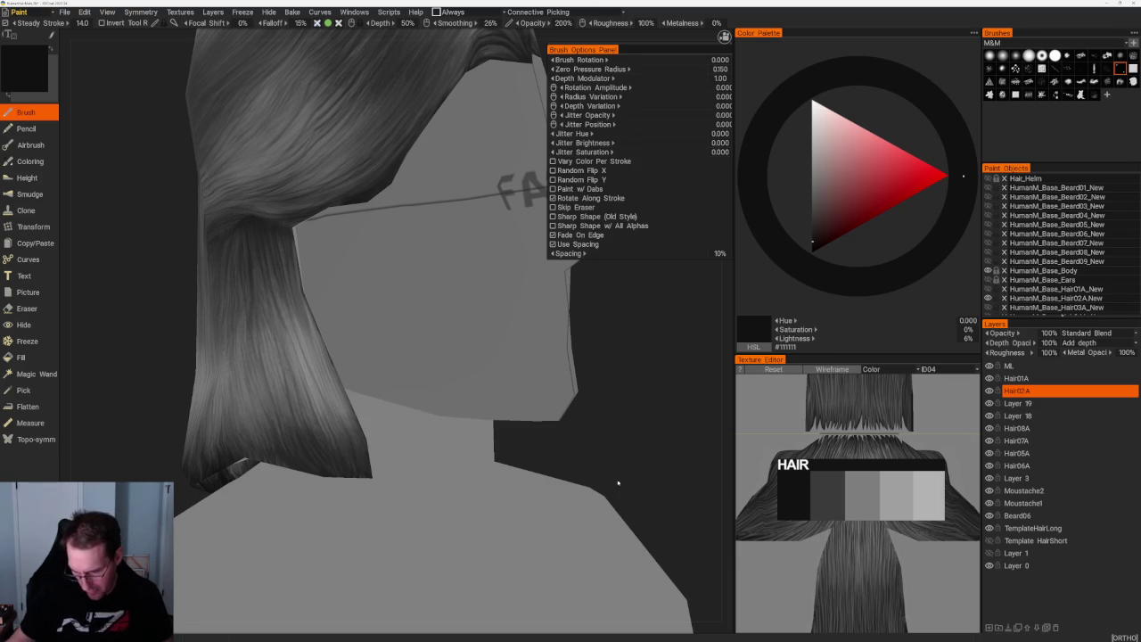
middle_click_drag(605, 482, 570, 472)
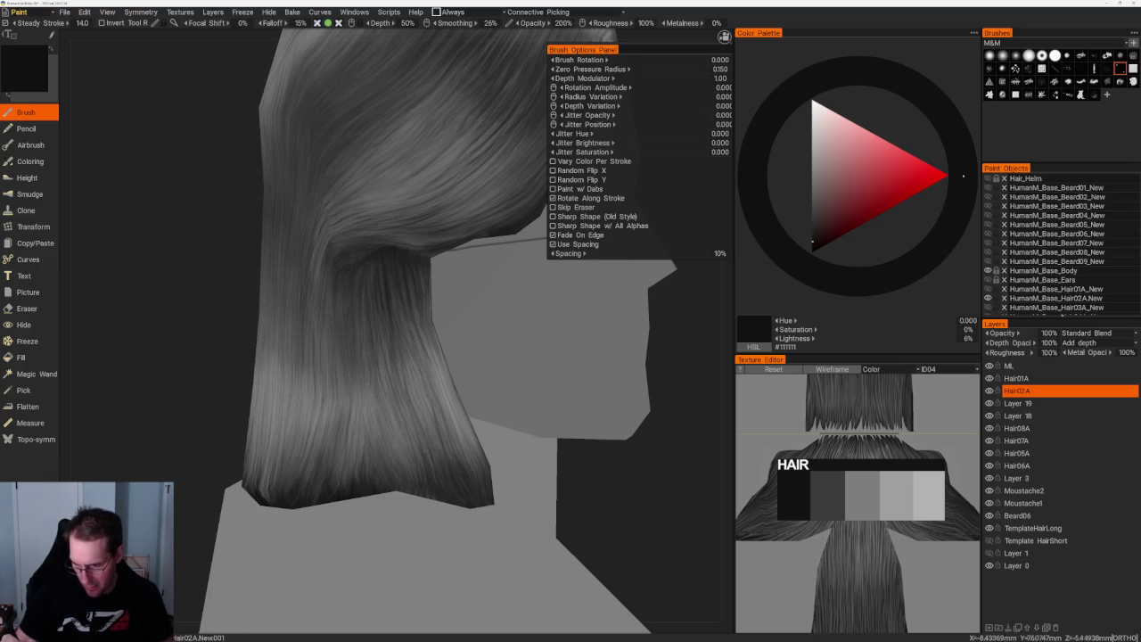
scroll(357, 198, "down", 5)
- Choose a different hair-strand brush stamp at 14% spacing and orbit the head to its front-left side
scroll(356, 198, "up", 1)
scroll(357, 197, "up", 2)
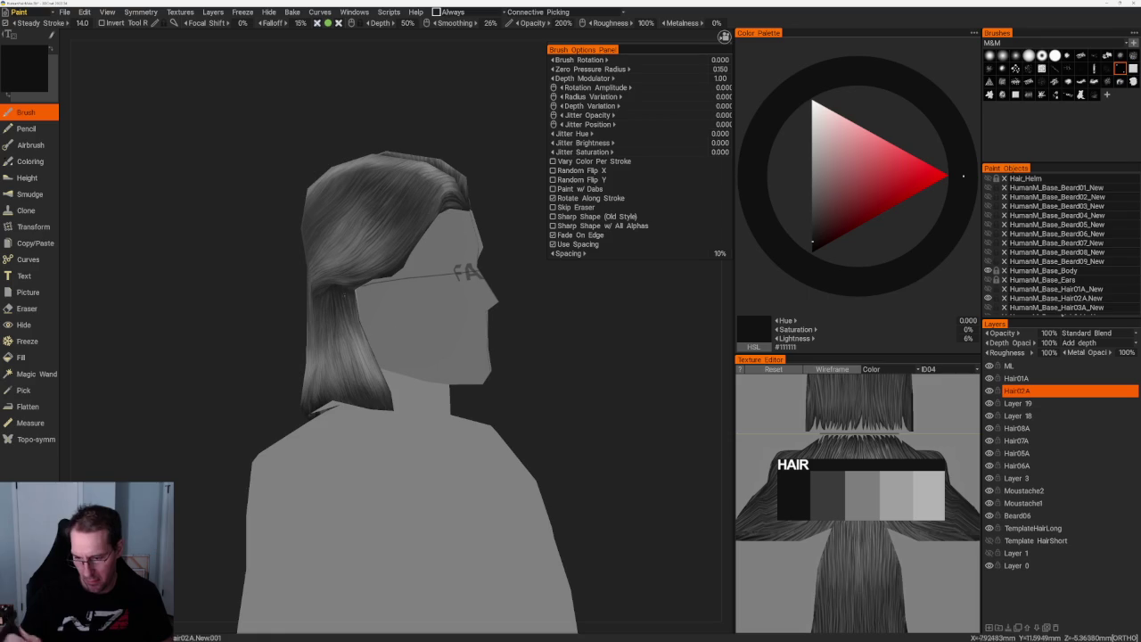
middle_click_drag(497, 387, 517, 391)
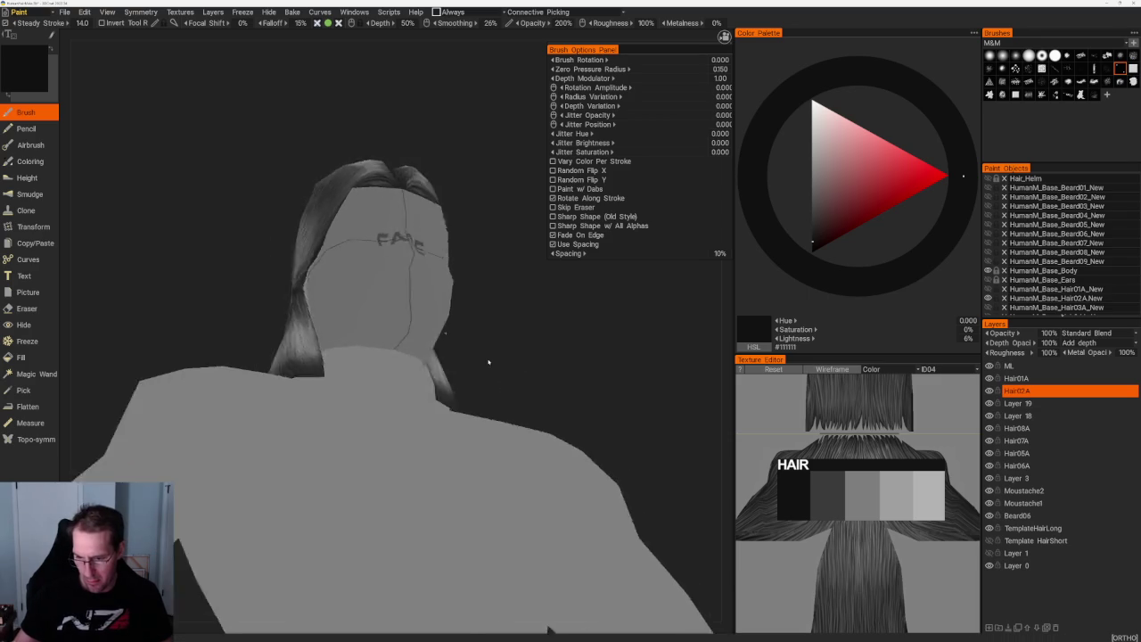
scroll(517, 390, "up", 2)
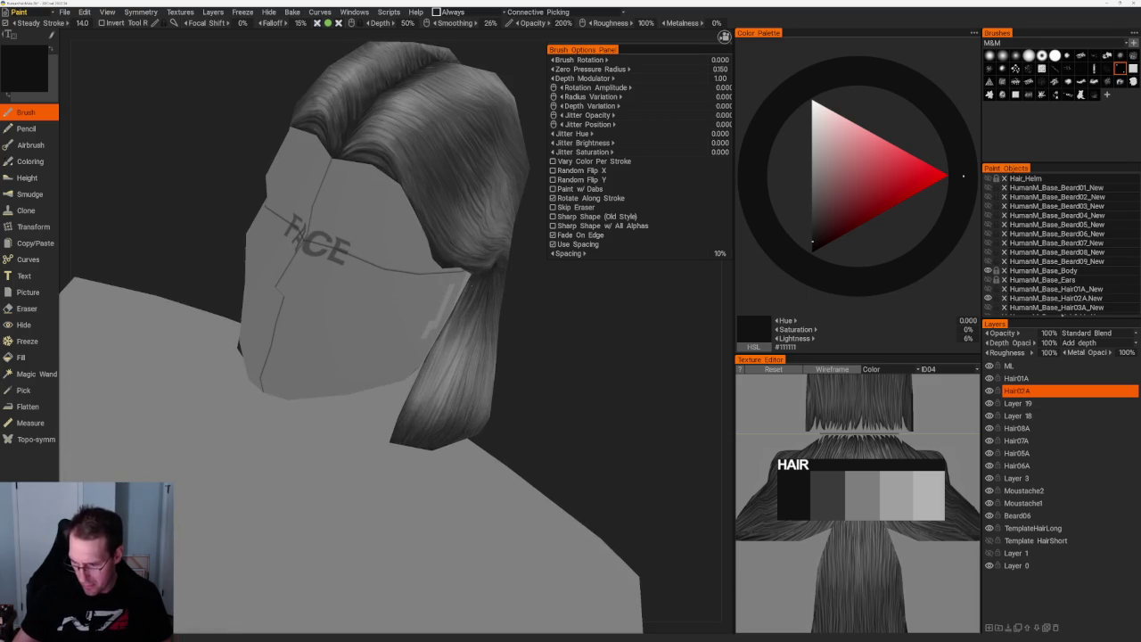
middle_click_drag(517, 390, 483, 340)
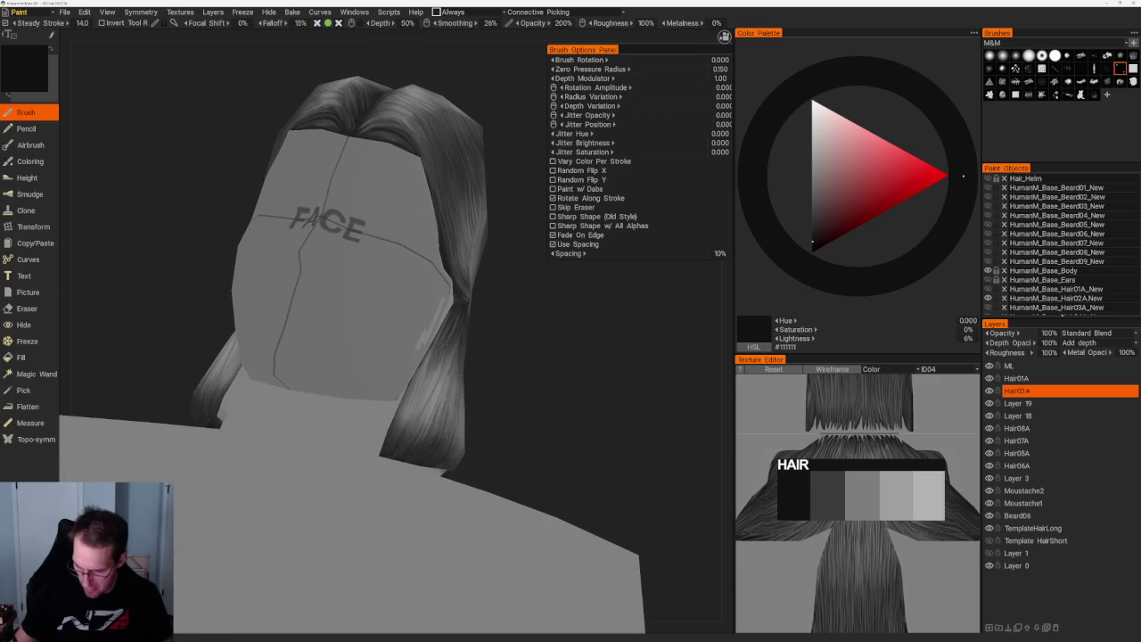
left_click(989, 94)
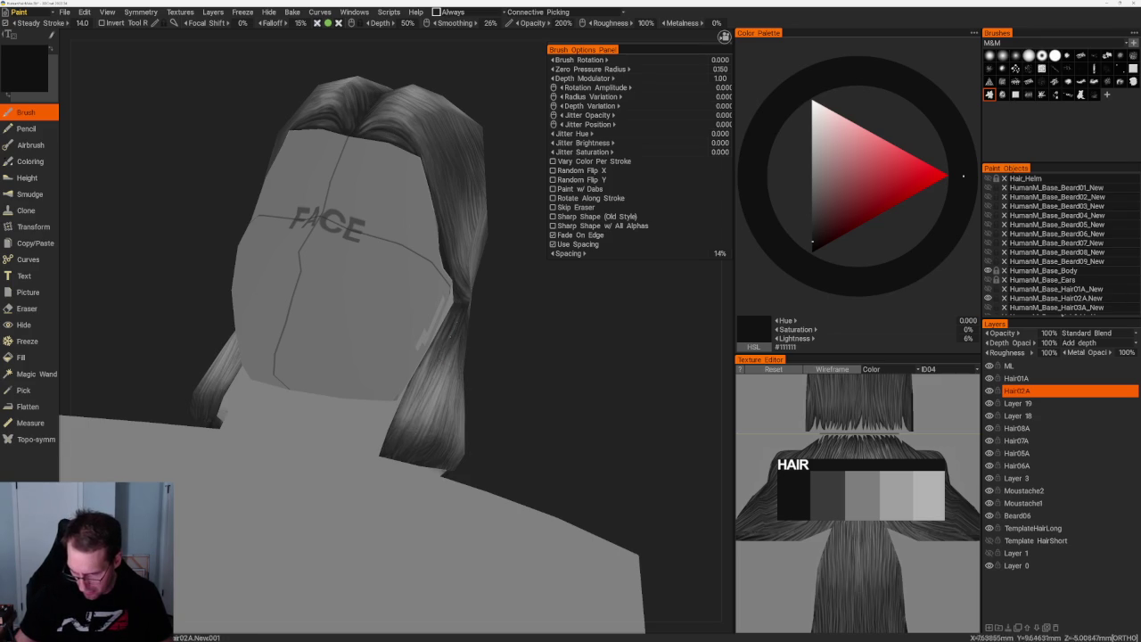
middle_click_drag(430, 383, 348, 332)
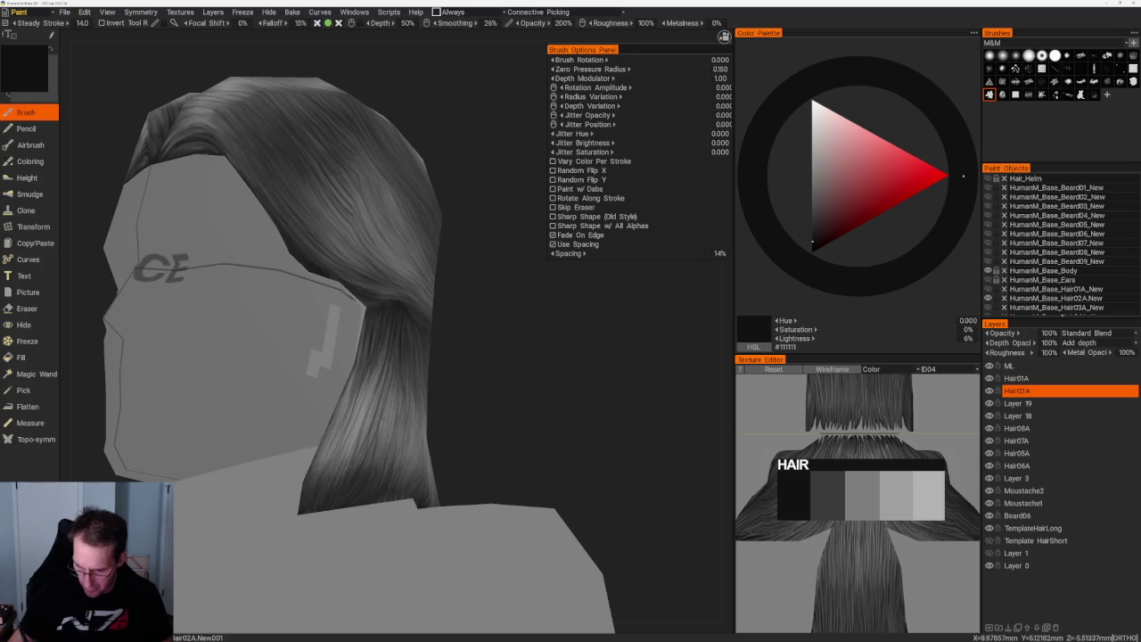
left_click_drag(453, 408, 364, 479)
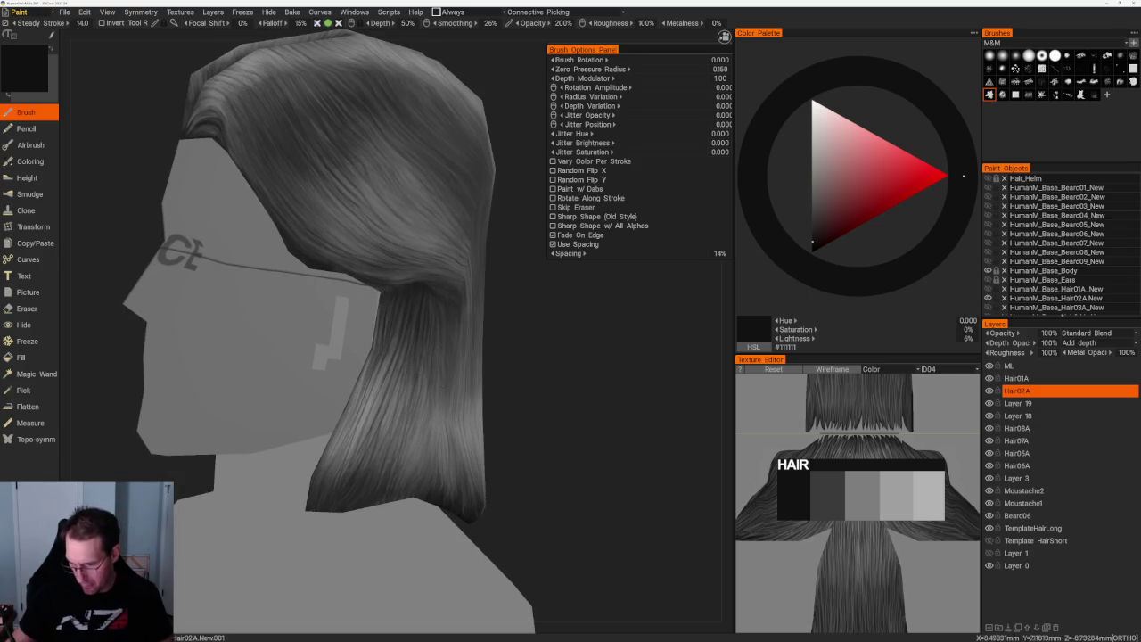
left_click_drag(429, 346, 503, 373)
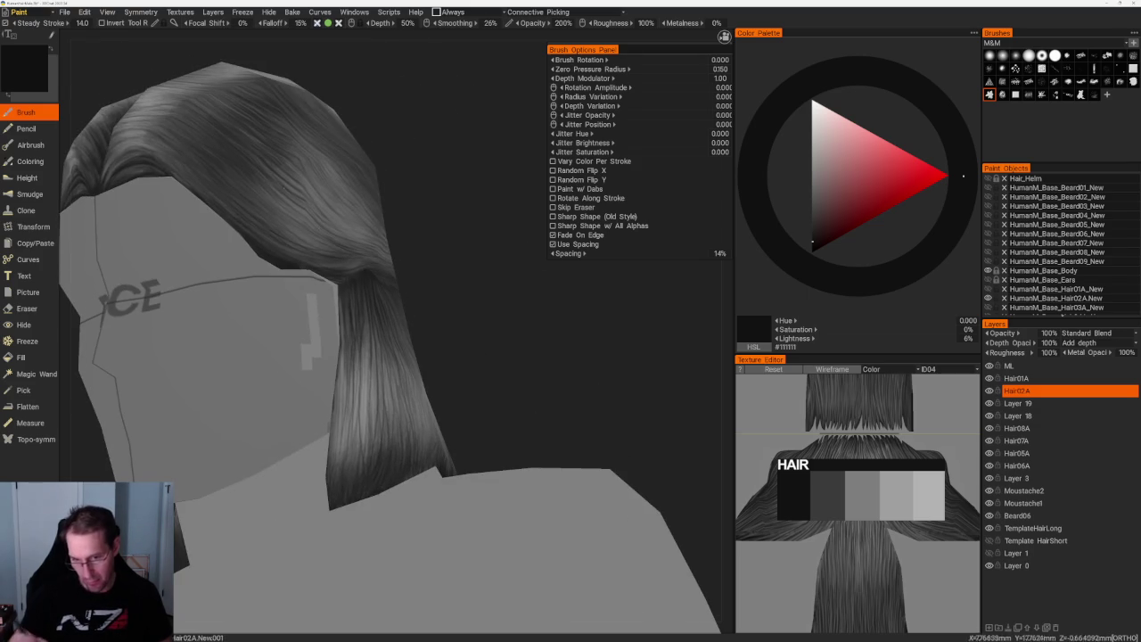
- Sample light, dark and mid greys from the strands on the top and side of the hair
key("v")
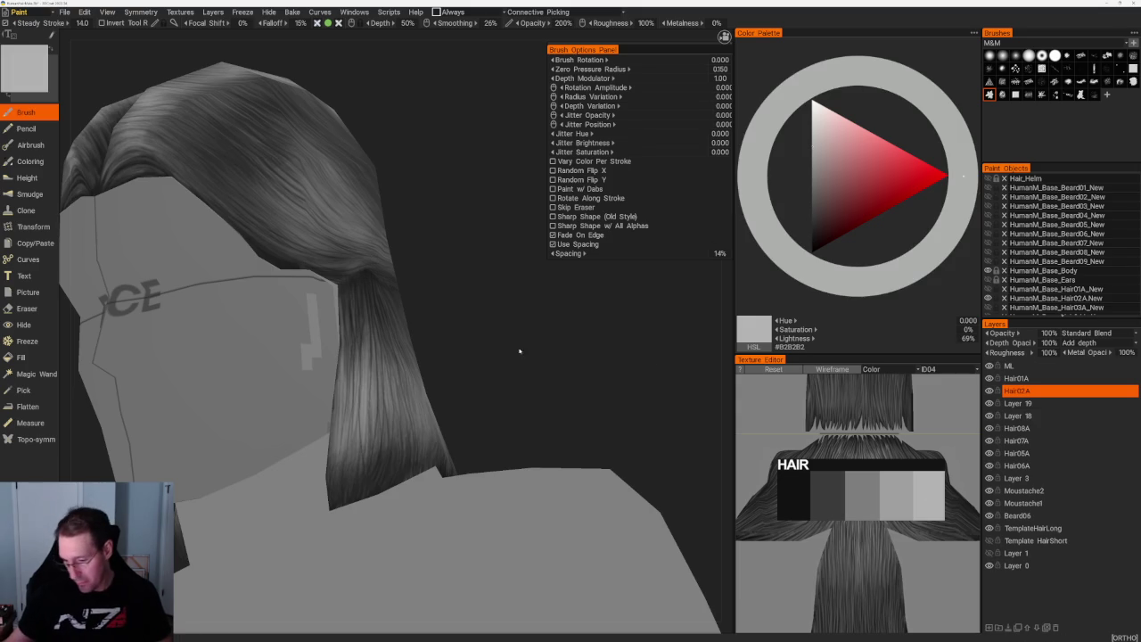
left_click_drag(578, 357, 394, 392)
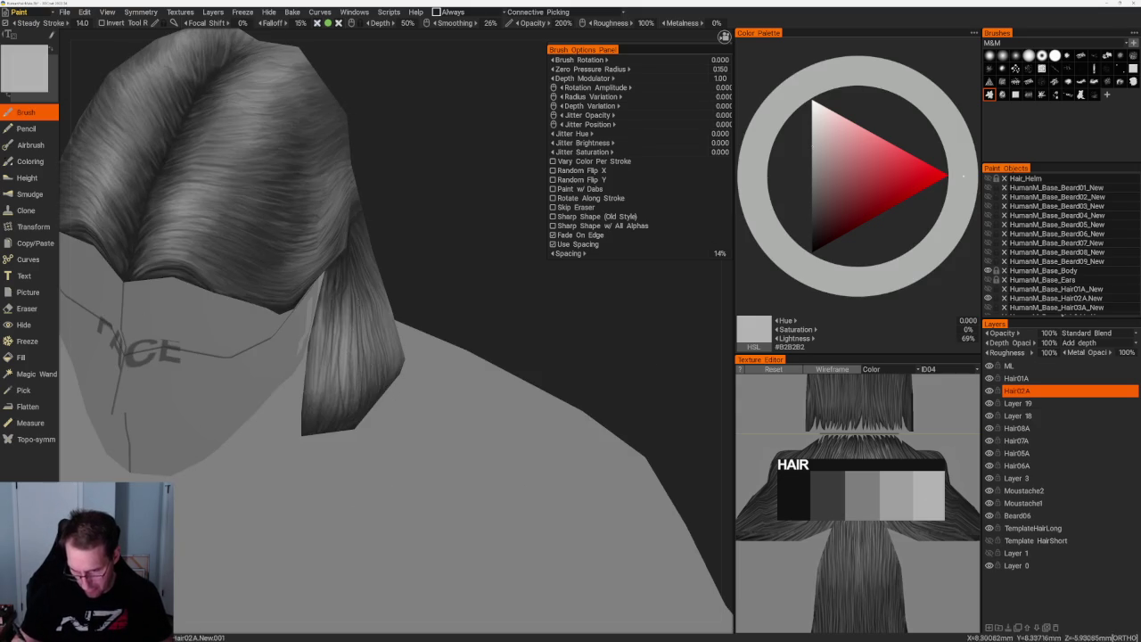
left_click_drag(479, 305, 392, 303)
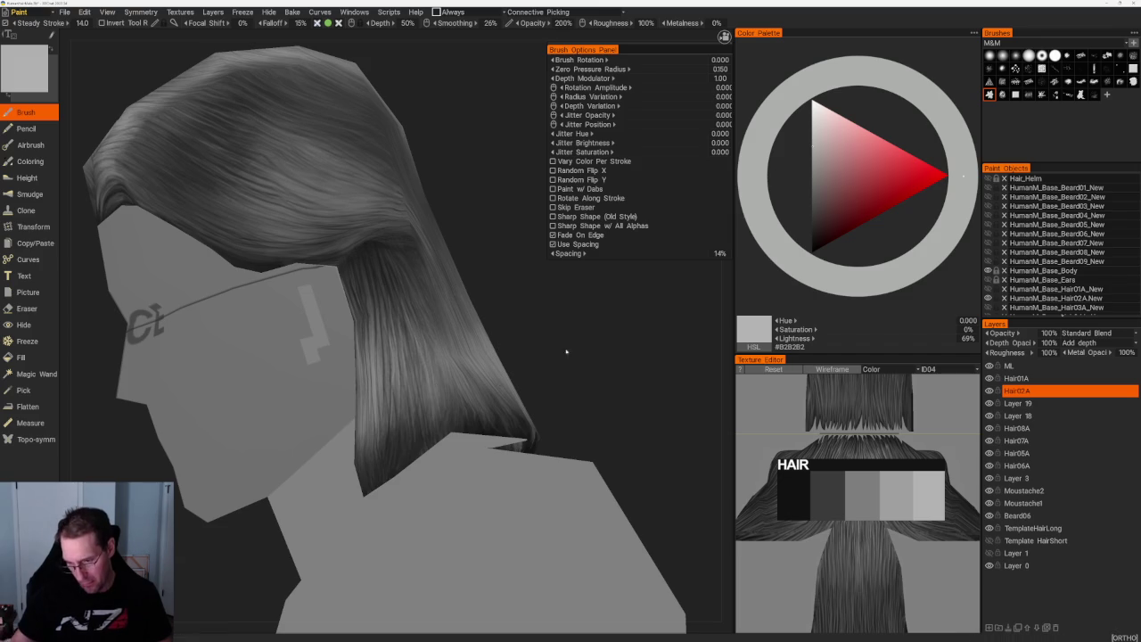
left_click_drag(393, 303, 395, 267)
key("v")
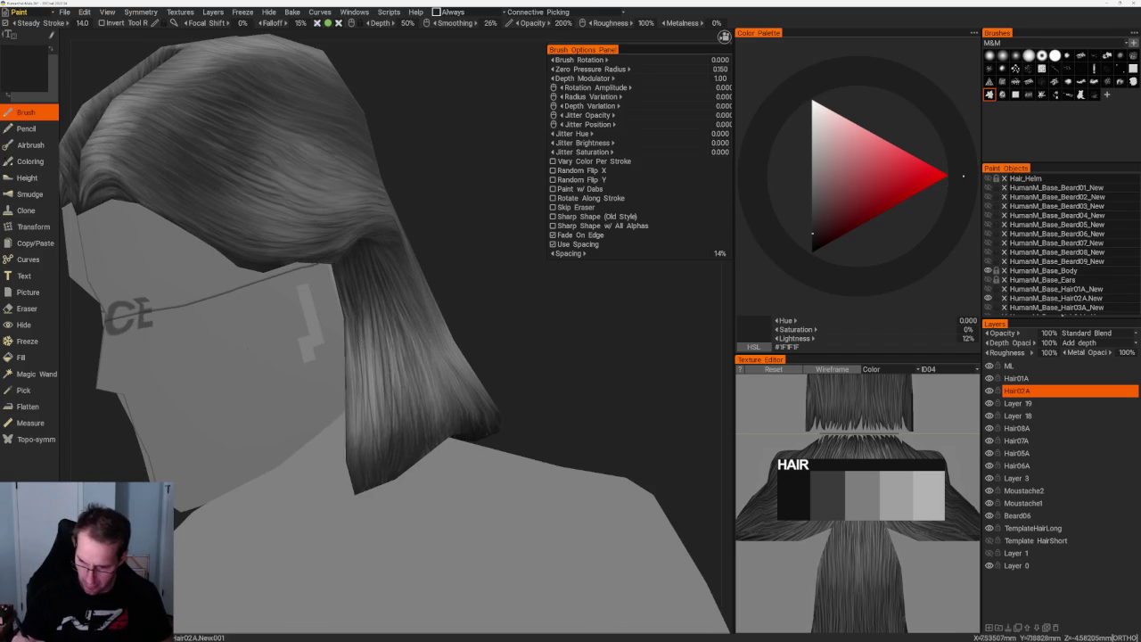
left_click_drag(464, 255, 468, 295)
key("v")
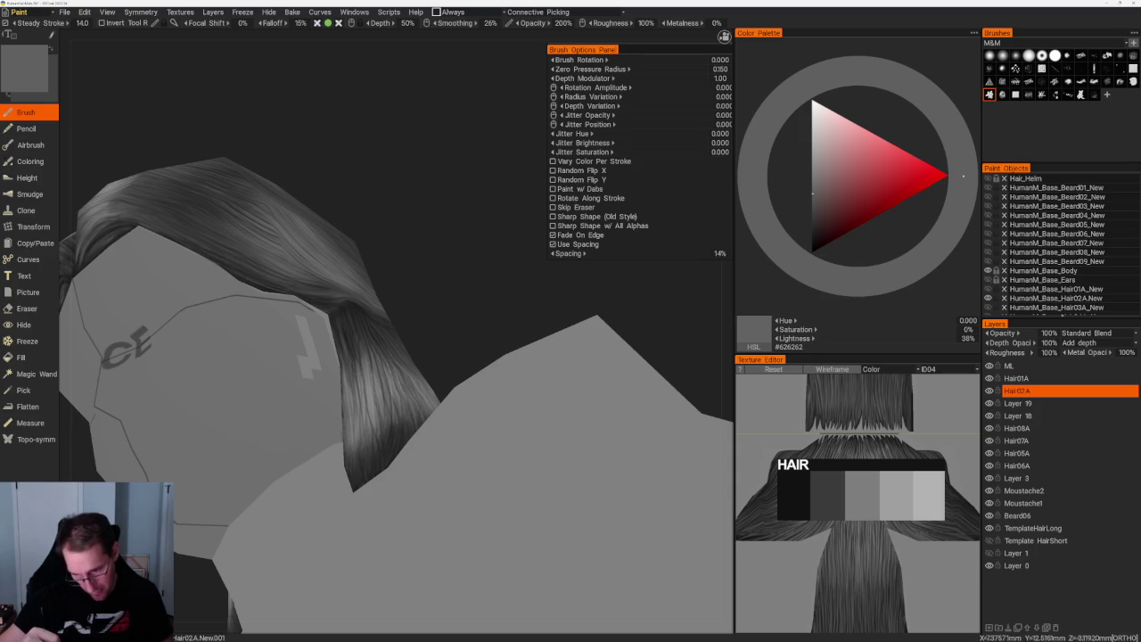
- Orbit the whole figure to a three-quarter side view and sample a darker grey
scroll(329, 182, "down", 5)
scroll(329, 181, "down", 3)
mouse_move(329, 181)
left_mouse_down()
mouse_move(306, 229)
mouse_move(348, 229)
mouse_move(314, 200)
mouse_move(402, 280)
left_mouse_up()
scroll(402, 280, "up", 5)
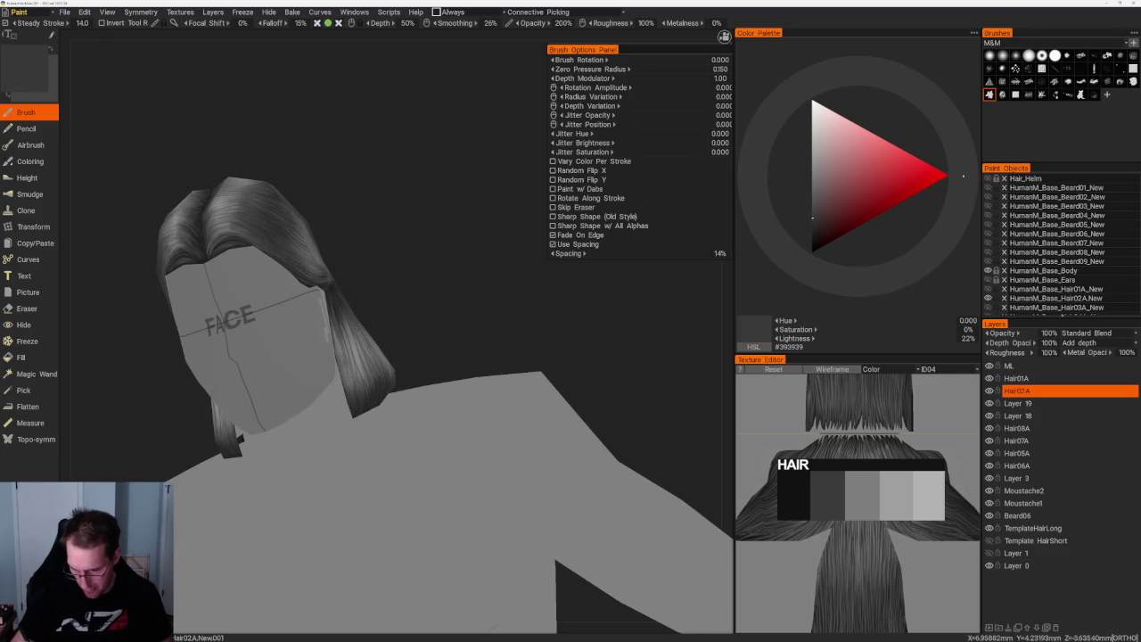
mouse_move(357, 369)
left_mouse_down()
mouse_move(400, 330)
mouse_move(410, 603)
left_mouse_up()
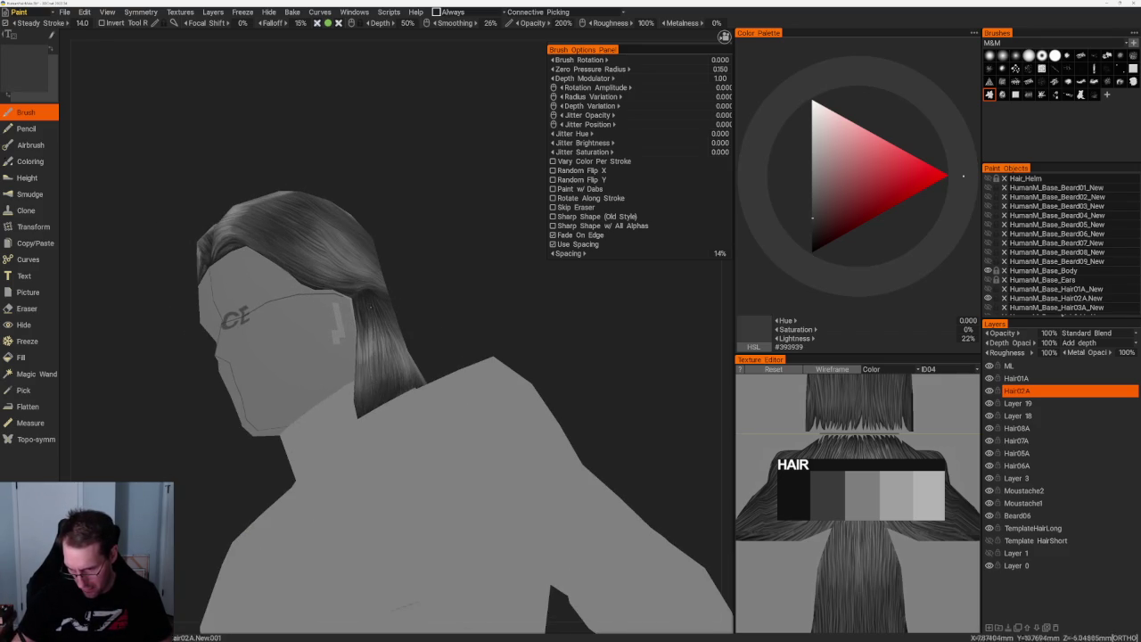
left_click_drag(381, 323, 343, 311)
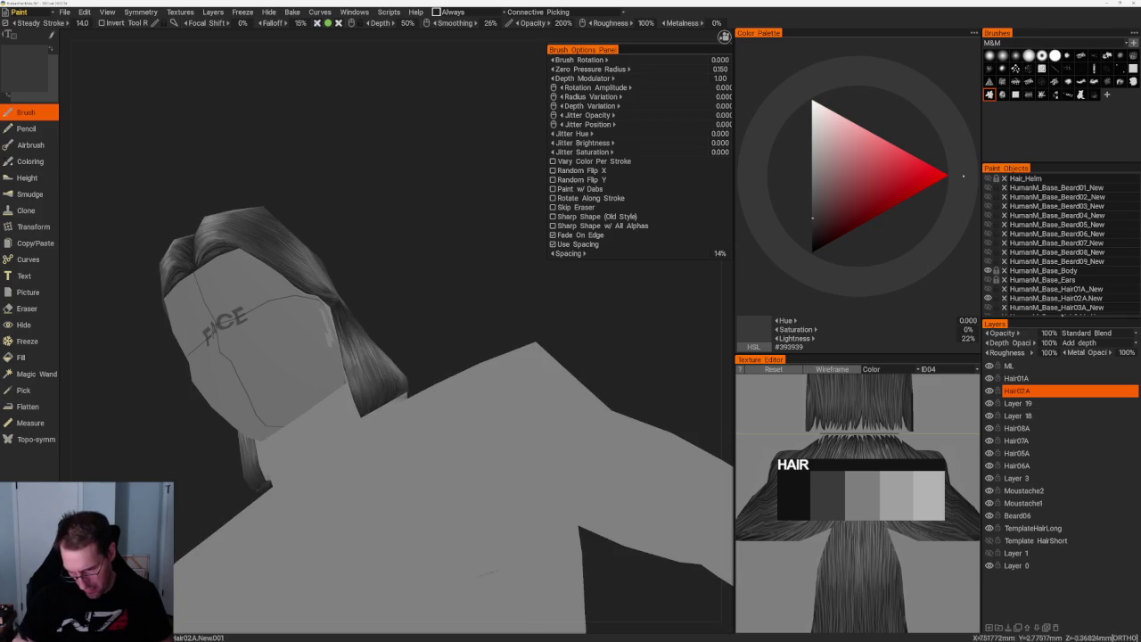
mouse_move(365, 389)
left_mouse_down()
mouse_move(404, 355)
mouse_move(326, 331)
left_mouse_up()
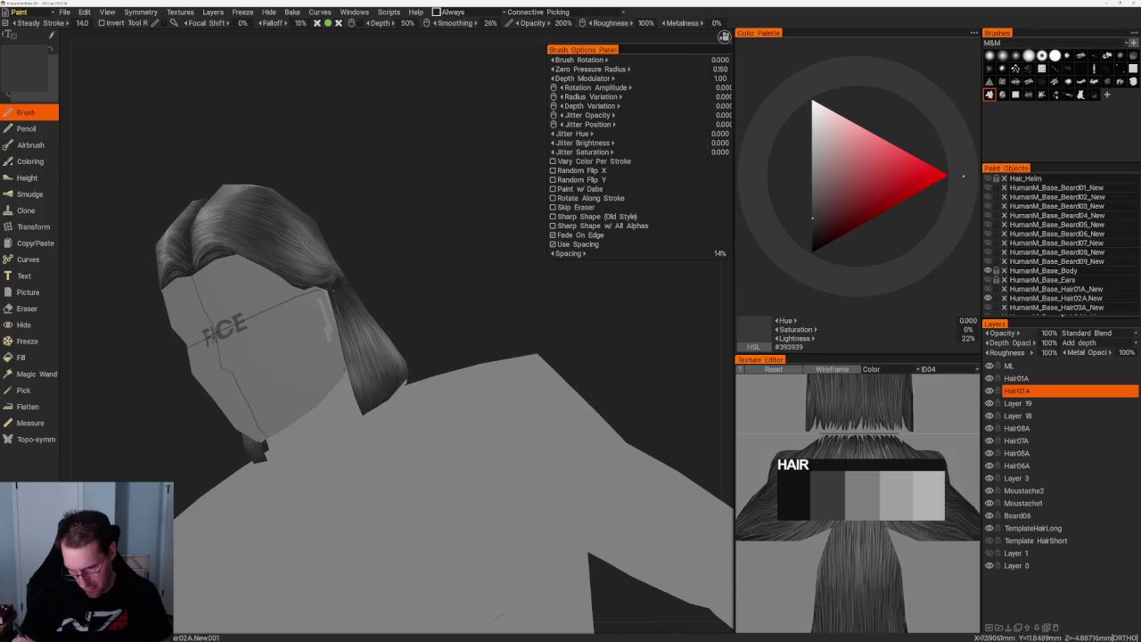
key("v")
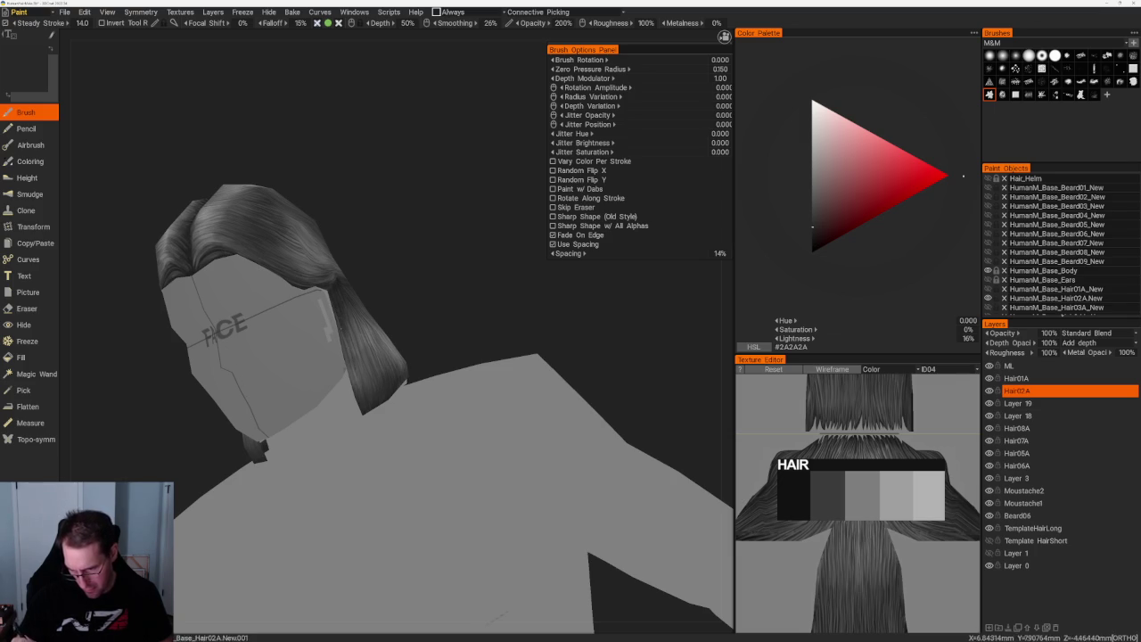
- Sample the darkest grey, #202020, and inspect the ponytail from a close side view
left_click_drag(384, 330, 361, 318)
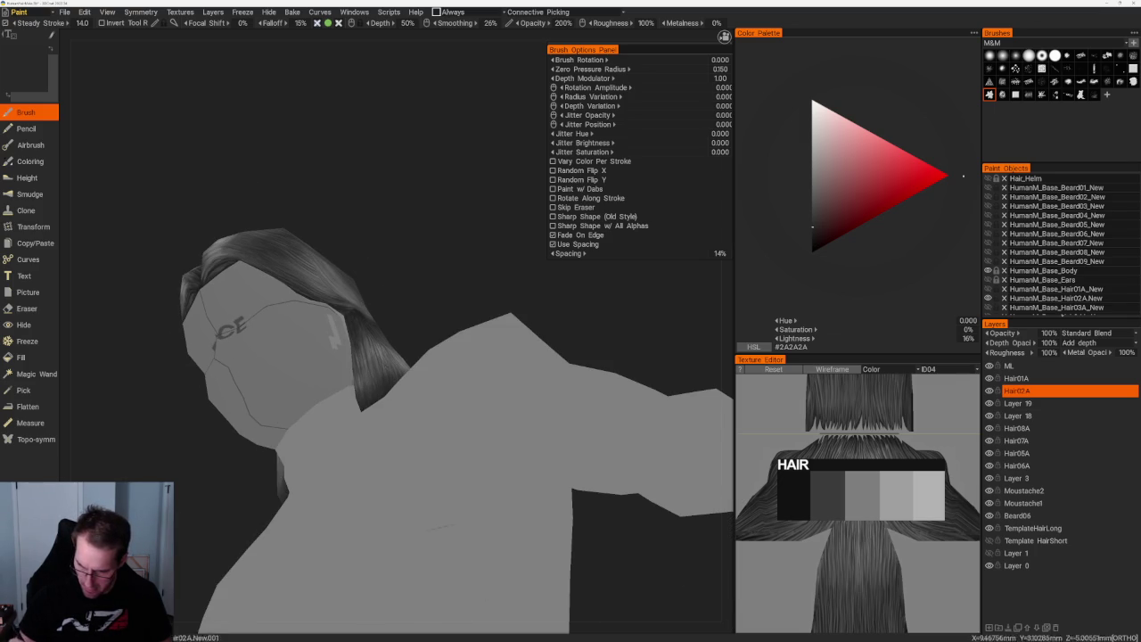
left_click_drag(383, 357, 419, 348)
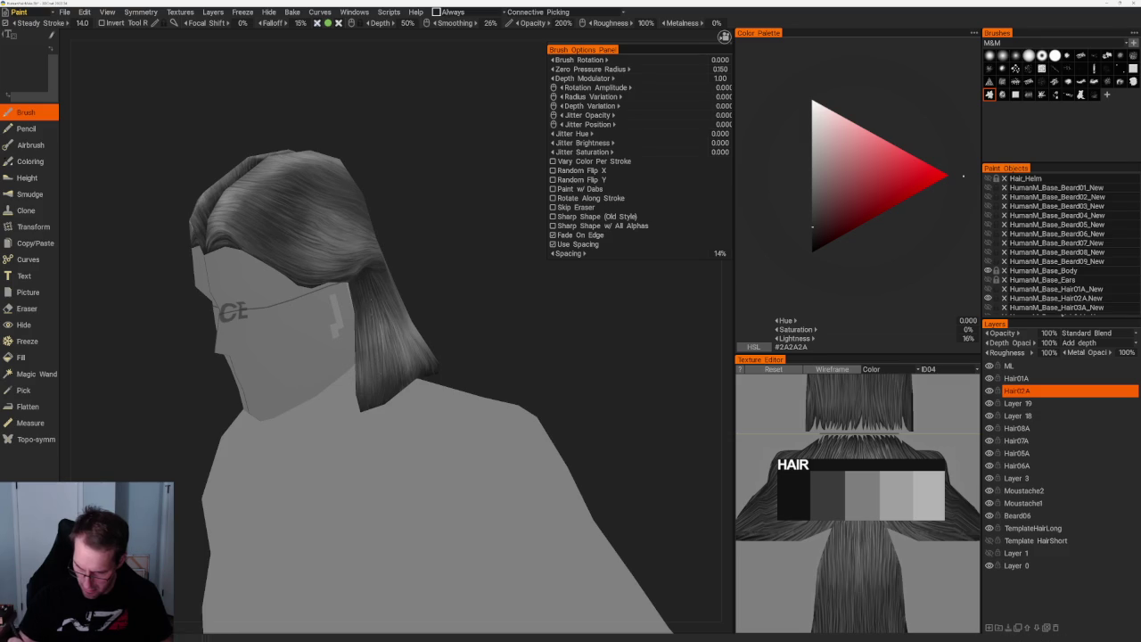
left_click_drag(453, 178, 528, 379)
key("v")
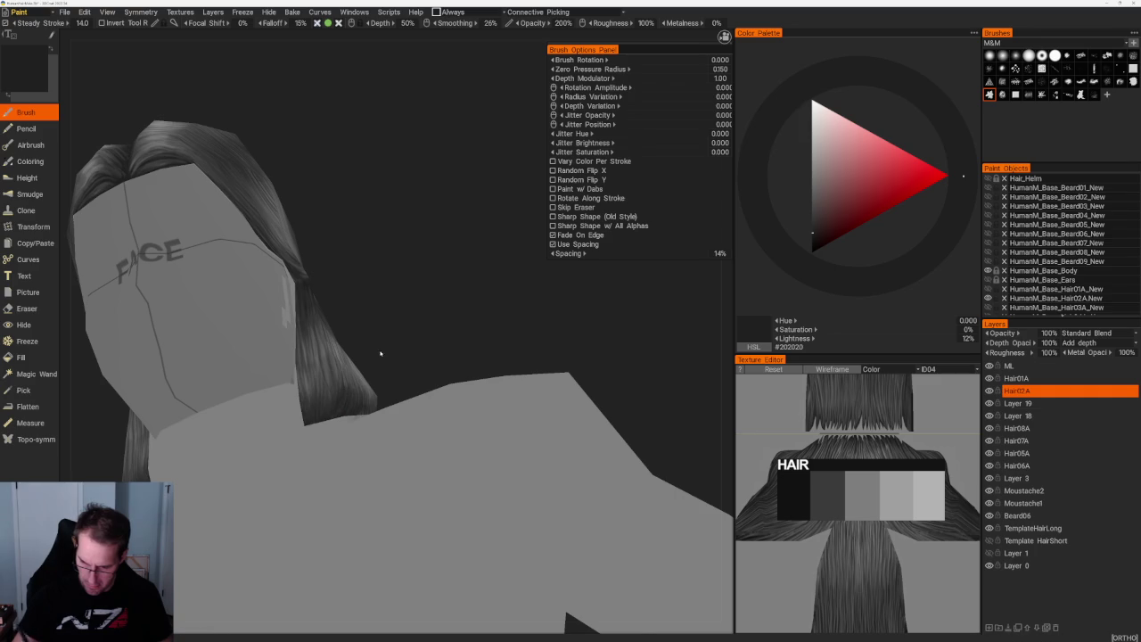
left_click_drag(446, 268, 463, 277)
left_click_drag(344, 312, 352, 299)
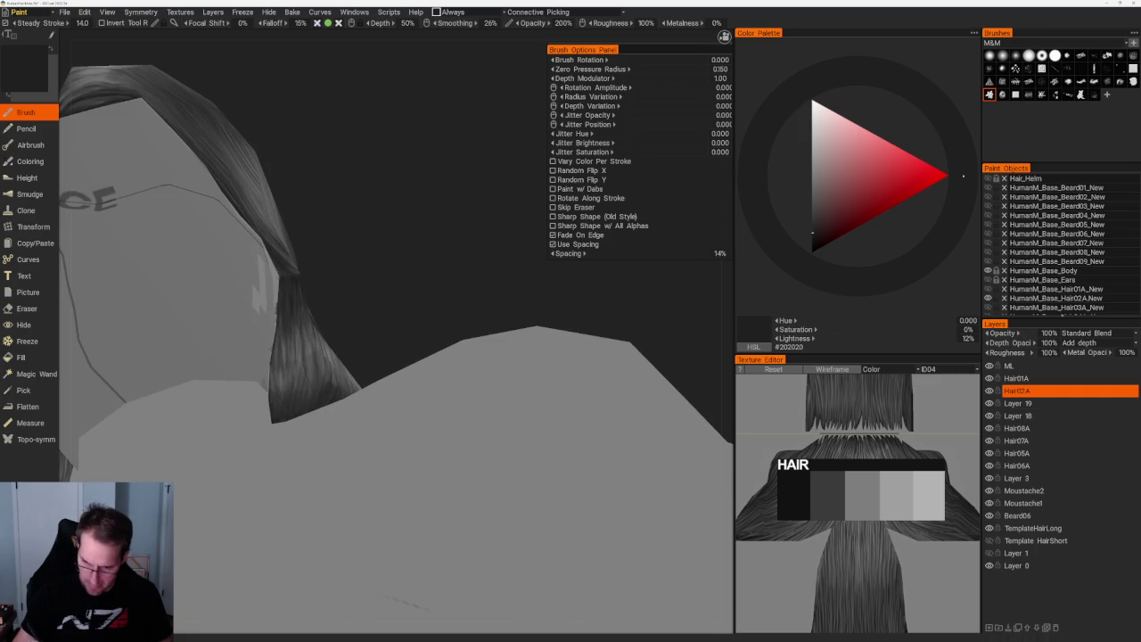
mouse_move(365, 252)
left_mouse_down()
mouse_move(471, 305)
mouse_move(451, 296)
left_mouse_up()
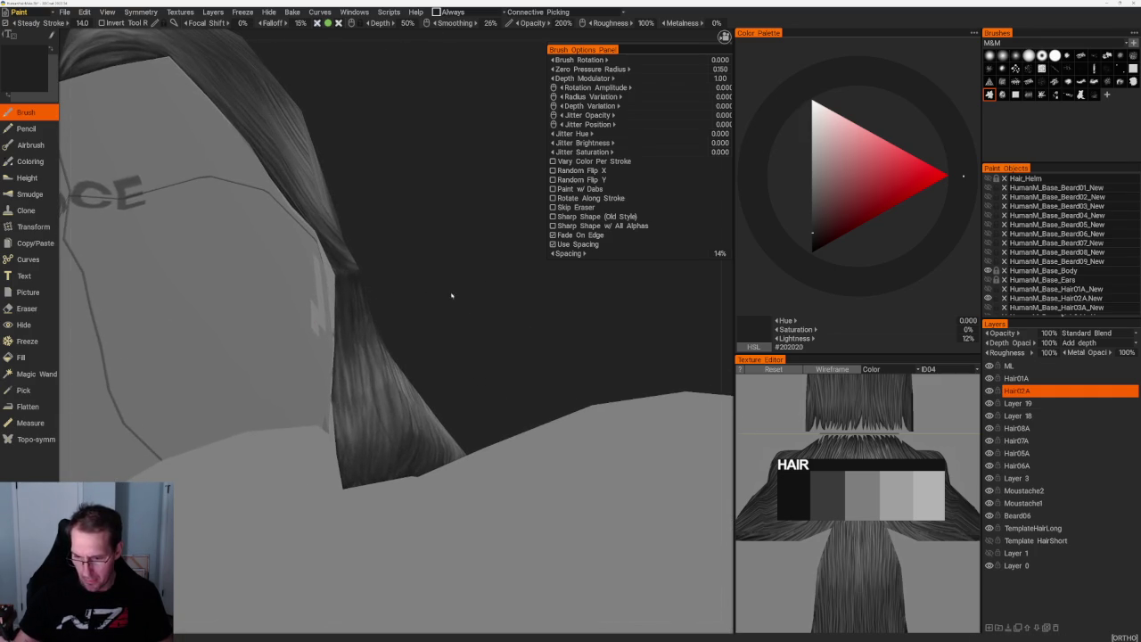
- Fill the light band at the ponytail tie dark and show the hair object's UV layout
left_click(21, 357)
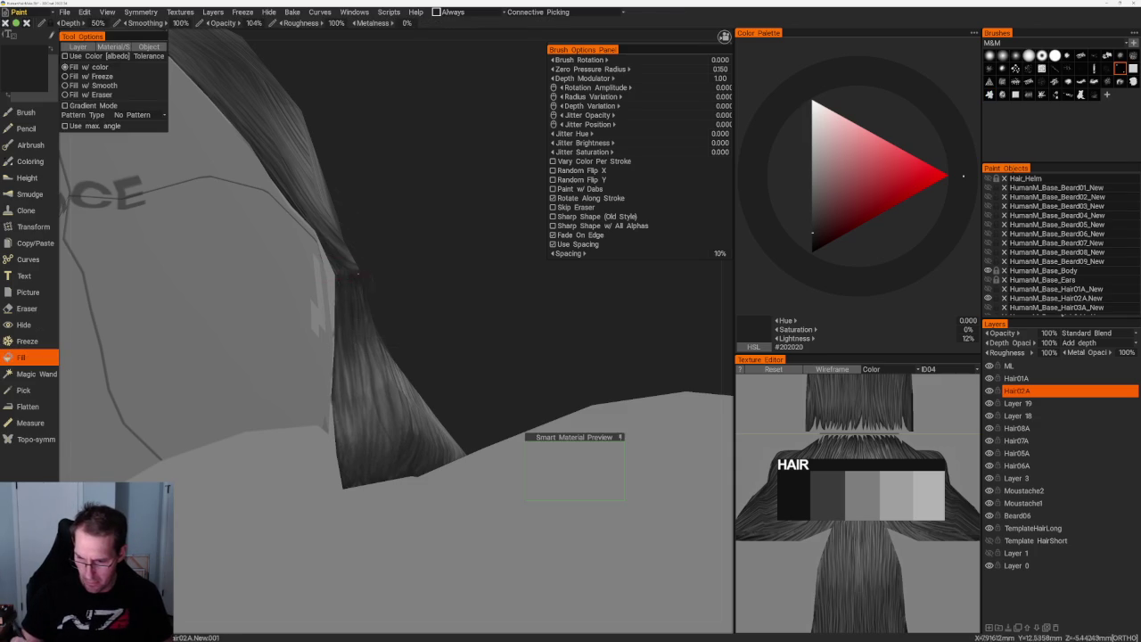
left_click(352, 274)
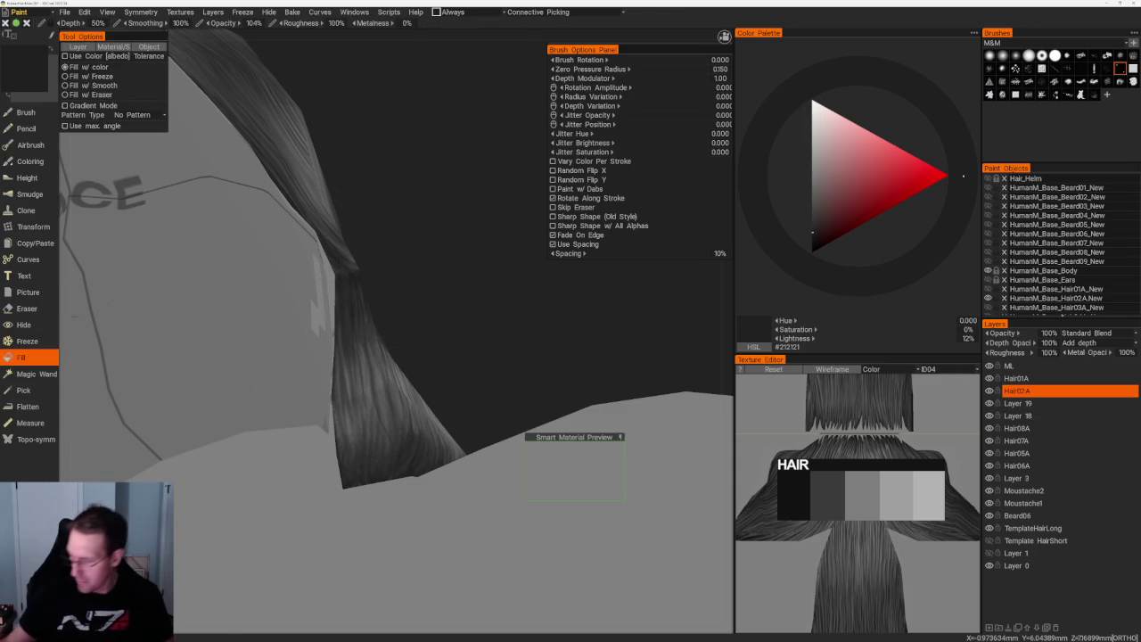
left_click(945, 369)
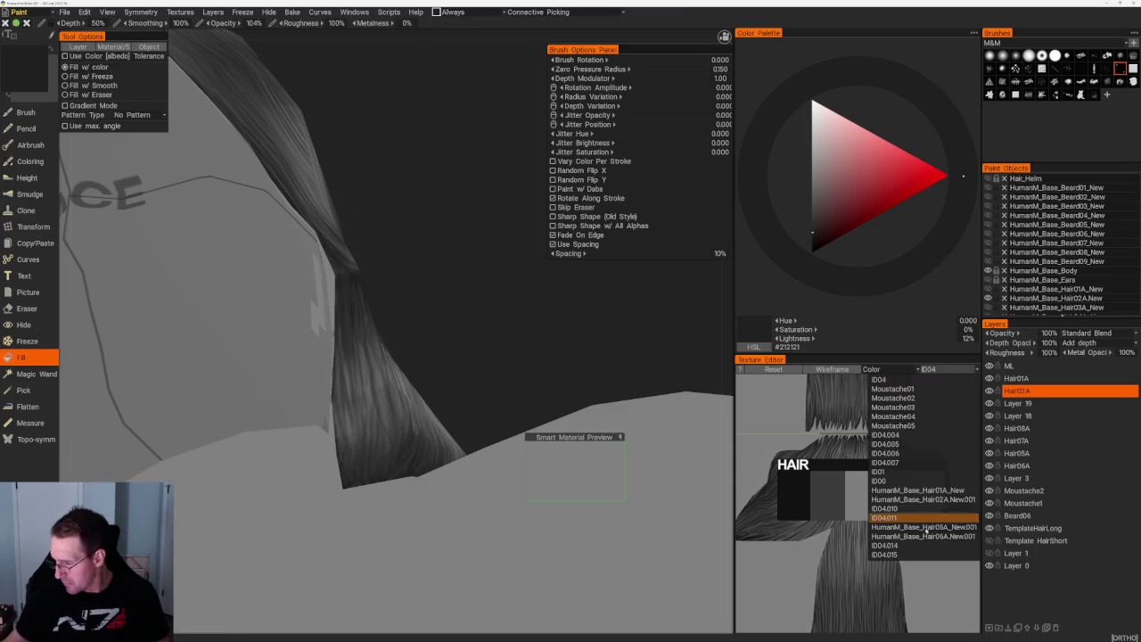
left_click(944, 500)
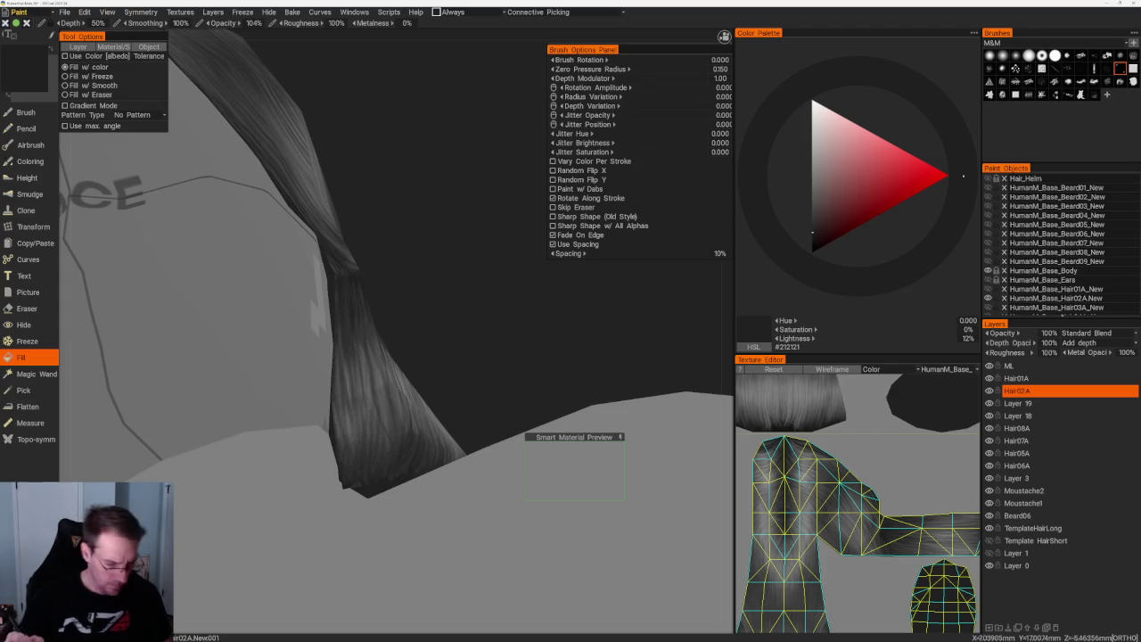
- Paint mid-dark grey #3E3E3E strands around the twisted side lock and toward the back
key("b")
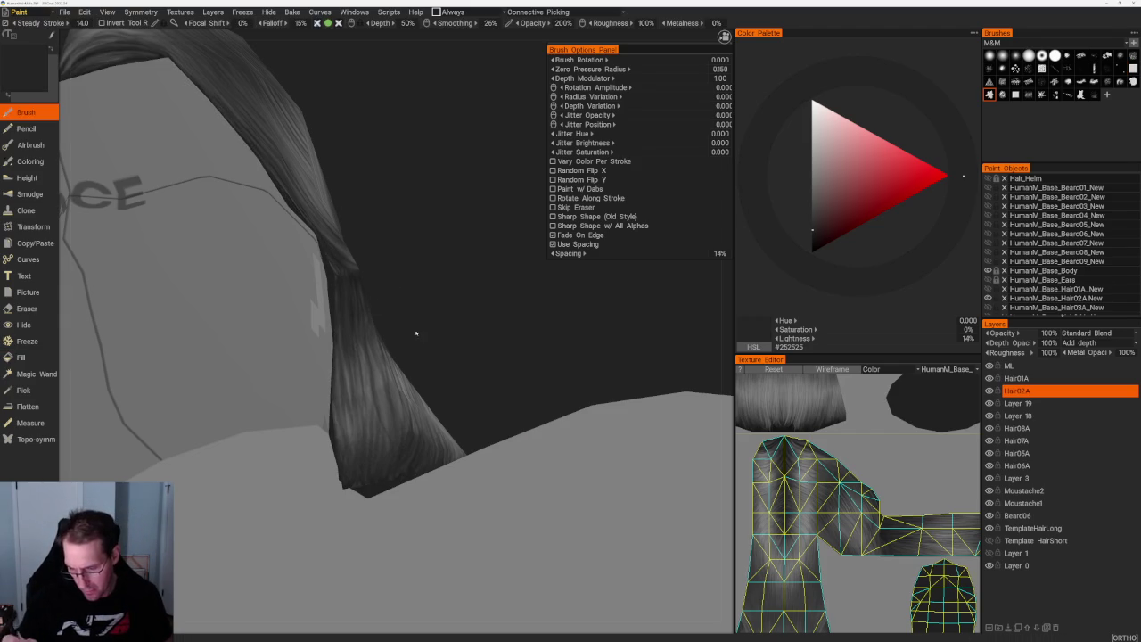
mouse_move(474, 342)
left_mouse_down()
mouse_move(526, 343)
mouse_move(466, 267)
mouse_move(377, 357)
left_mouse_up()
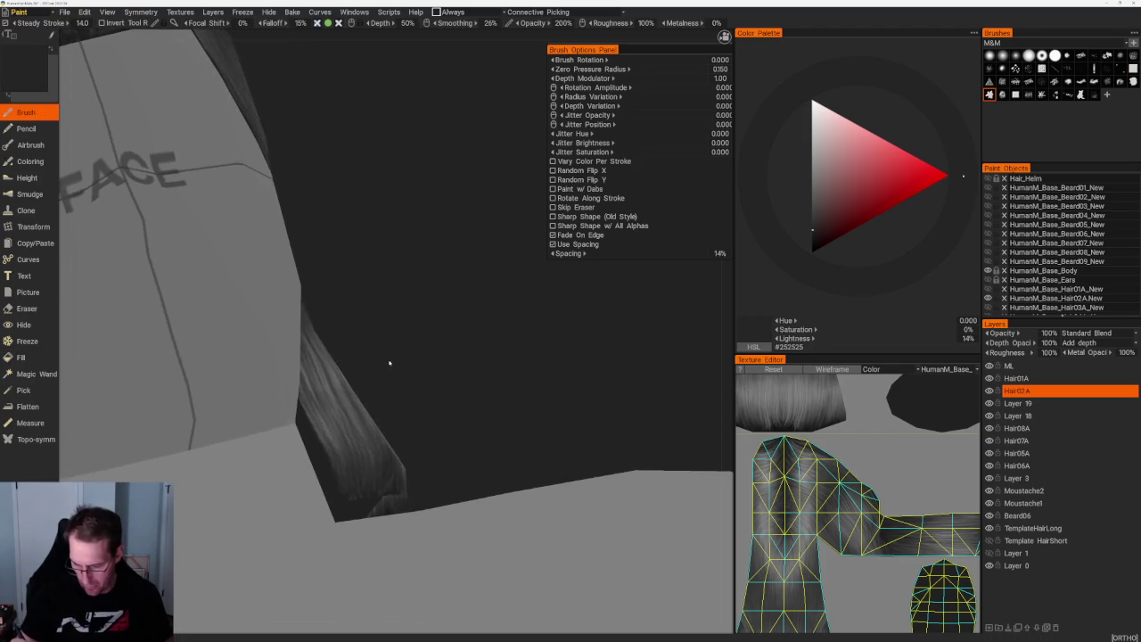
scroll(350, 194, "down", 5)
left_click_drag(351, 195, 428, 344)
scroll(428, 344, "up", 3)
left_click_drag(438, 267, 444, 281)
scroll(450, 281, "up", 4)
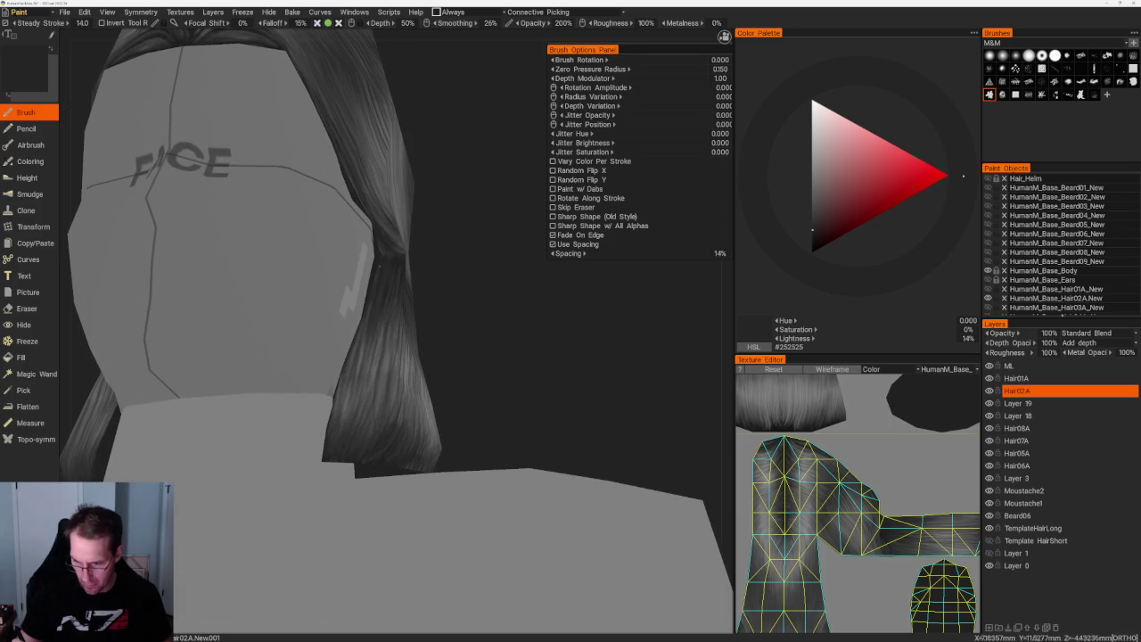
left_click_drag(379, 256, 454, 273)
scroll(425, 300, "up", 3)
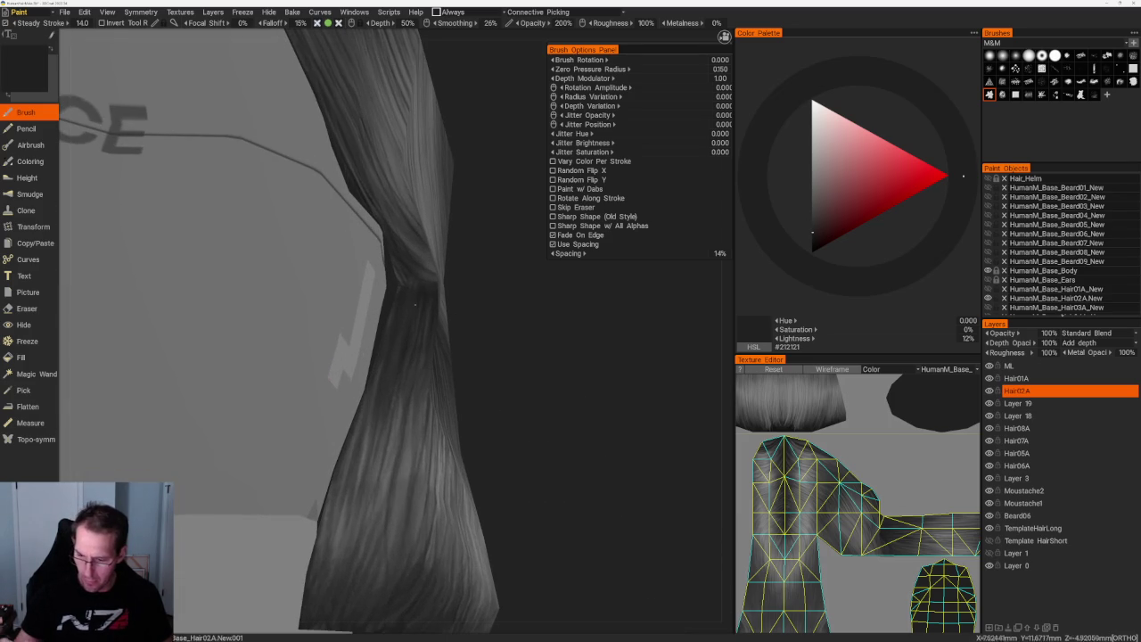
key("v")
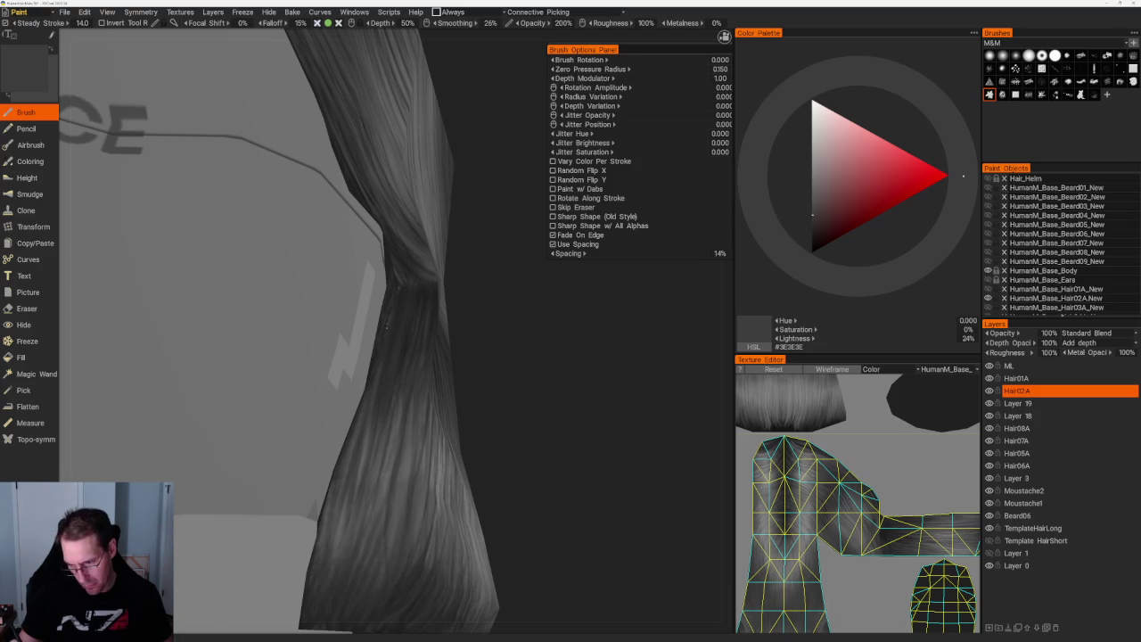
mouse_move(376, 355)
left_mouse_down()
mouse_move(476, 242)
mouse_move(387, 314)
left_mouse_up()
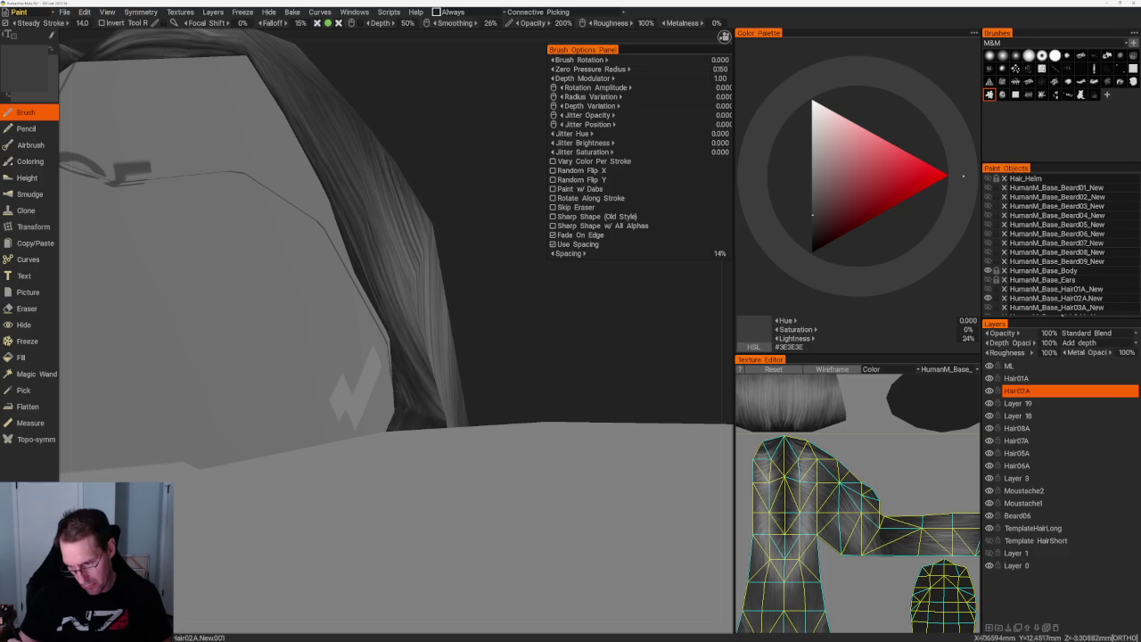
mouse_move(517, 392)
left_mouse_down()
mouse_move(433, 235)
mouse_move(458, 285)
mouse_move(499, 222)
mouse_move(408, 420)
left_mouse_up()
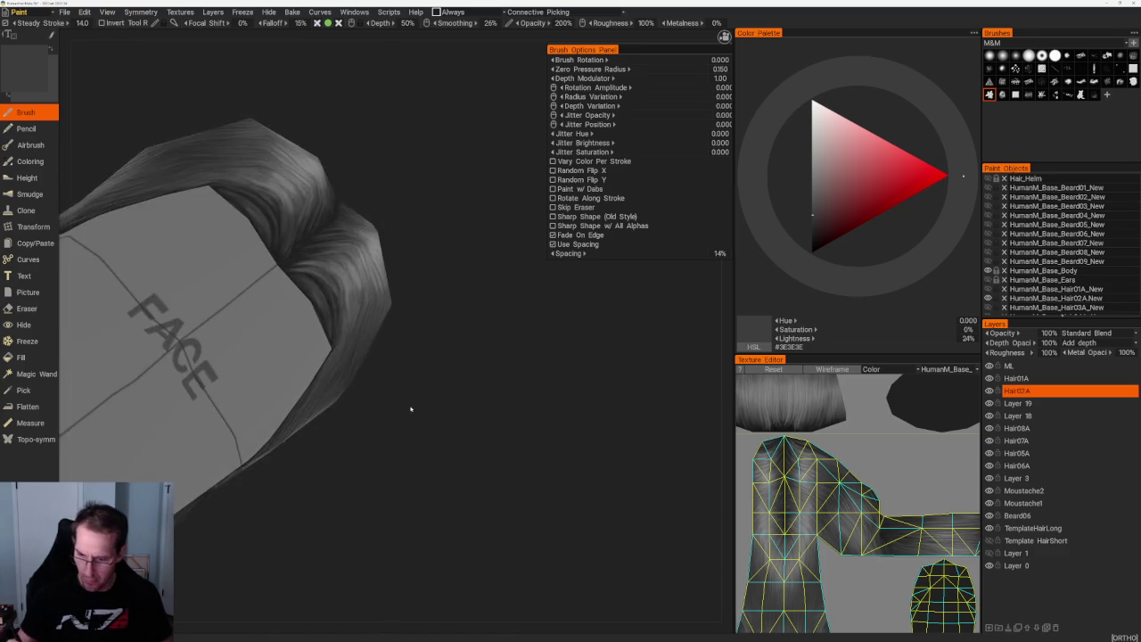
- Alternate dark grey, near-black and mid grey while painting strands over the crown
scroll(471, 383, "up", 3)
scroll(473, 382, "up", 3)
key("v")
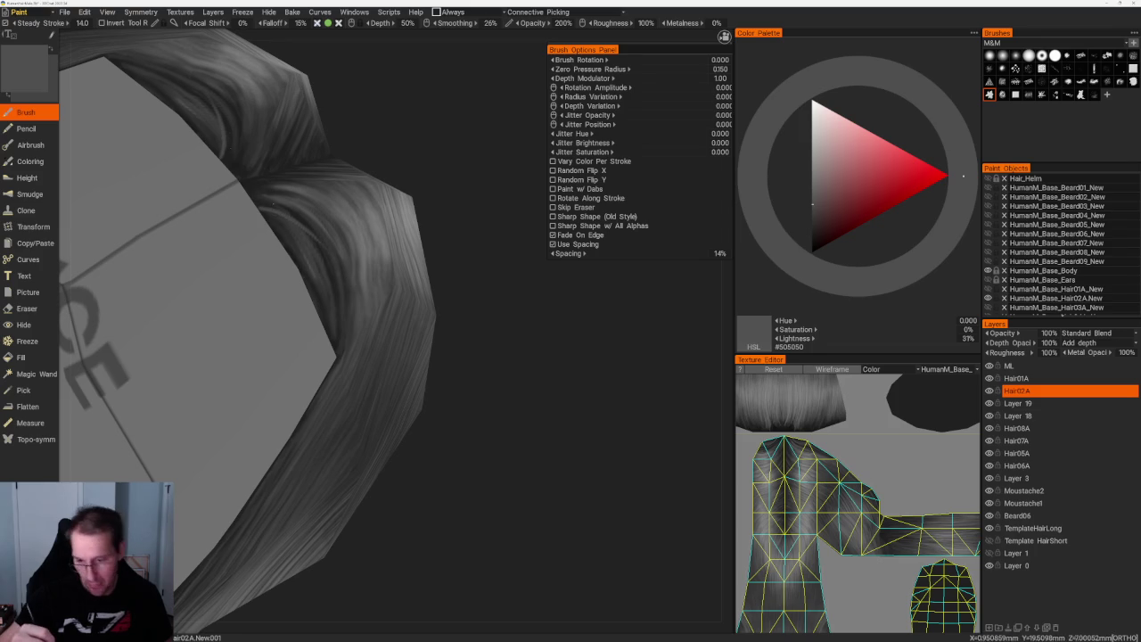
key("v")
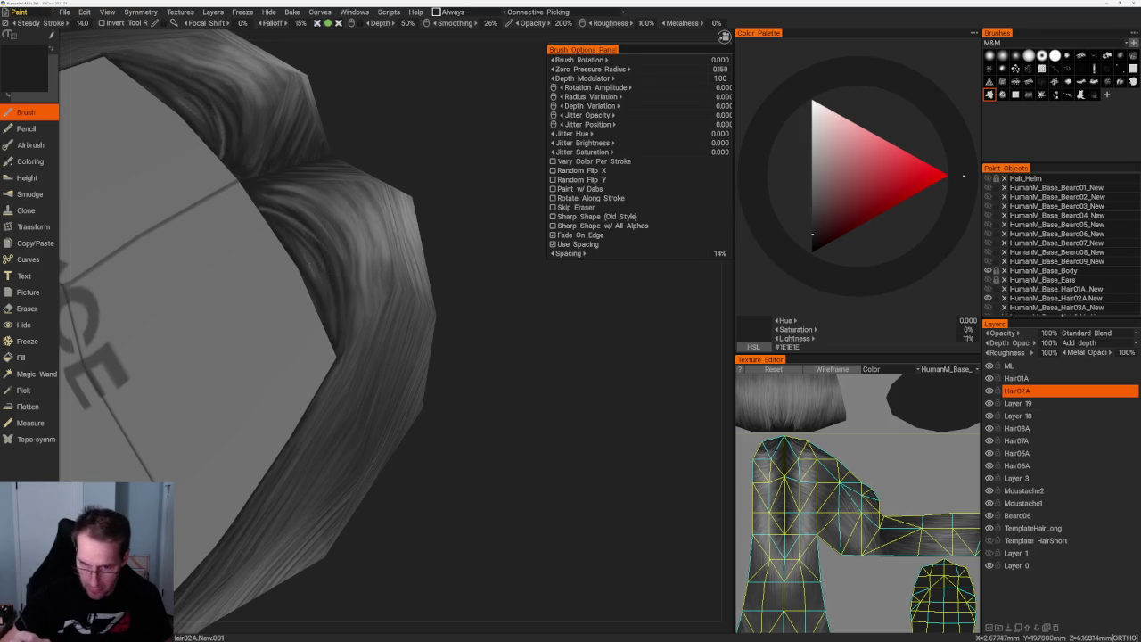
mouse_move(295, 234)
right_mouse_down()
mouse_move(333, 170)
mouse_move(326, 205)
right_mouse_up()
scroll(325, 205, "up", 1)
scroll(362, 242, "up", 4)
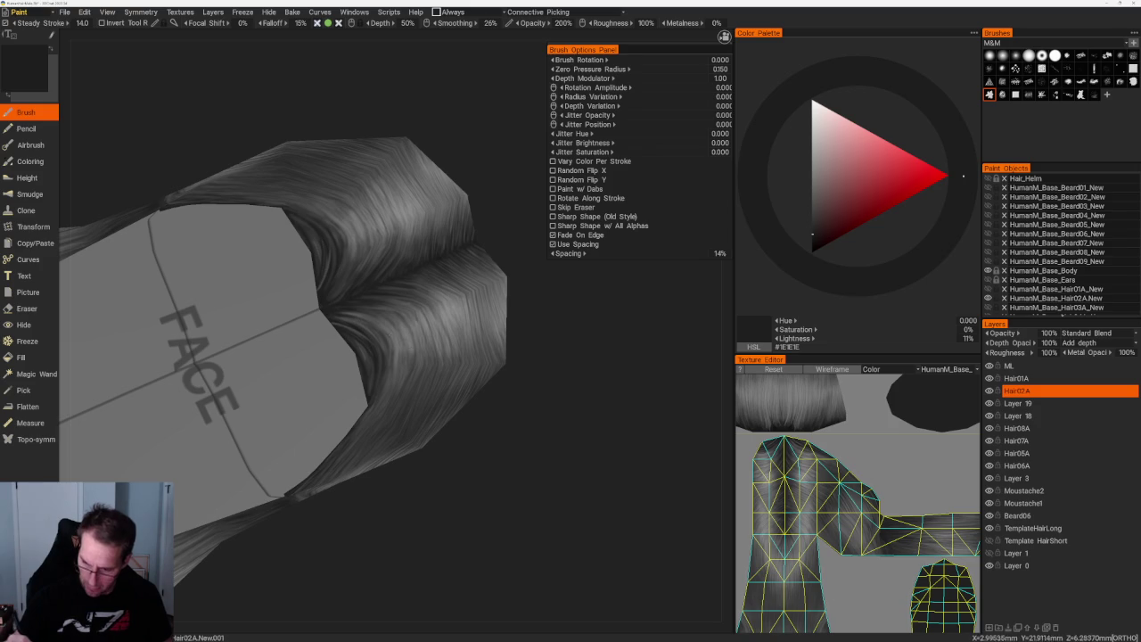
key("v")
- Show the wireframe and paint near-black #202020 strands across the back hair
key("w")
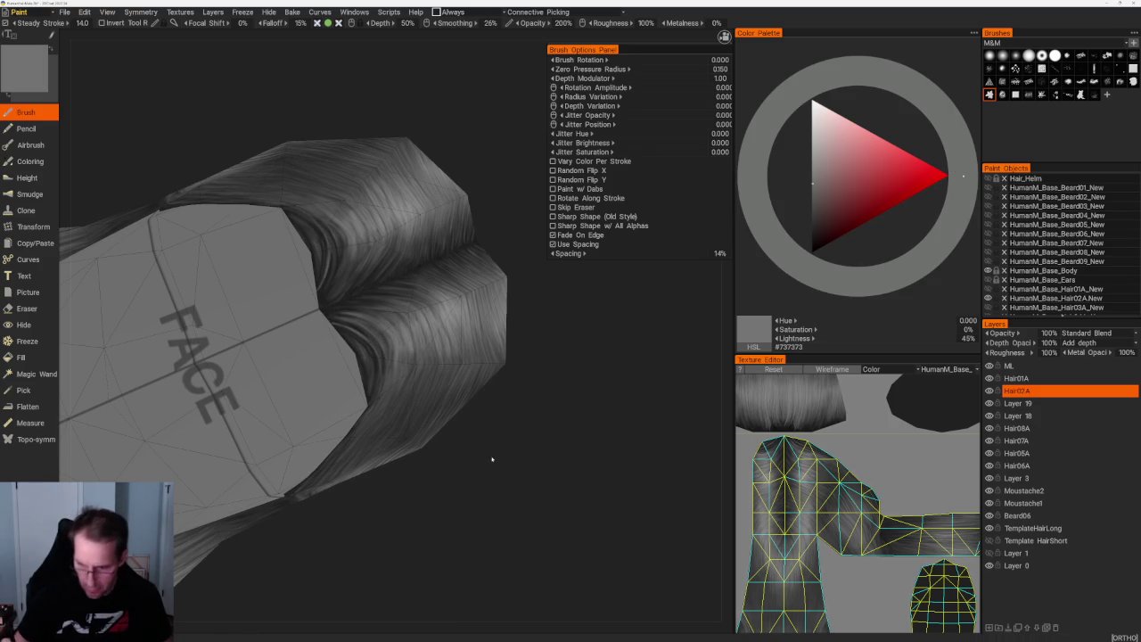
left_click_drag(487, 458, 339, 352)
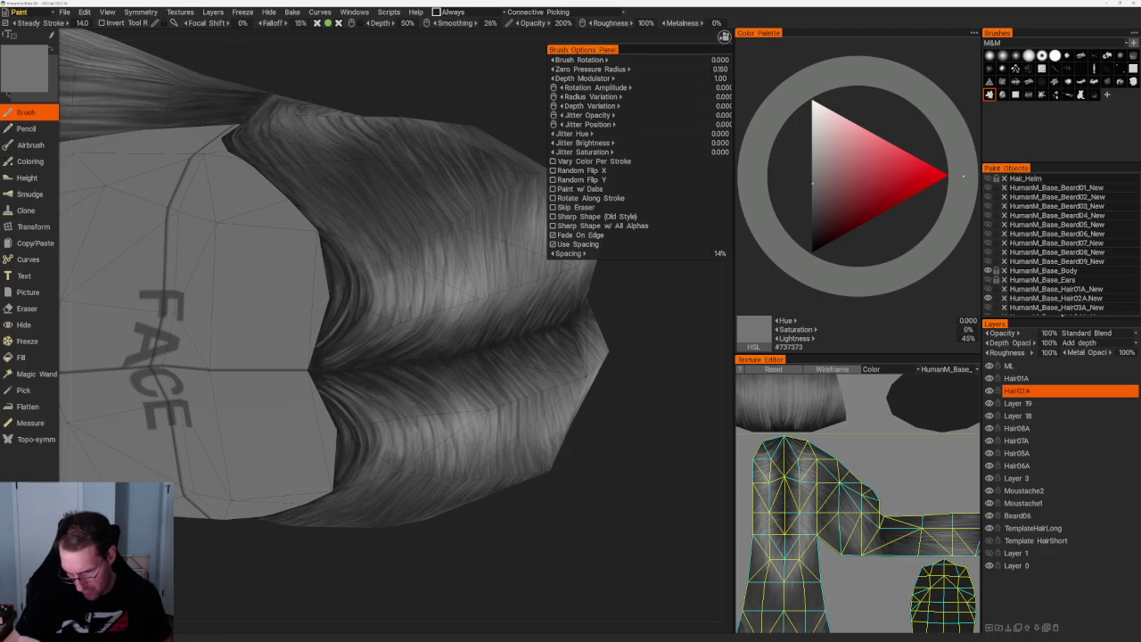
key("v")
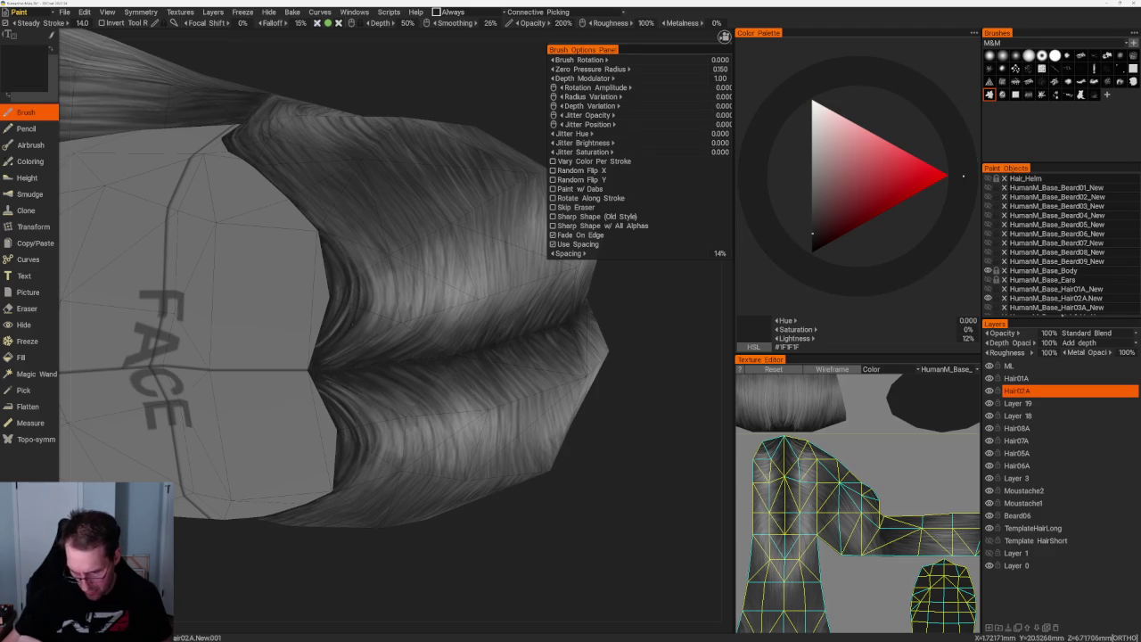
scroll(486, 500, "down", 5)
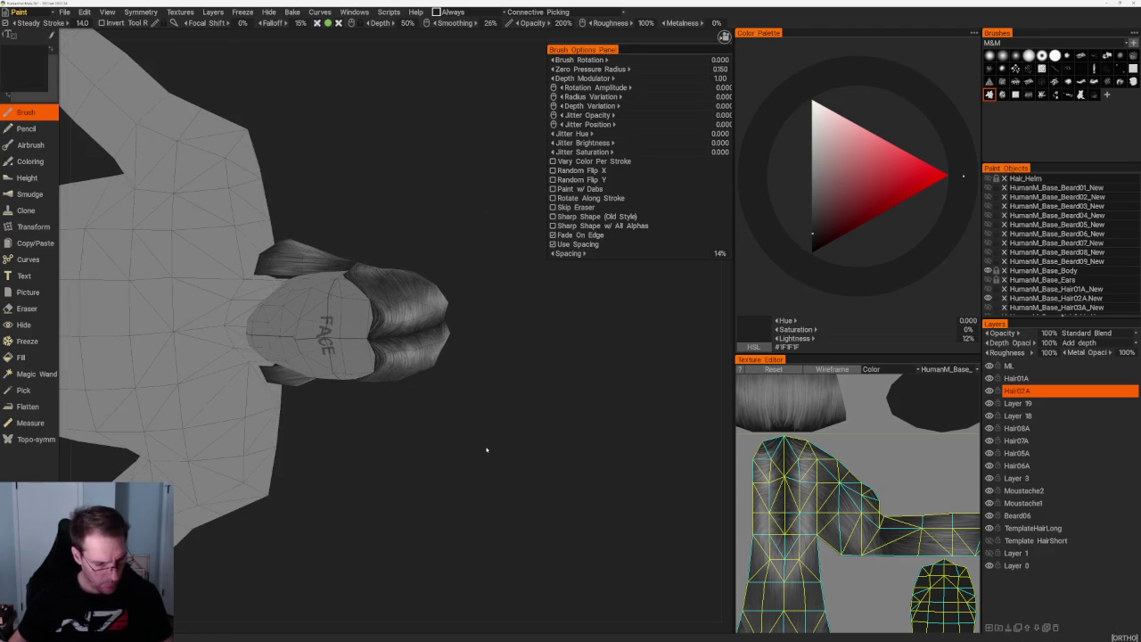
mouse_move(517, 467)
left_mouse_down()
mouse_move(509, 434)
mouse_move(554, 500)
mouse_move(464, 327)
left_mouse_up()
scroll(463, 326, "up", 3)
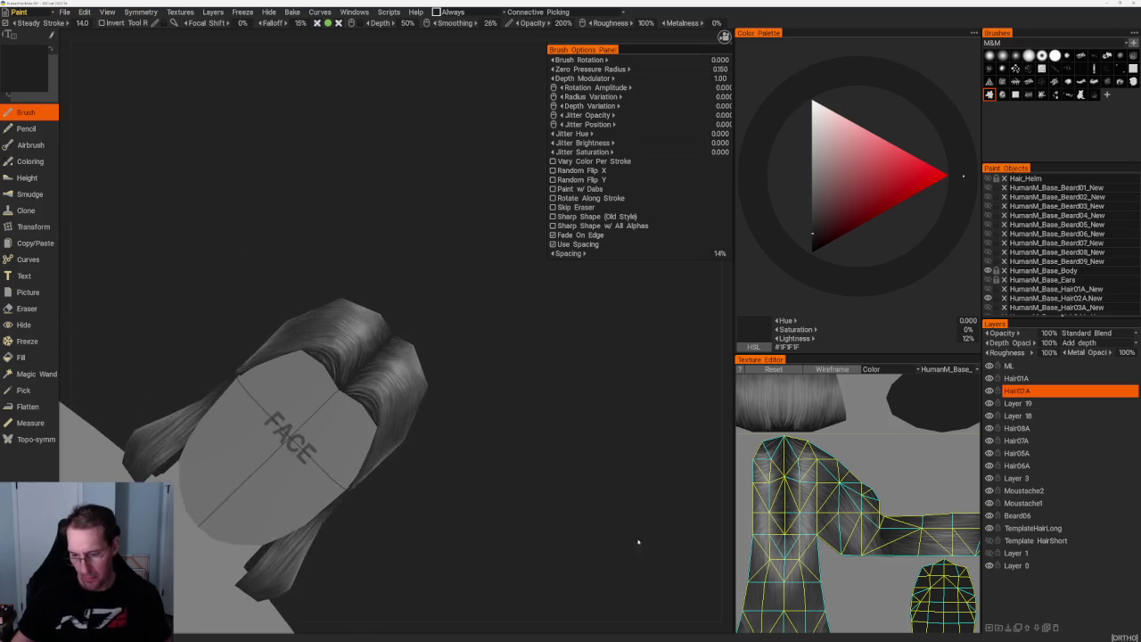
scroll(543, 408, "up", 2)
scroll(543, 408, "up", 3)
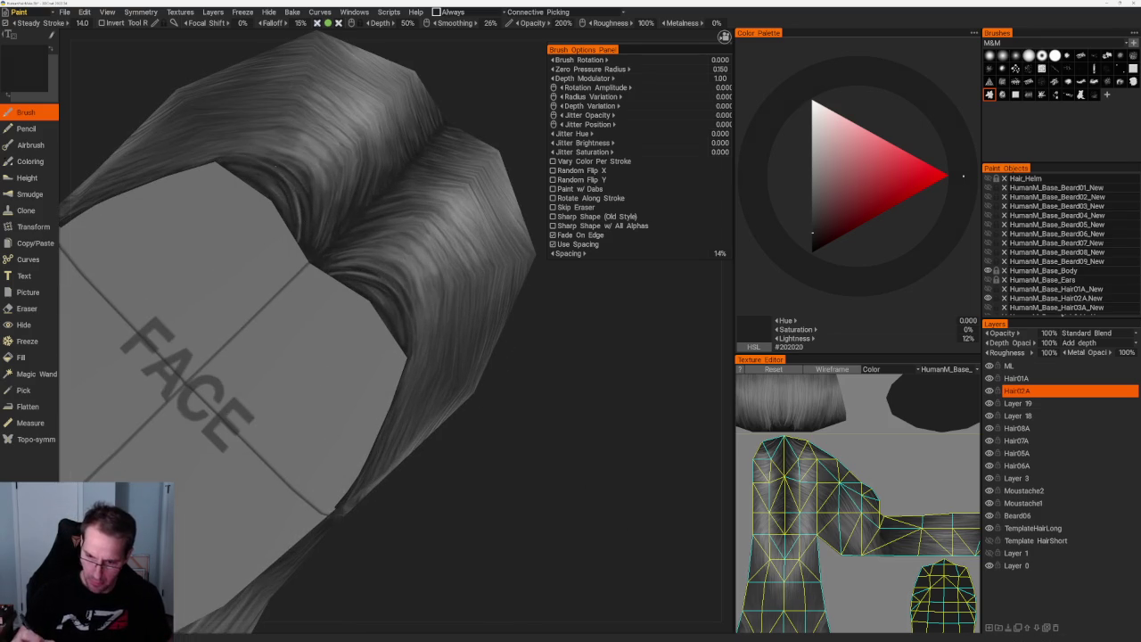
scroll(461, 288, "down", 2)
scroll(389, 219, "down", 3)
scroll(389, 219, "down", 1)
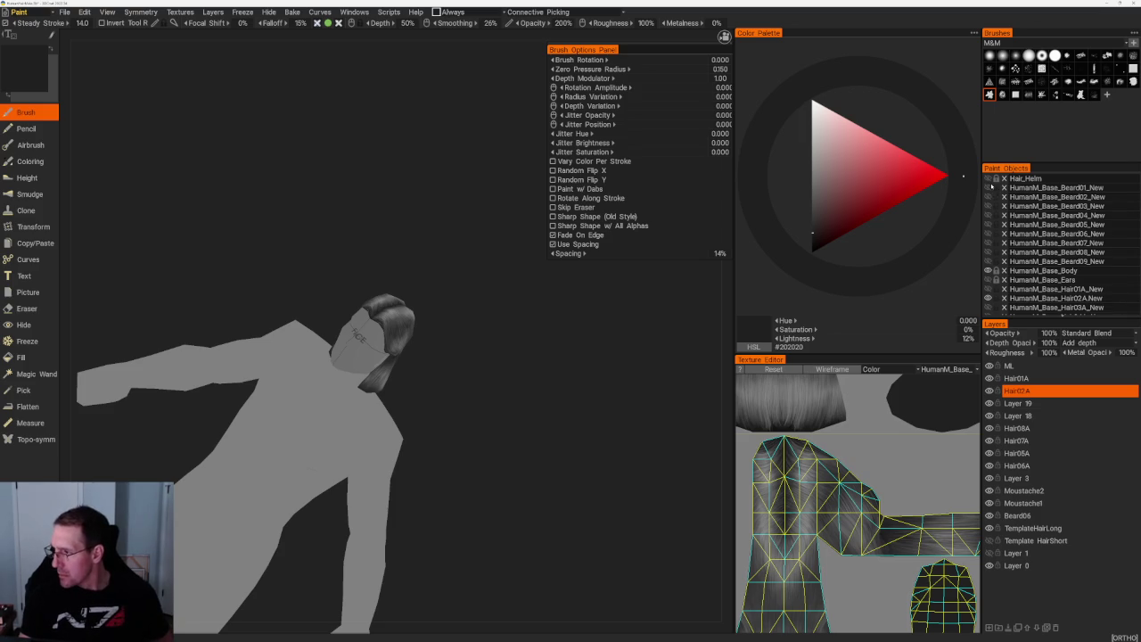
- Show the Beard01 moustache object, frame the head, and select the Moustache1 layer
left_click(988, 187)
left_click_drag(444, 376, 467, 377)
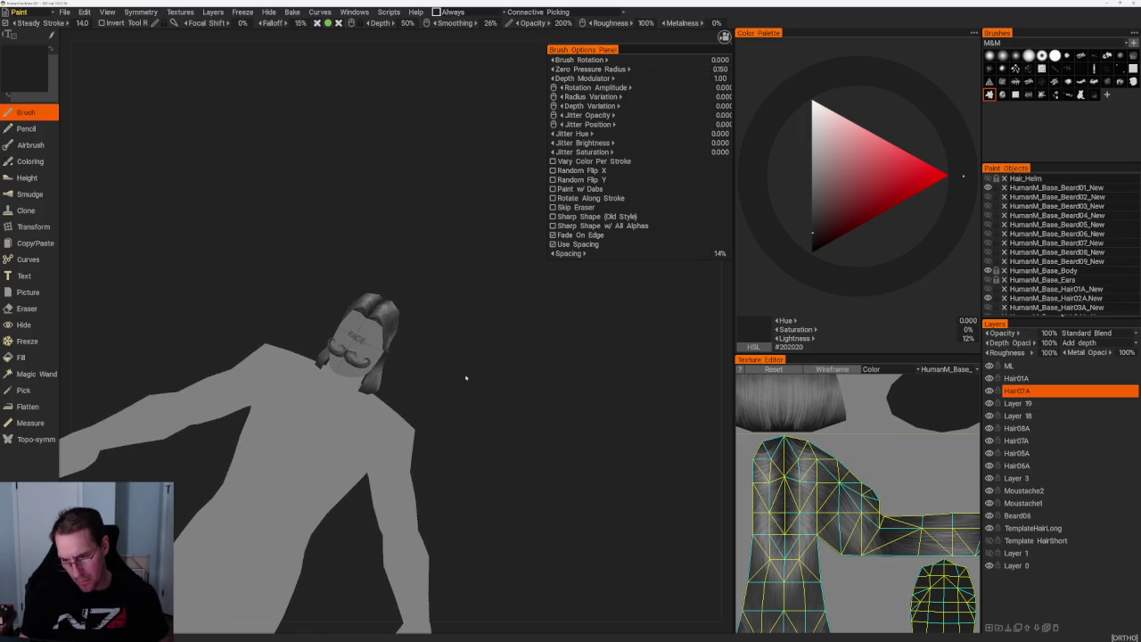
key("f")
mouse_move(599, 358)
left_mouse_down()
mouse_move(527, 359)
mouse_move(605, 387)
left_mouse_up()
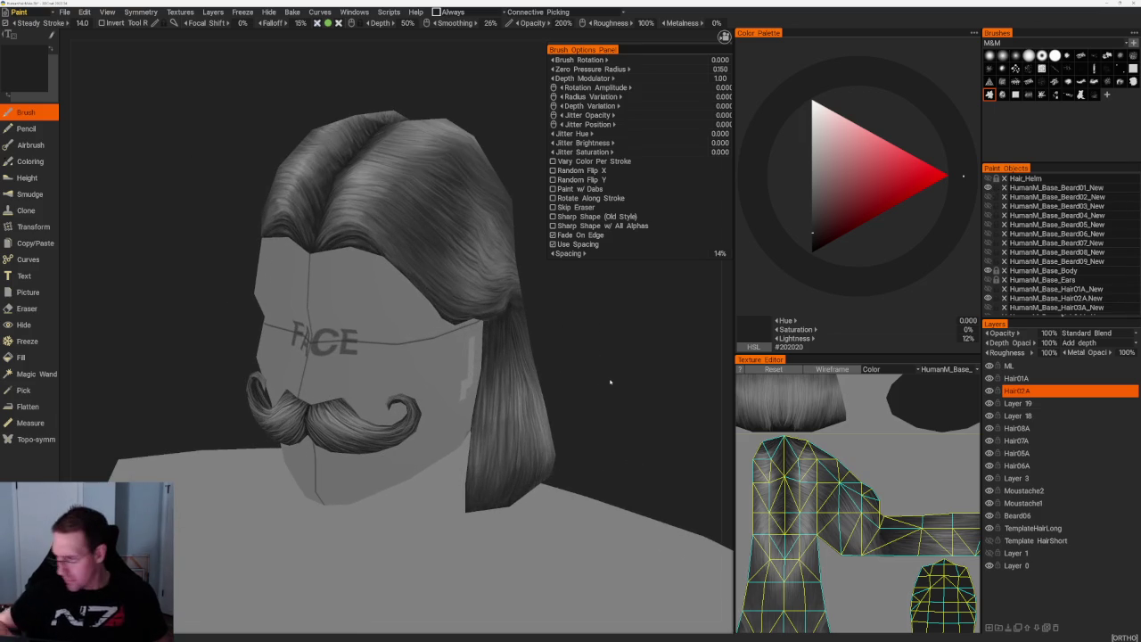
left_click(1046, 491)
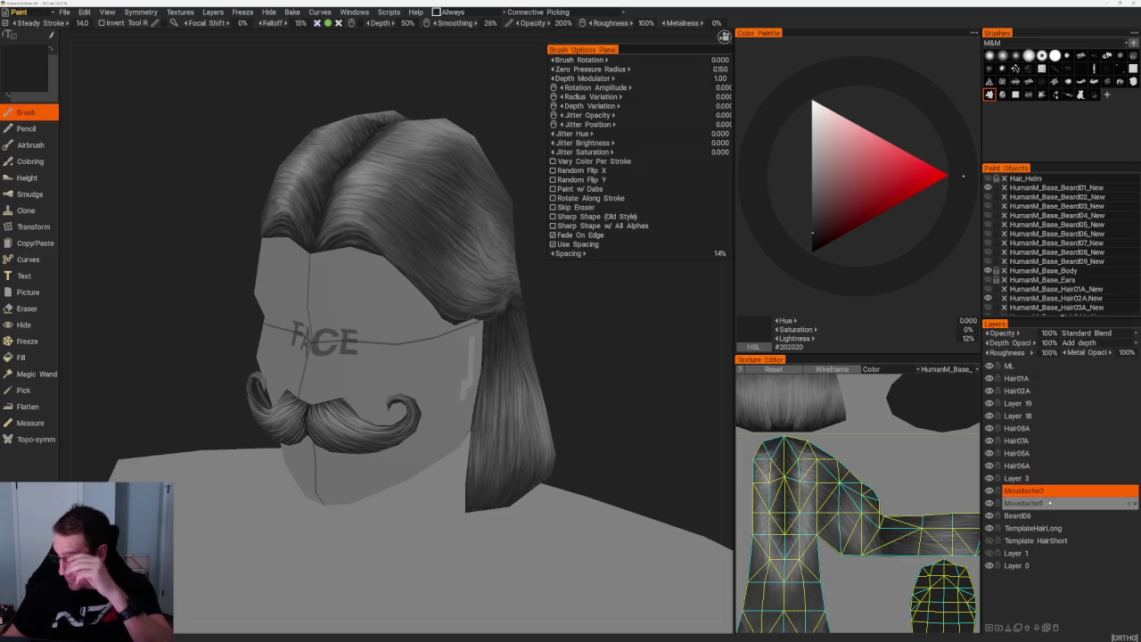
left_click(1087, 504)
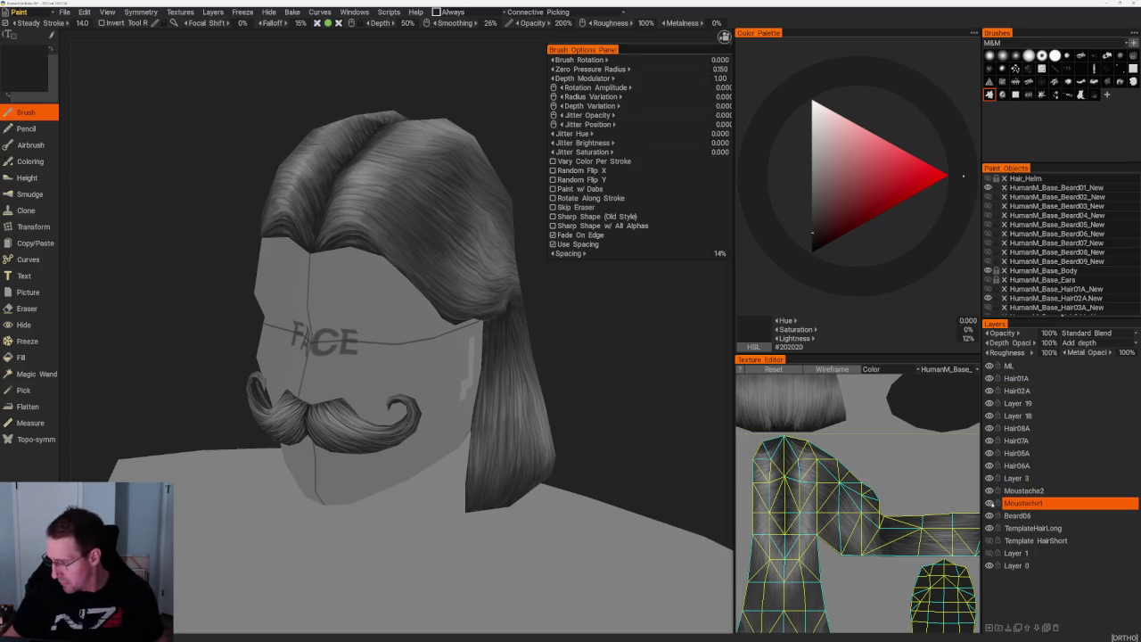
left_click(990, 503)
left_click(990, 504)
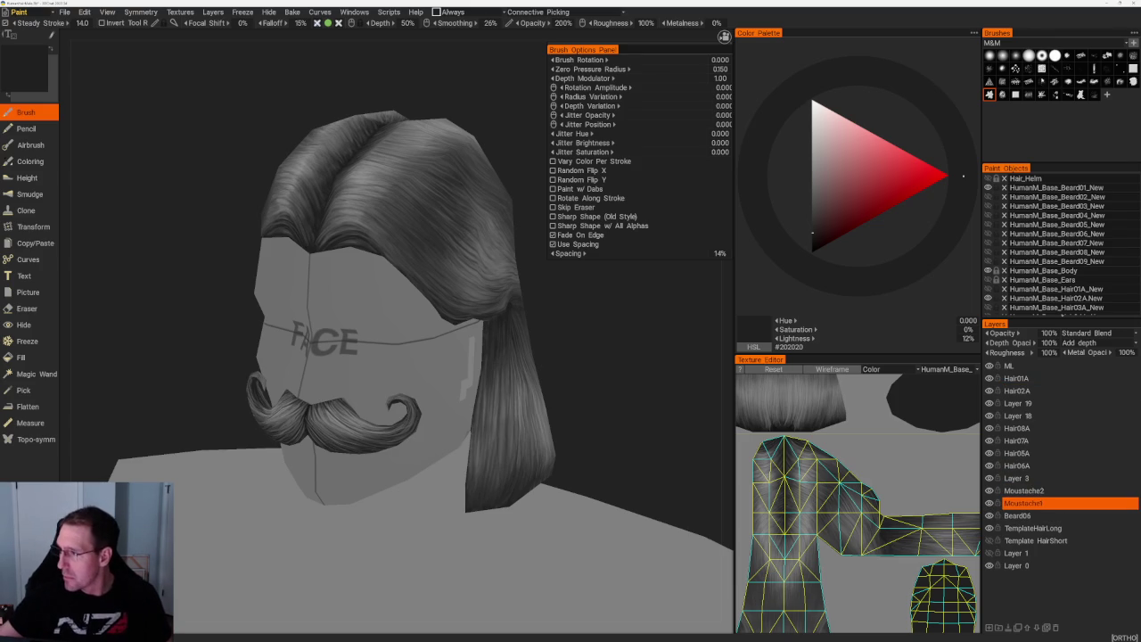
- Choose a moustache strand brush and paint mid-grey strands from a front view
left_click(1028, 94)
scroll(642, 288, "up", 2)
scroll(641, 288, "up", 2)
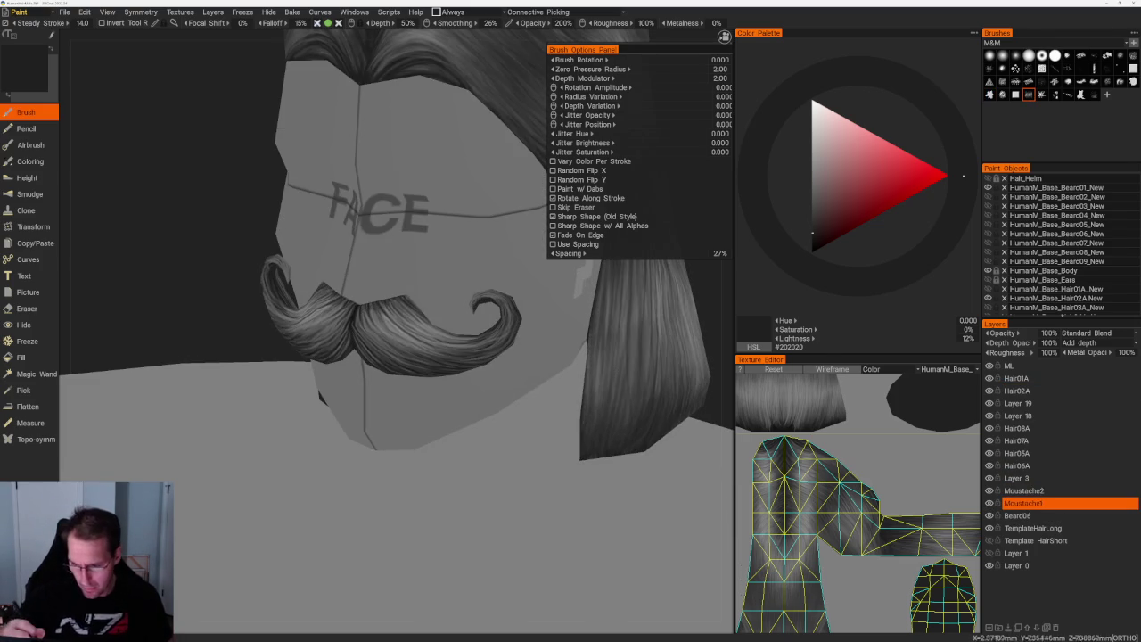
key("v")
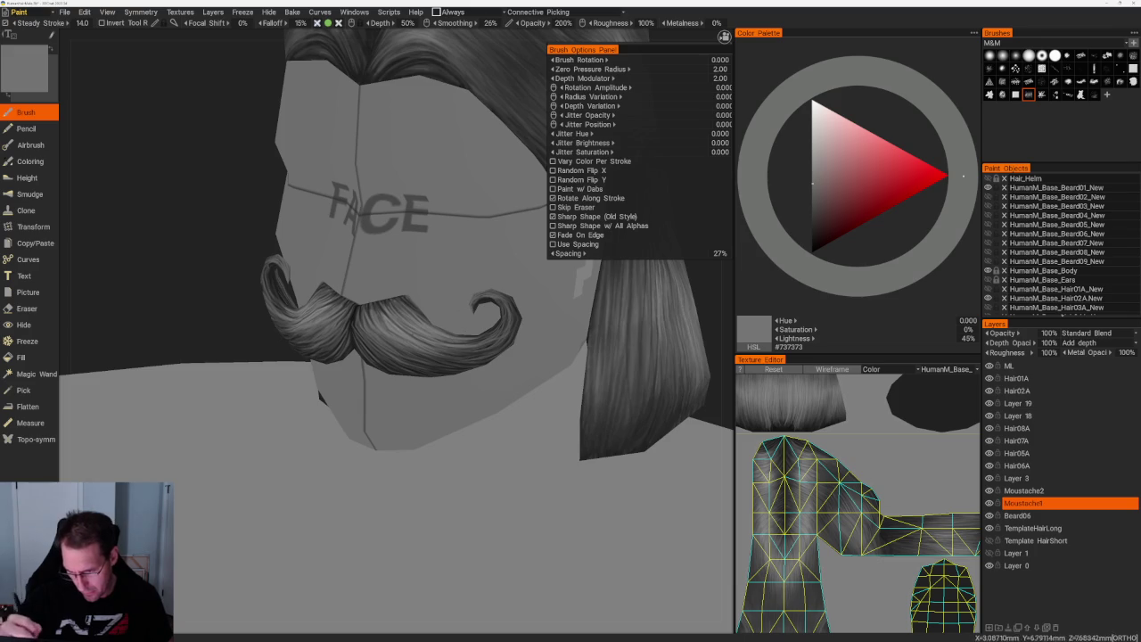
key("KP_1")
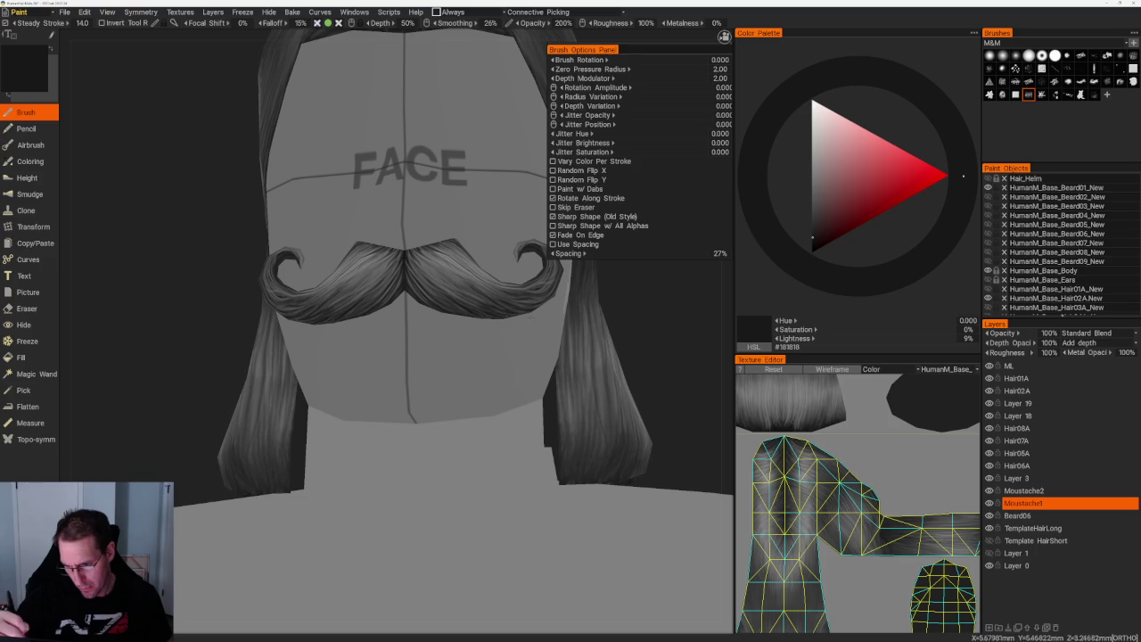
middle_click_drag(489, 298, 428, 295)
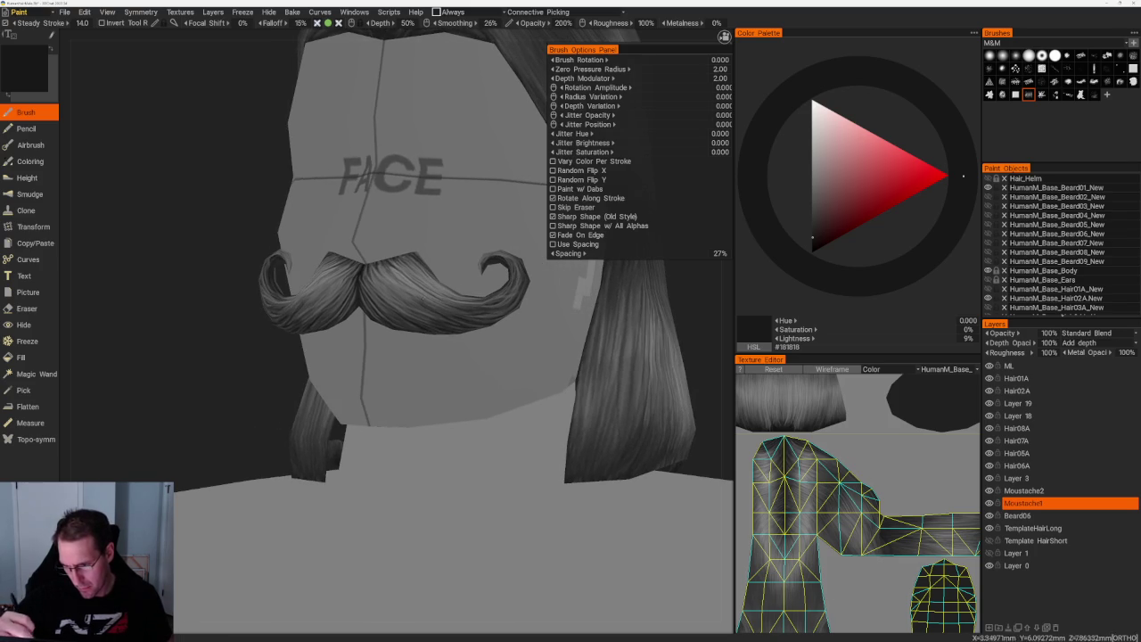
key("v")
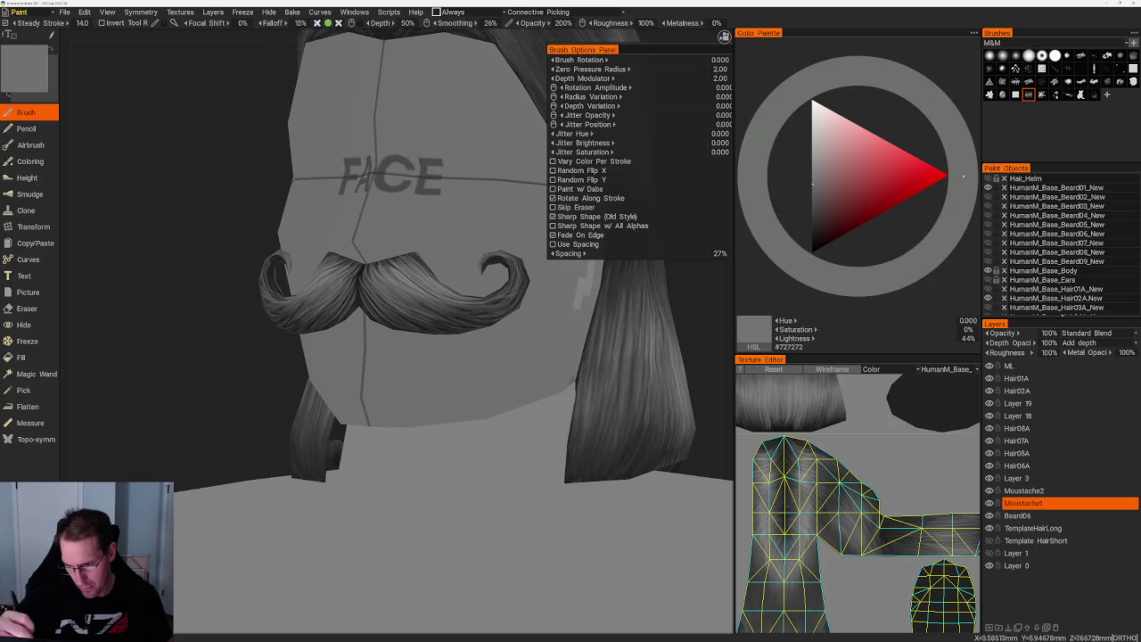
- Paint moustache strands alternating between 50% grey and darker greys
scroll(430, 204, "down", 5)
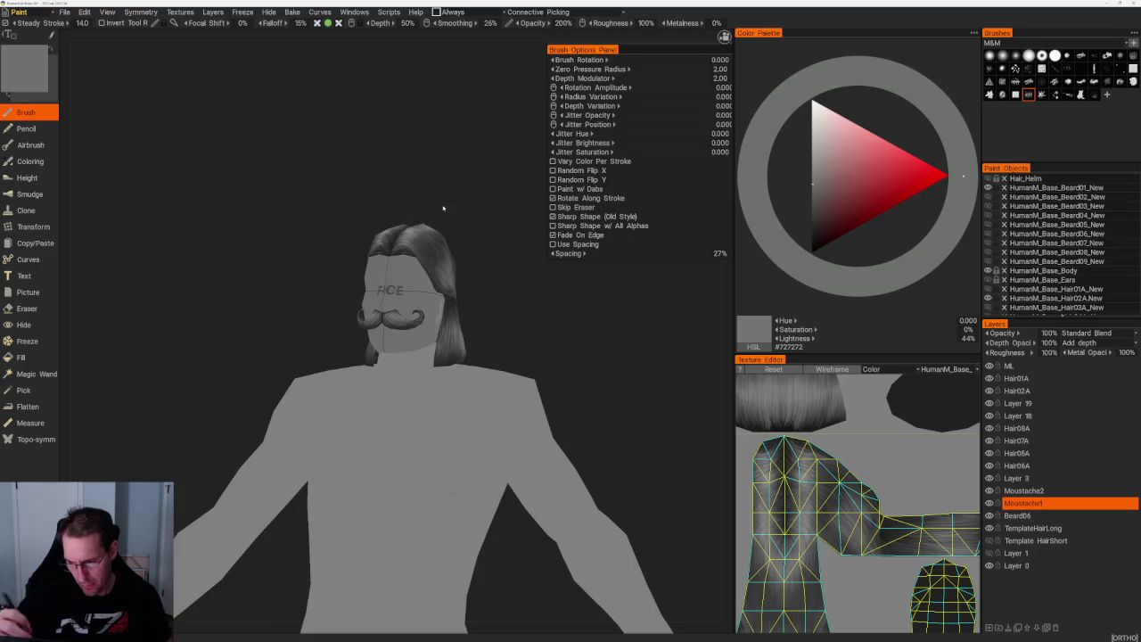
scroll(506, 248, "down", 2)
scroll(401, 314, "up", 2)
scroll(401, 314, "up", 3)
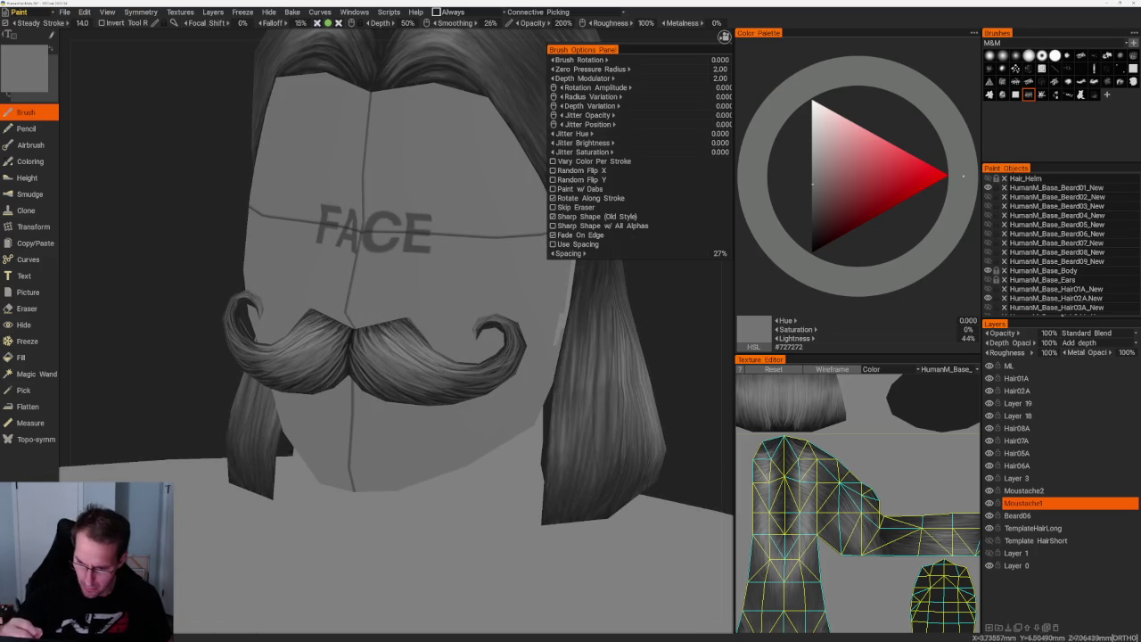
key("v")
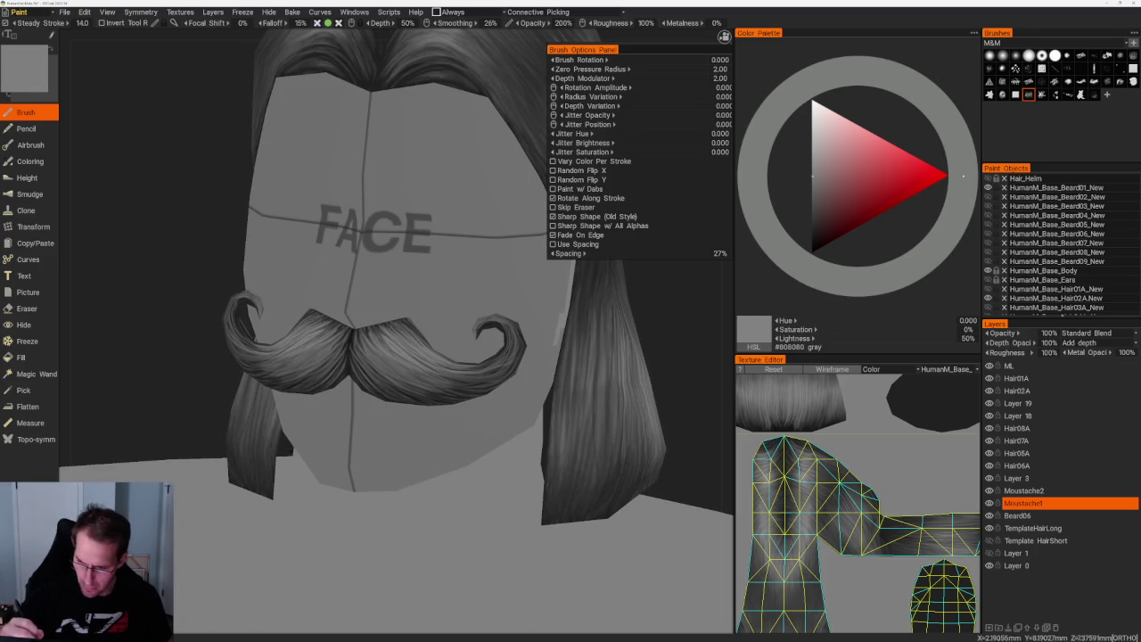
key("v")
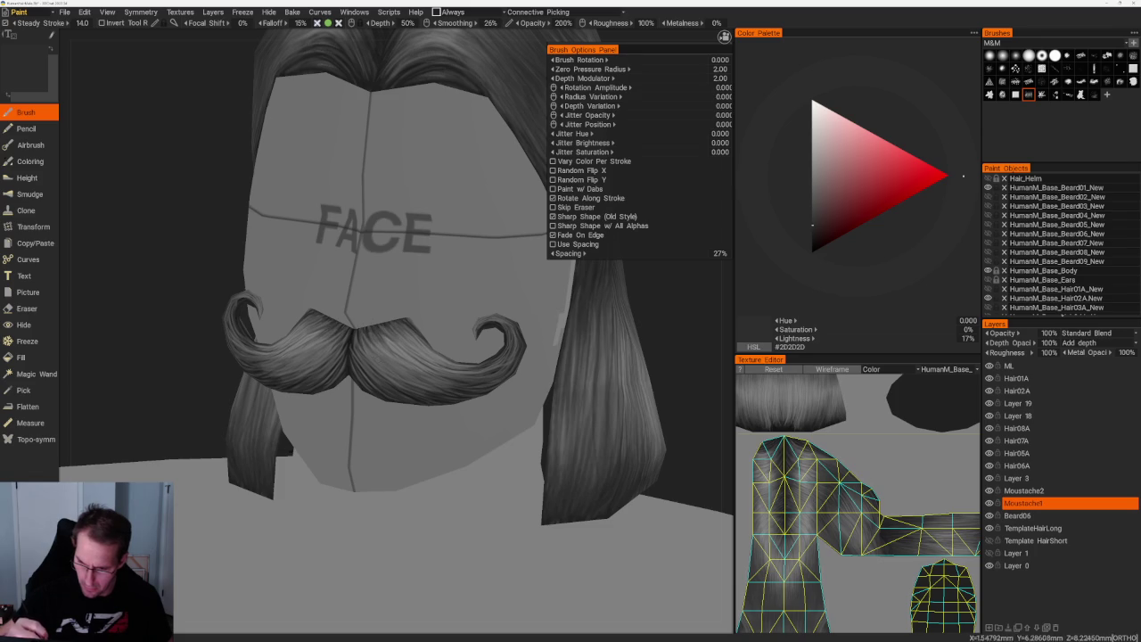
scroll(397, 267, "down", 3)
scroll(397, 268, "up", 4)
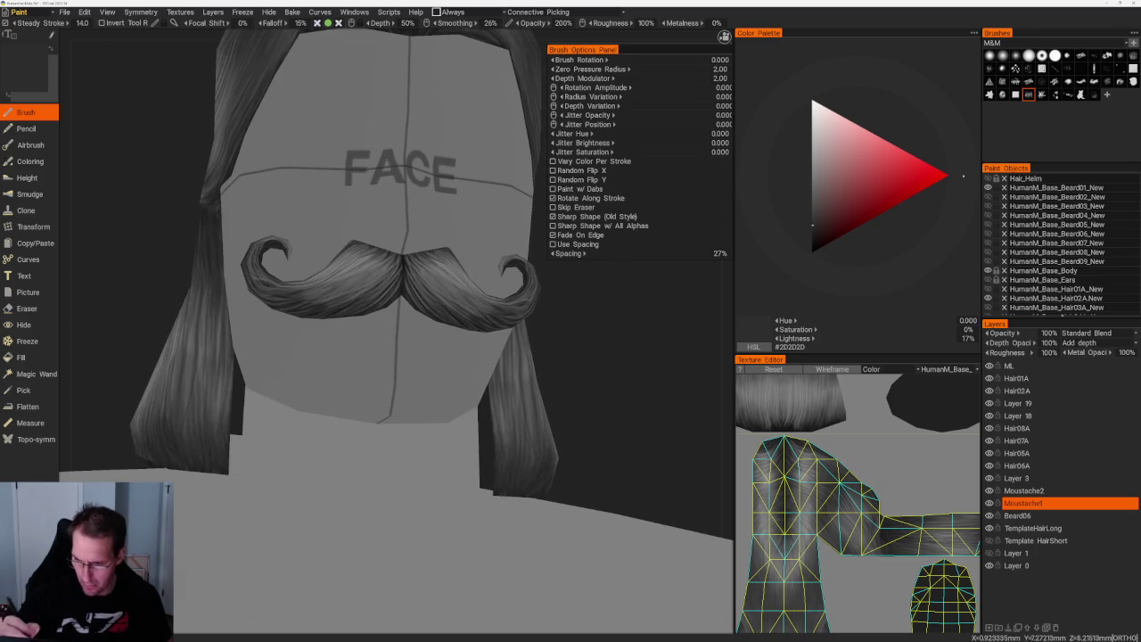
key("v")
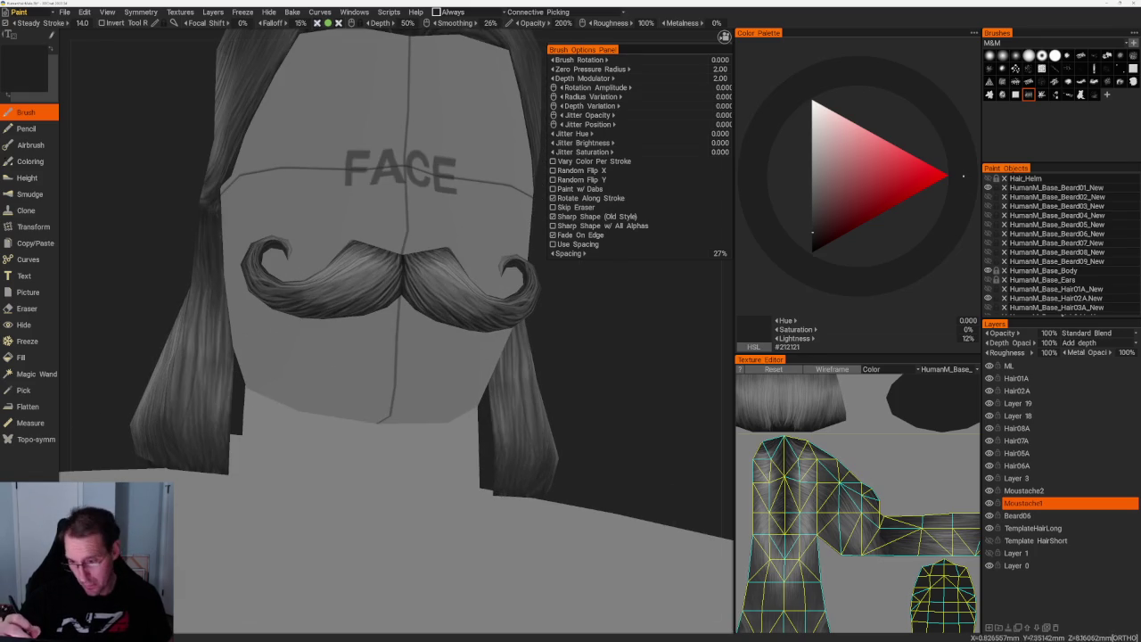
- Paint lighter mid-grey moustache strands from tilted three-quarter angles
scroll(496, 293, "down", 3)
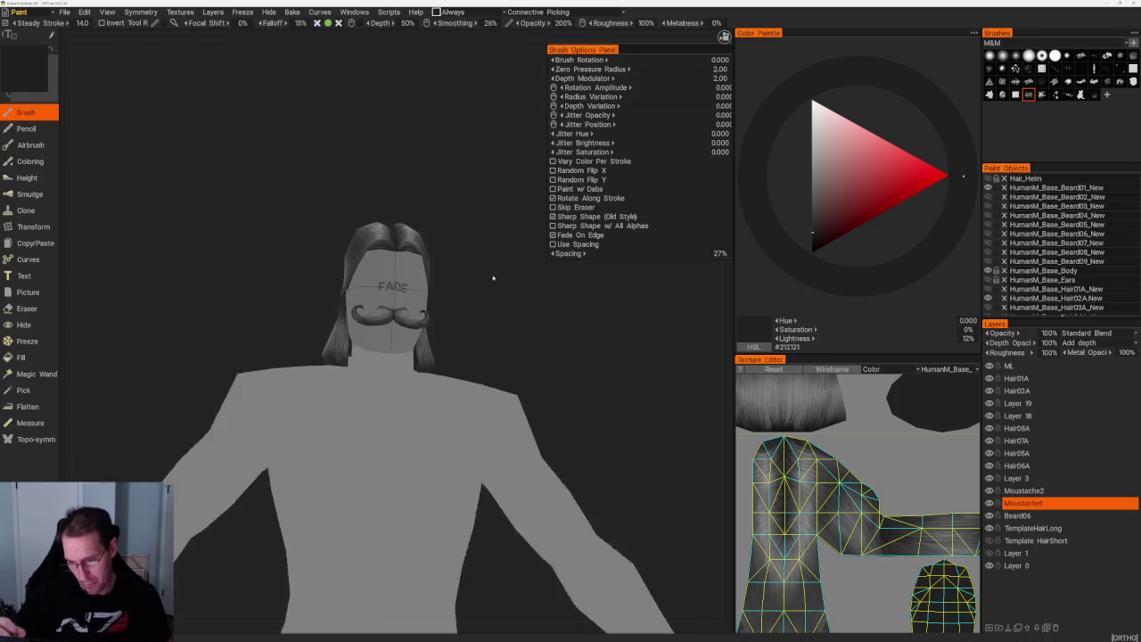
left_click_drag(496, 293, 487, 267)
scroll(487, 267, "up", 4)
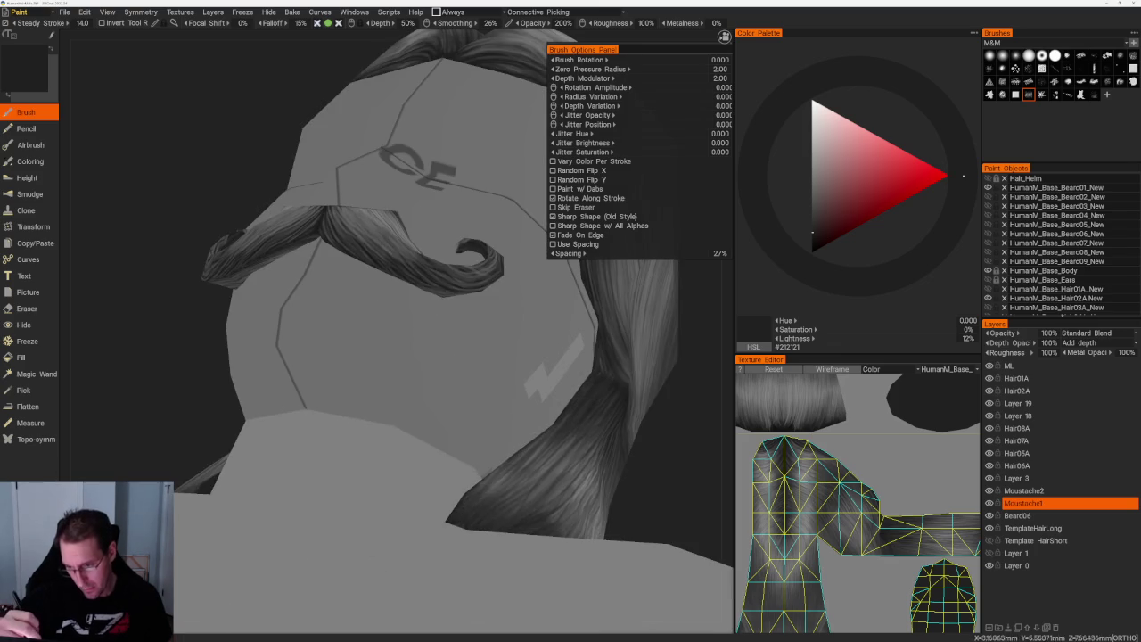
key("v")
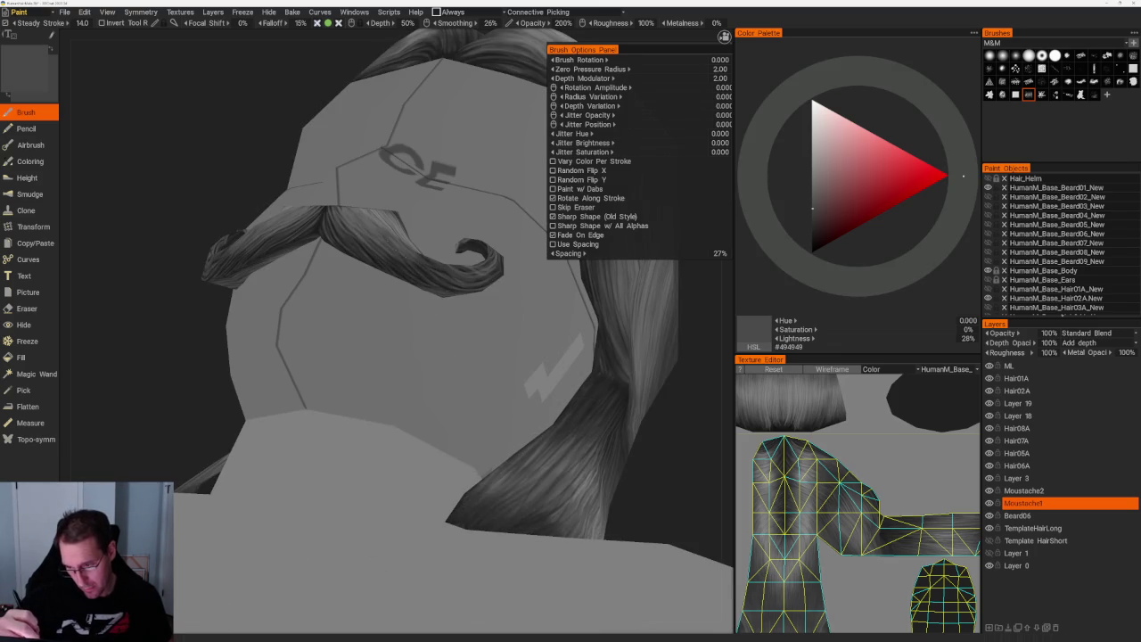
left_click_drag(698, 386, 641, 410)
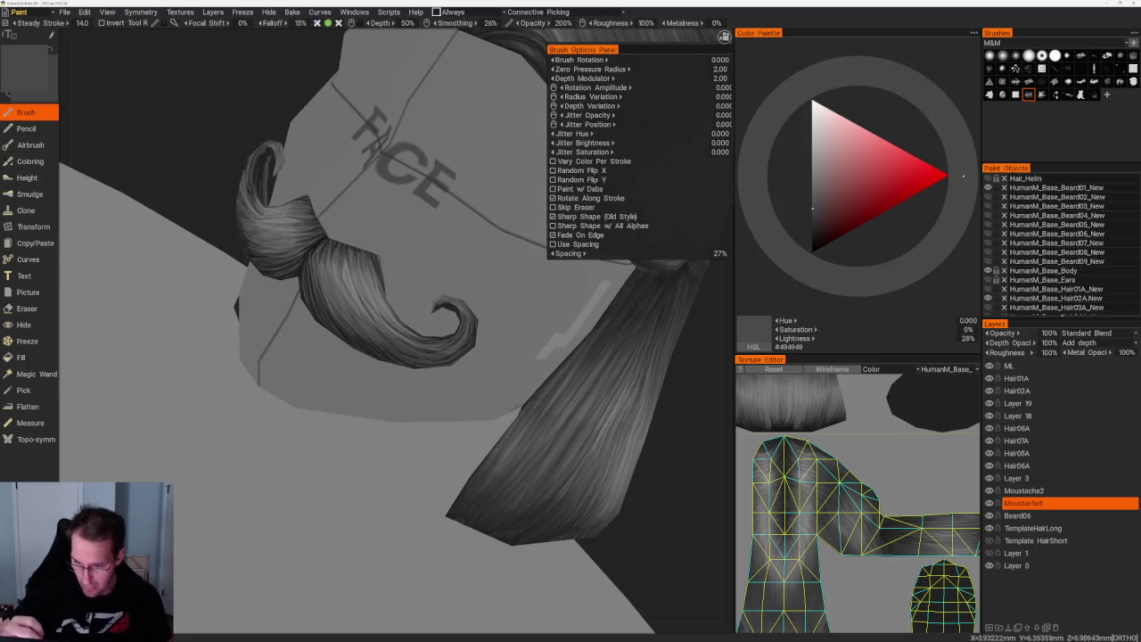
key("v")
key("v")
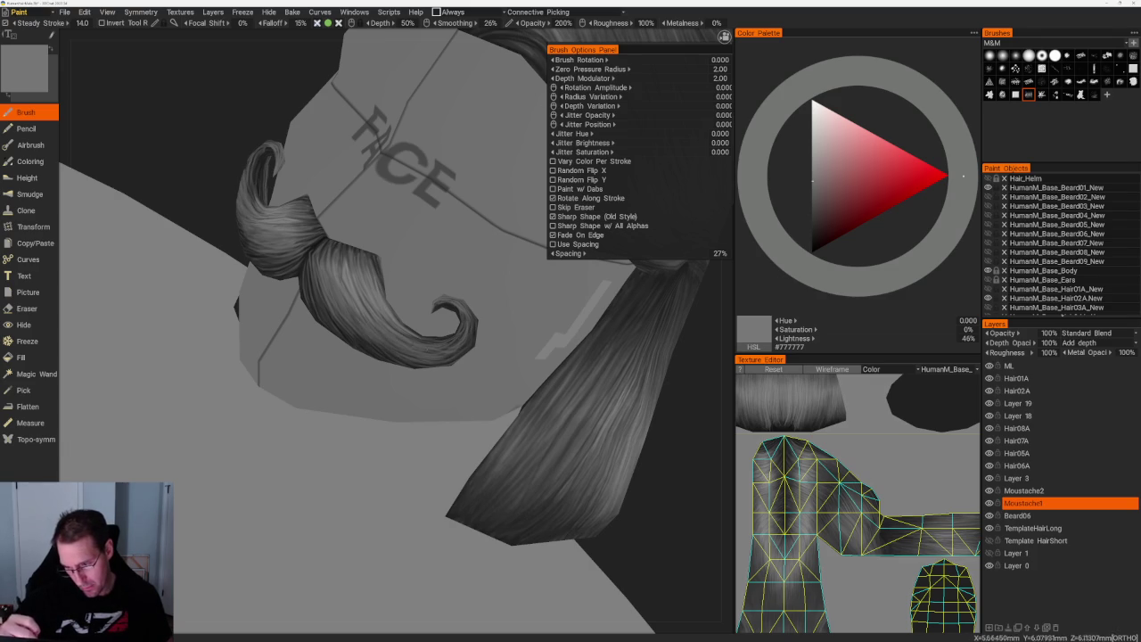
left_click_drag(500, 419, 547, 436, "alt")
scroll(547, 436, "up", 3)
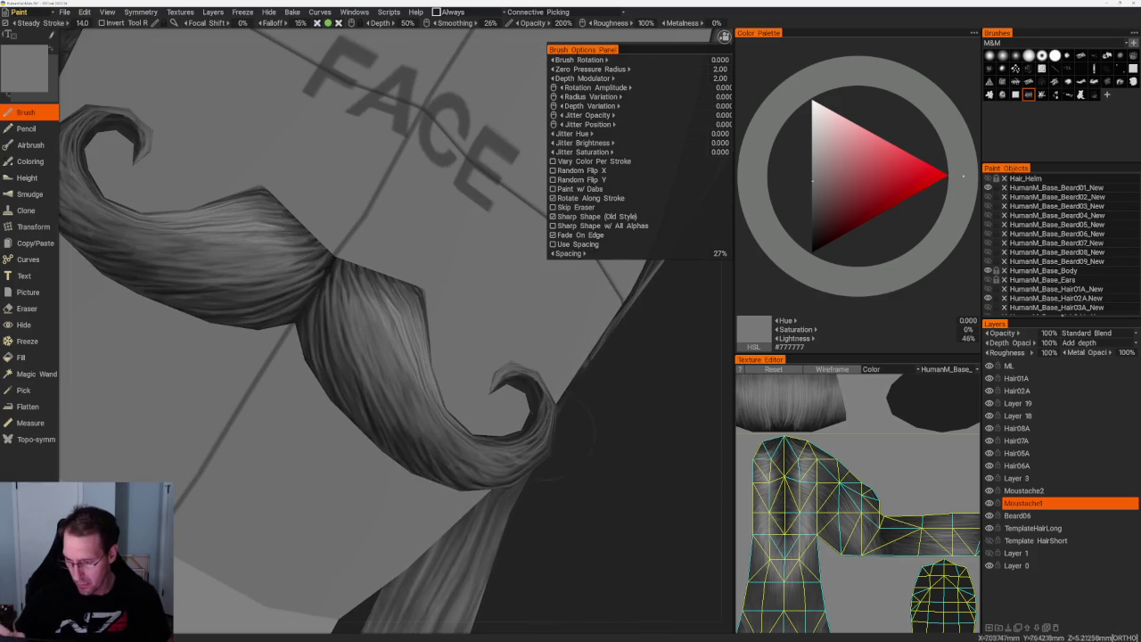
- Finish the curl with palette greys ending at #808080, then hide Beard01 and show Beard02
left_click(812, 212)
left_click_drag(609, 480, 481, 410, "alt")
left_click(812, 189)
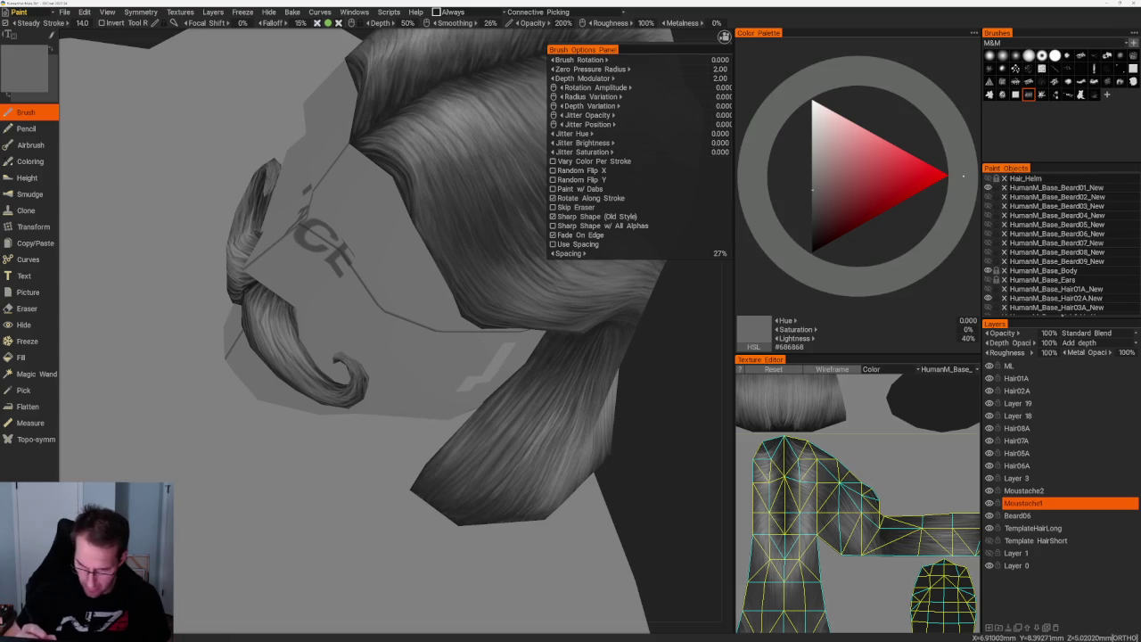
left_click(812, 175)
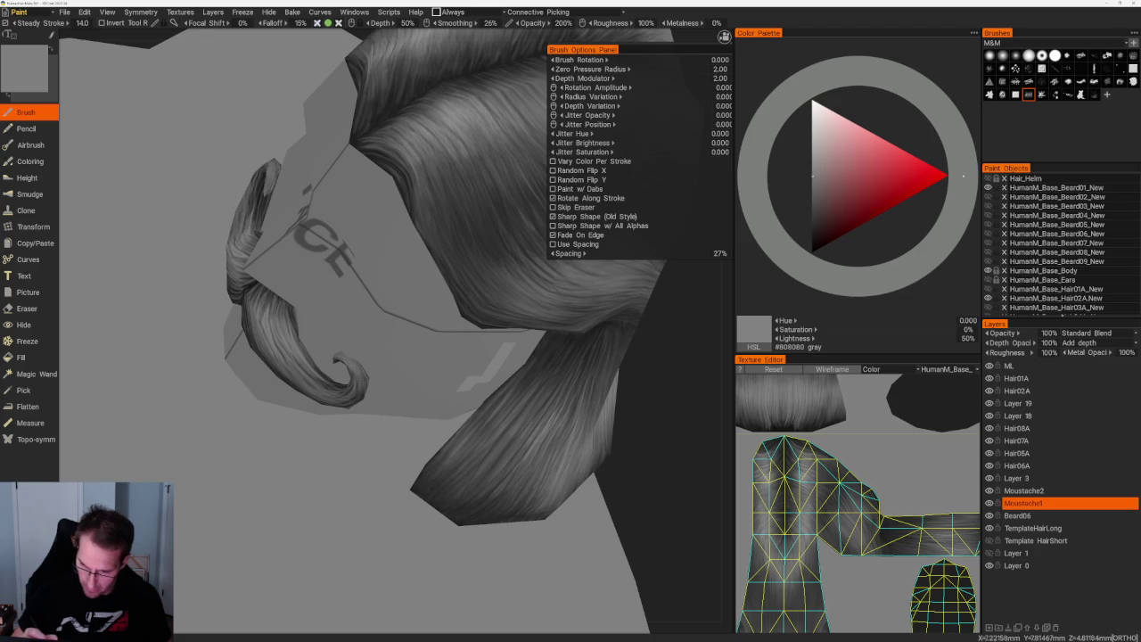
scroll(586, 331, "down", 5)
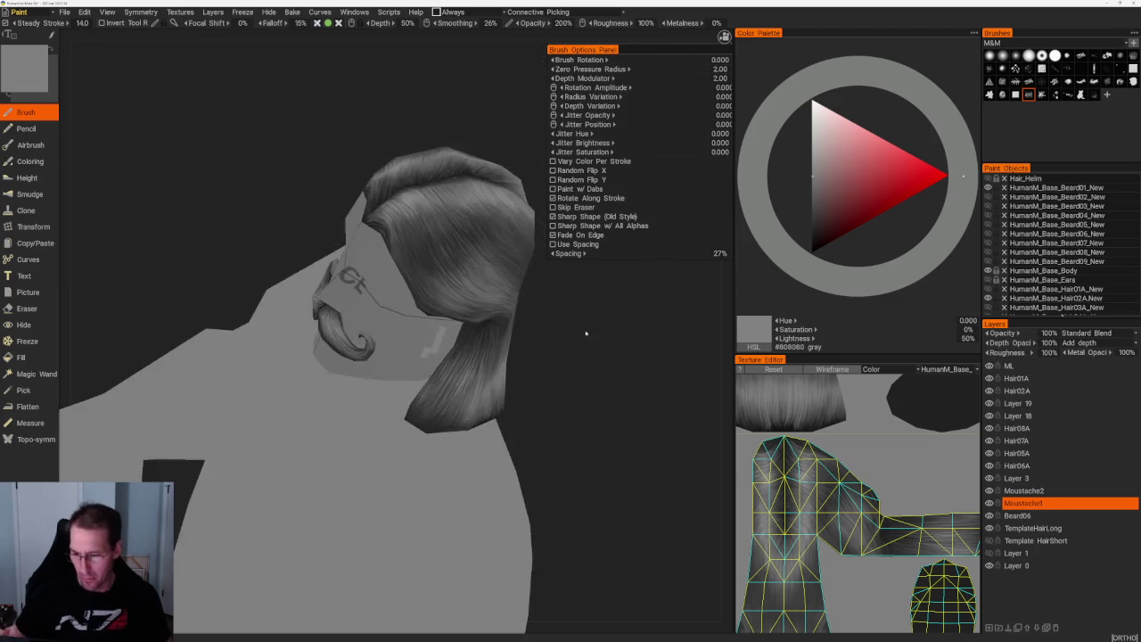
left_click_drag(586, 331, 619, 331)
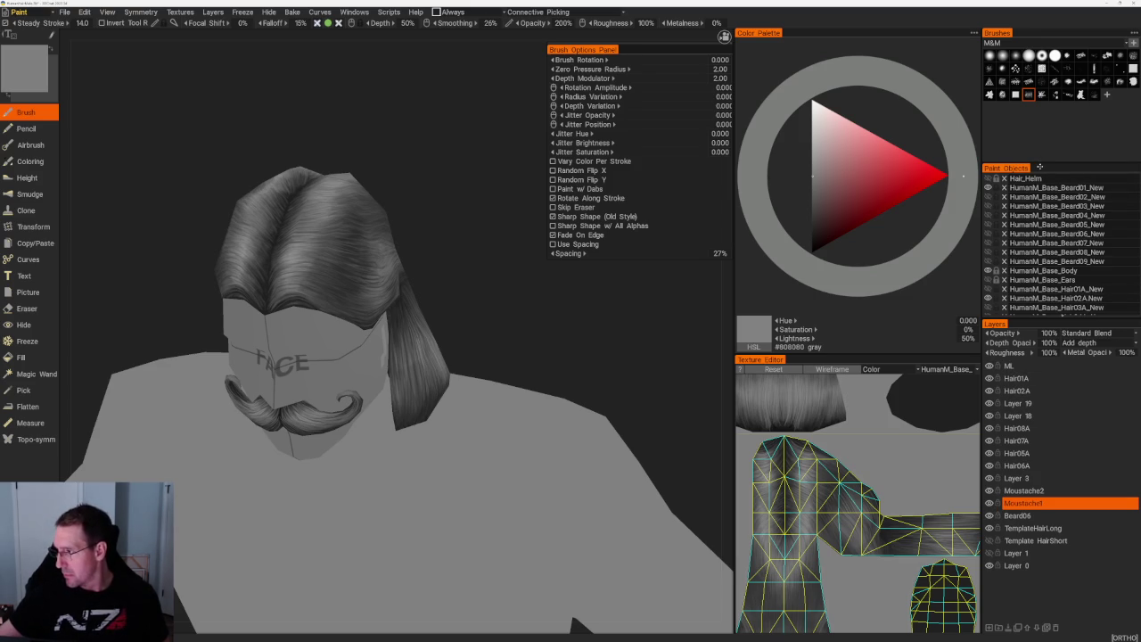
left_click(988, 188)
left_click(988, 197)
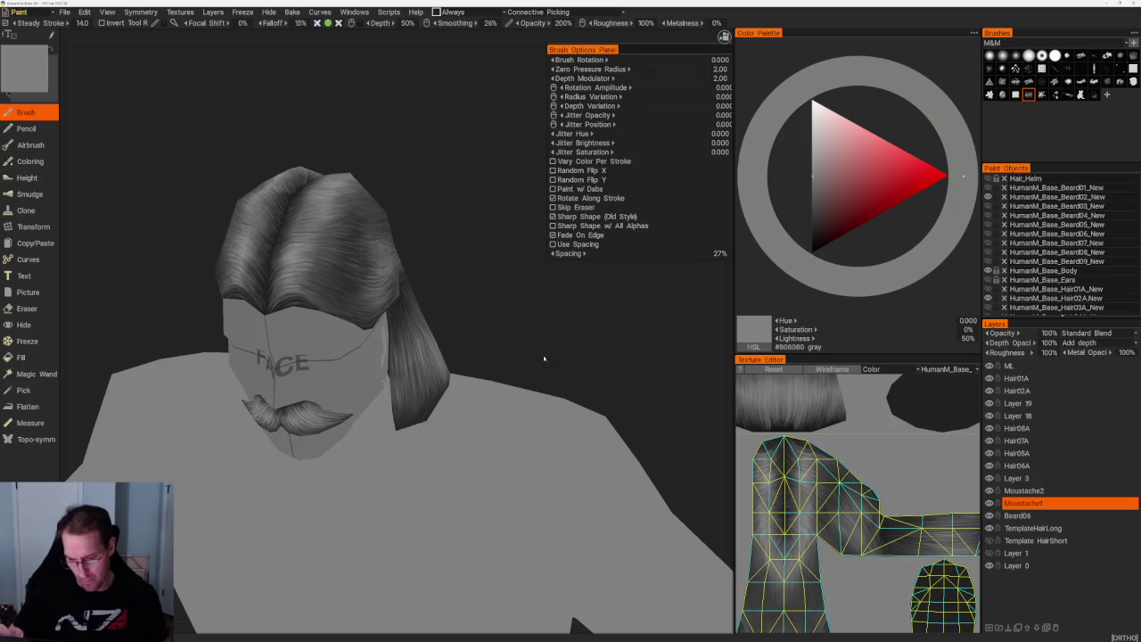
- Make Moustache2 the paint layer, pick a dark grey, and toggle its visibility to compare
left_click_drag(540, 366, 571, 365)
left_click(1070, 490)
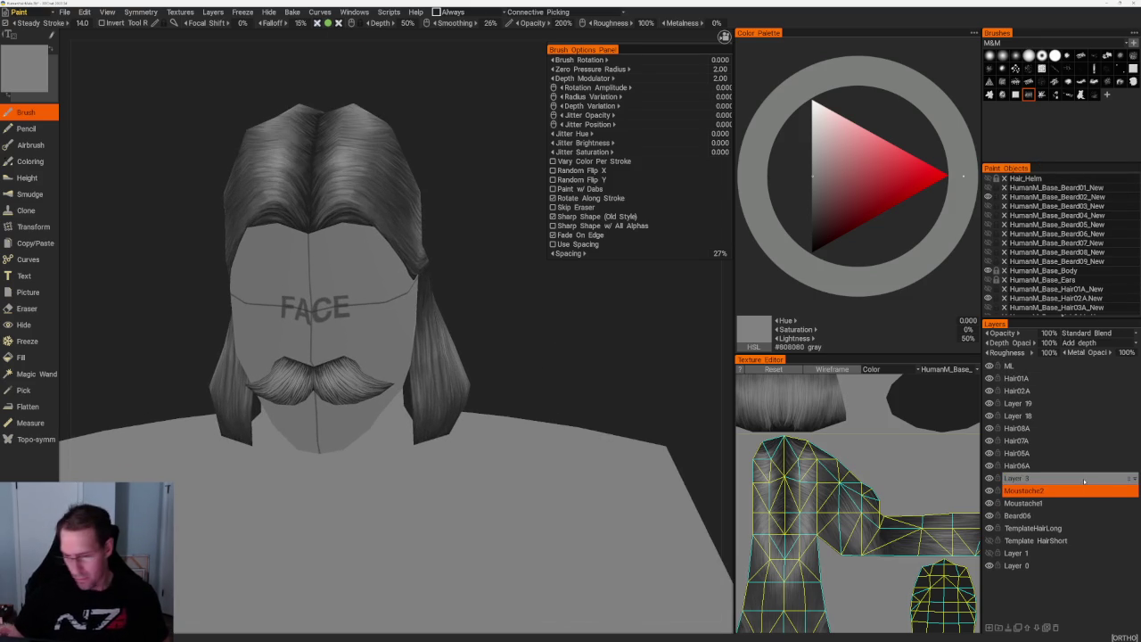
scroll(324, 365, "up", 4)
key("v")
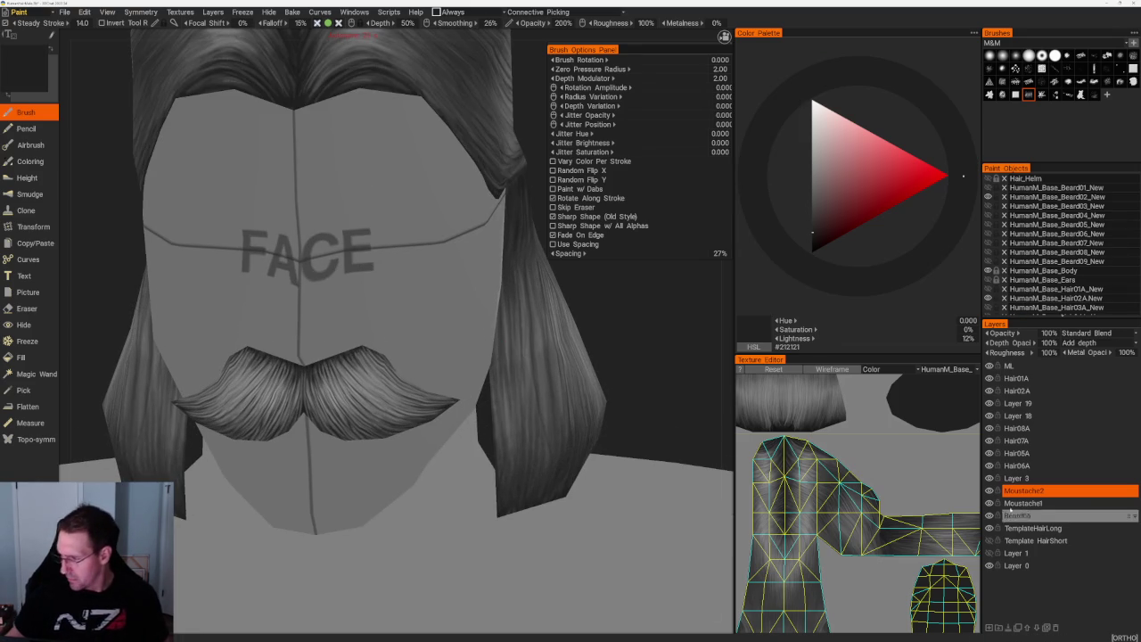
left_click(988, 491)
left_click(988, 491)
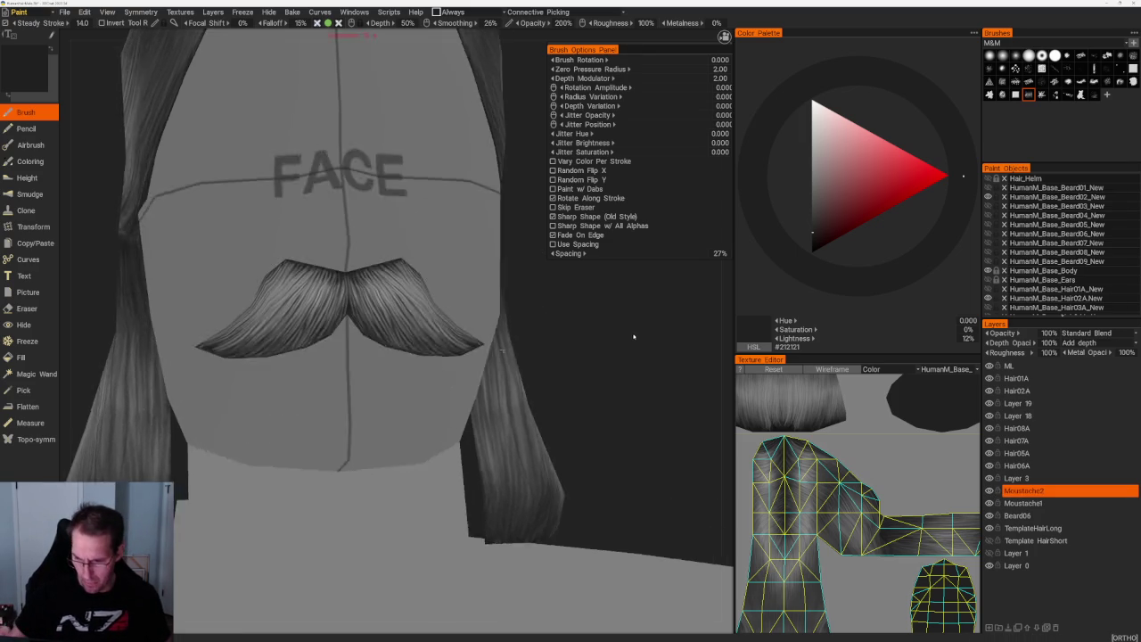
- Try lighter greys and a near-black paint colour while orbiting closer to the moustache
left_click_drag(392, 320, 392, 267, "alt")
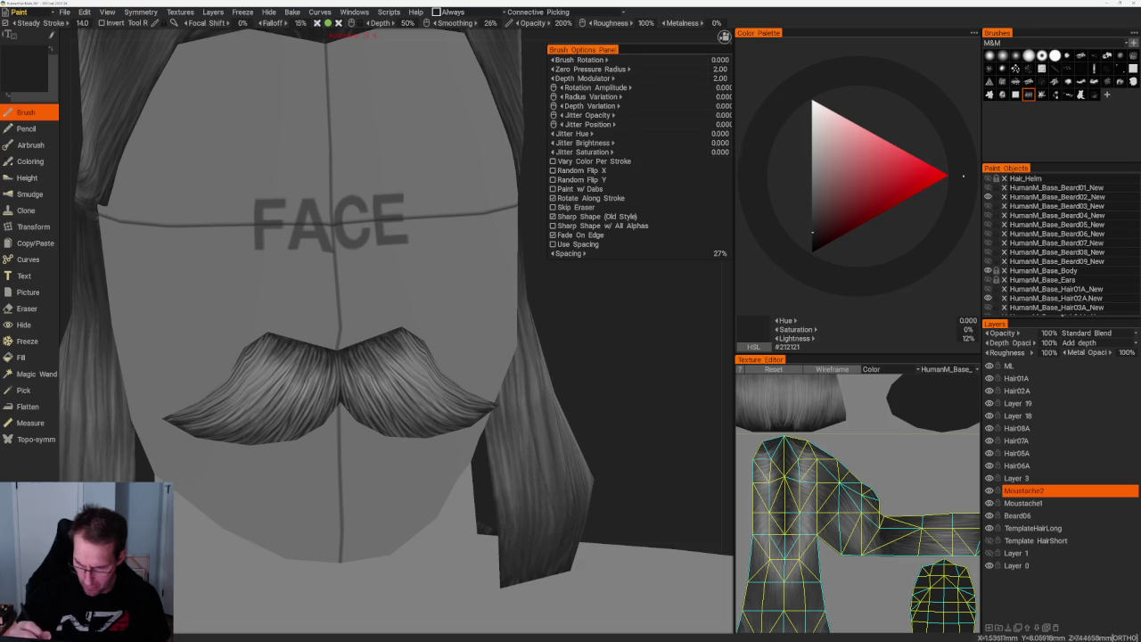
key("v")
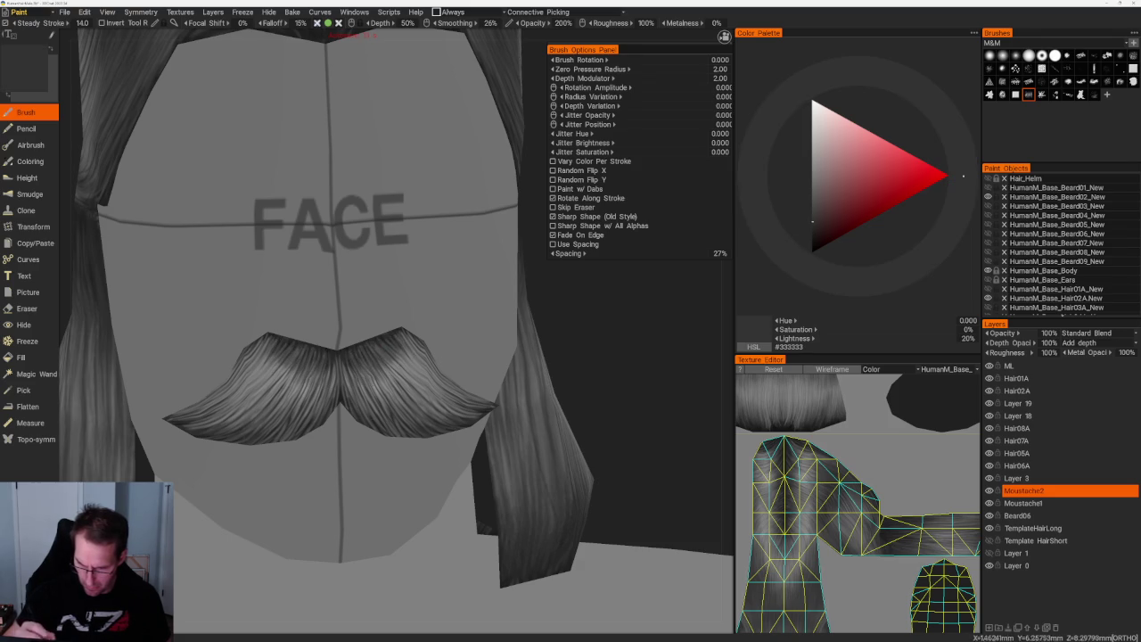
key("v")
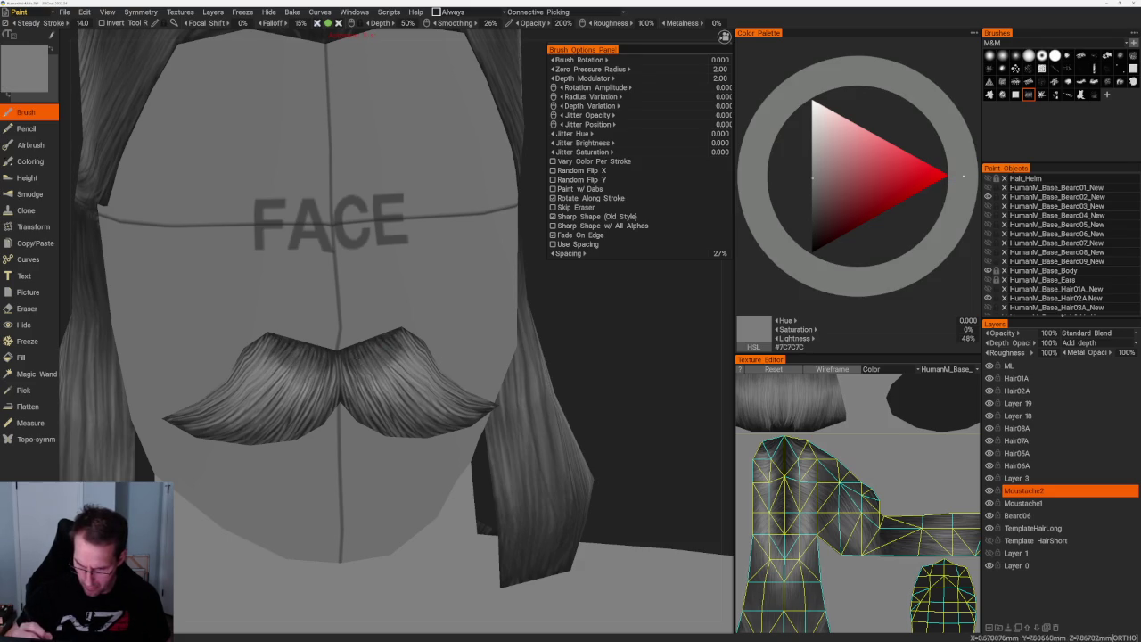
middle_click_drag(392, 312, 356, 321)
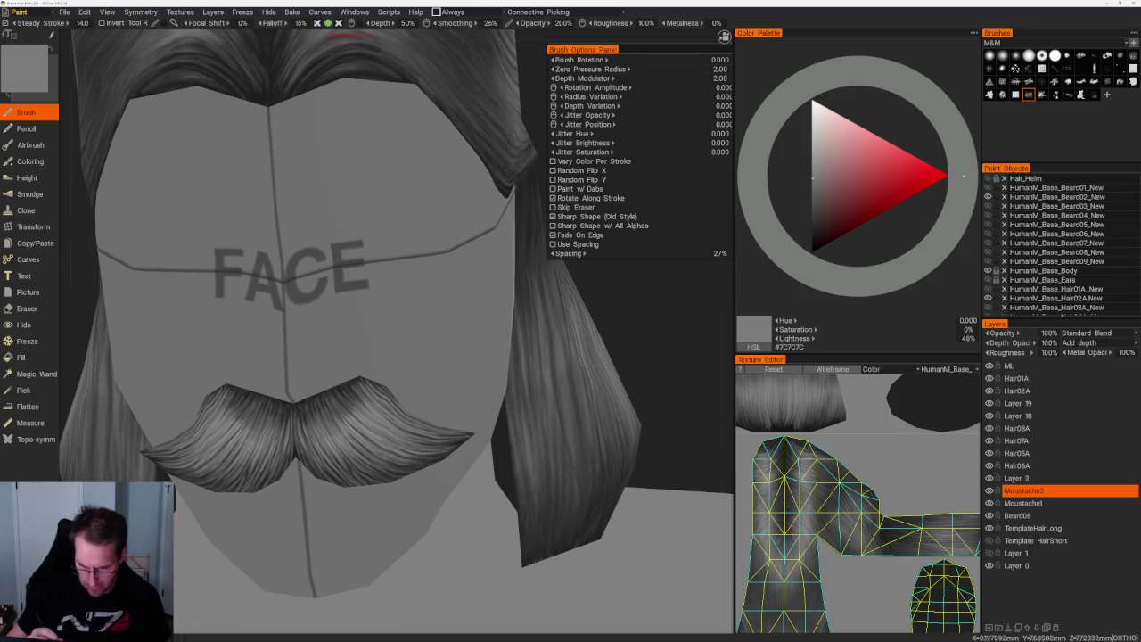
key("v")
middle_click_drag(294, 437, 375, 227)
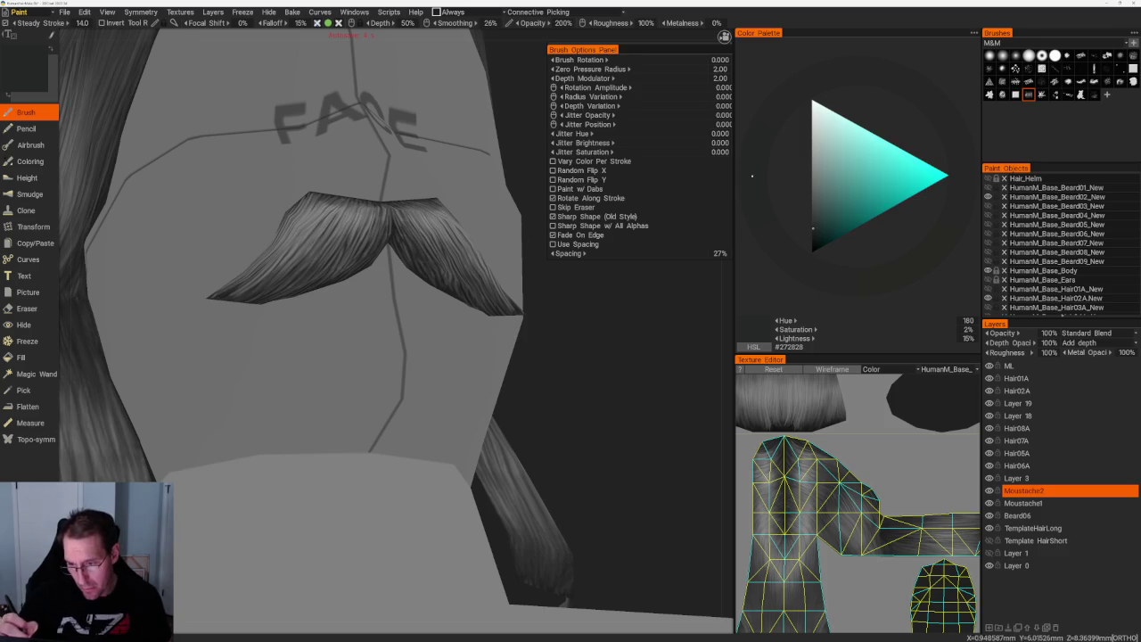
middle_click_drag(535, 267, 542, 344)
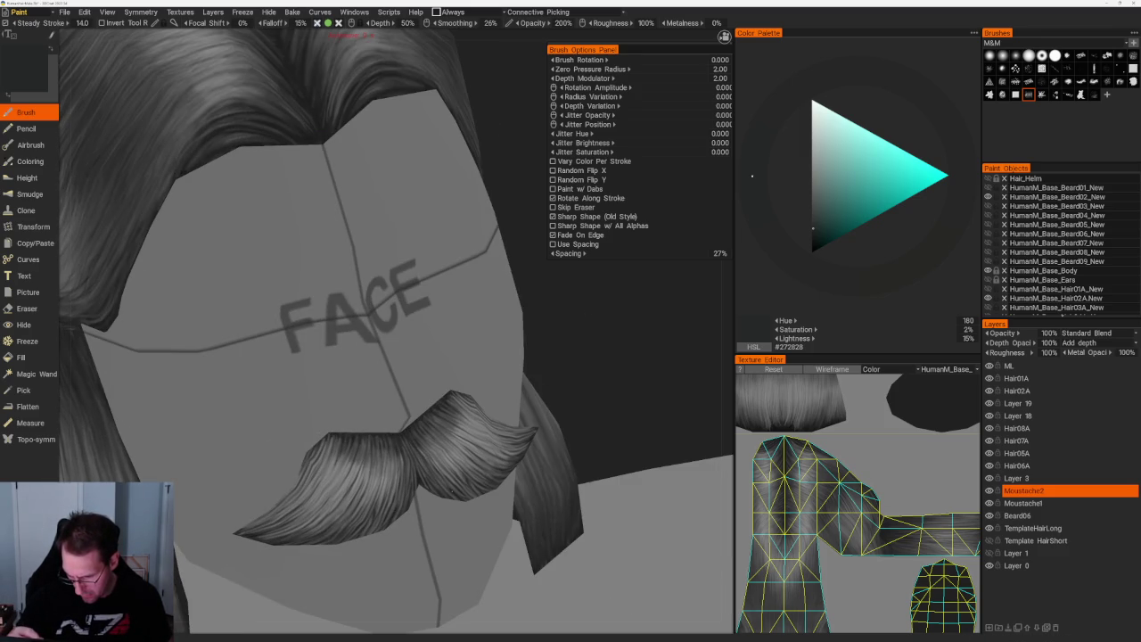
- Return to a dark grey paint colour and show the mesh wireframe
middle_click_drag(437, 464, 467, 446)
scroll(467, 445, "down", 3)
scroll(563, 400, "up", 3)
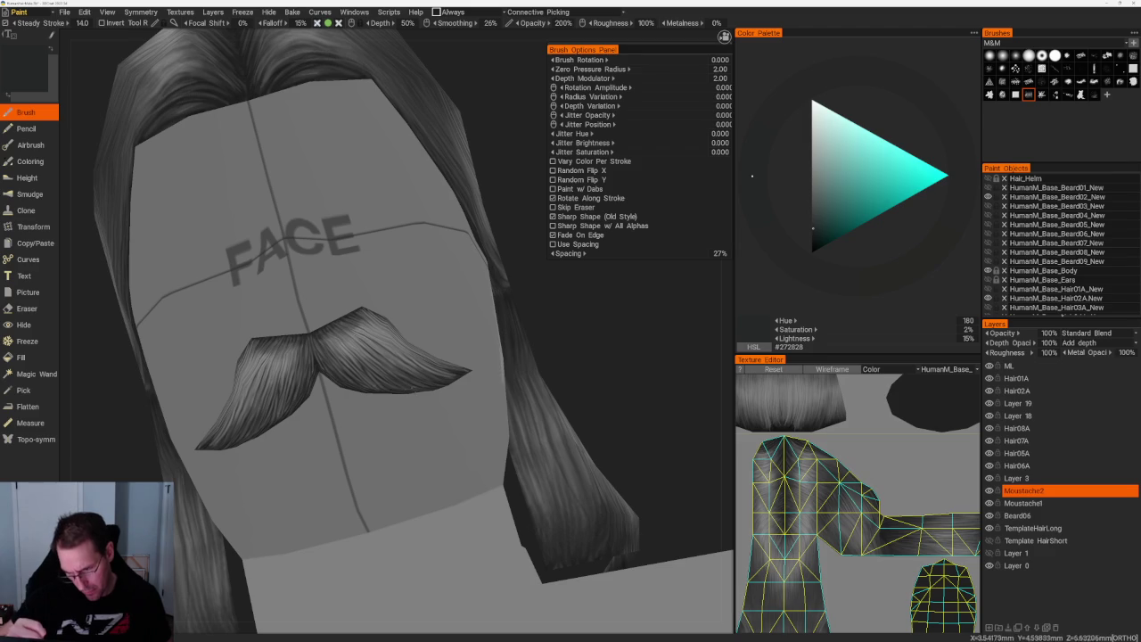
key("v")
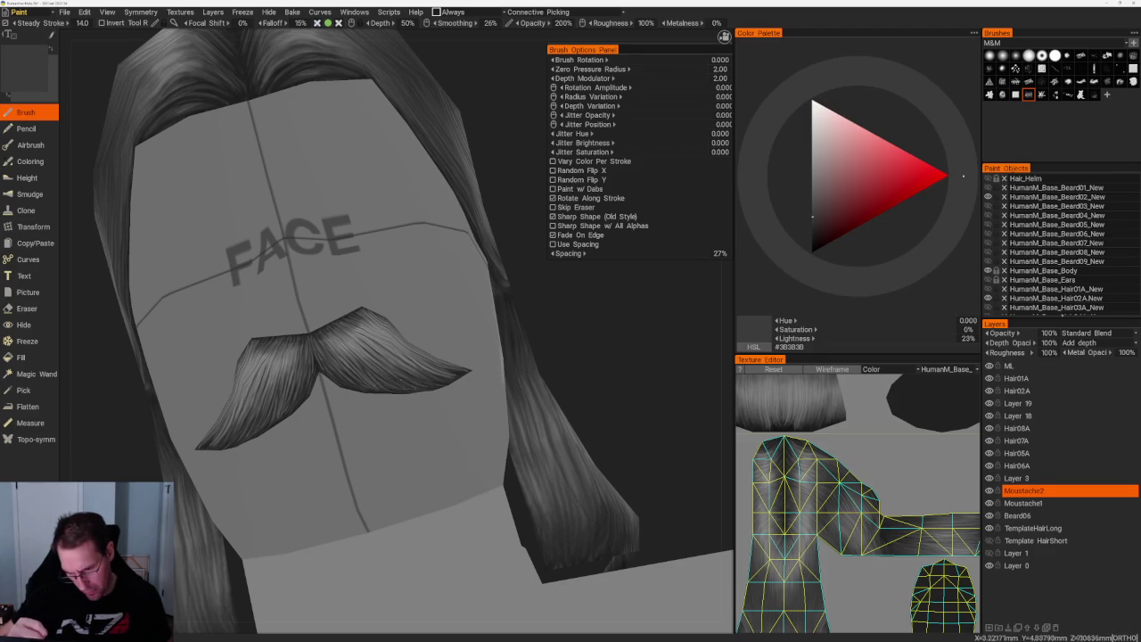
middle_click_drag(385, 353, 588, 375)
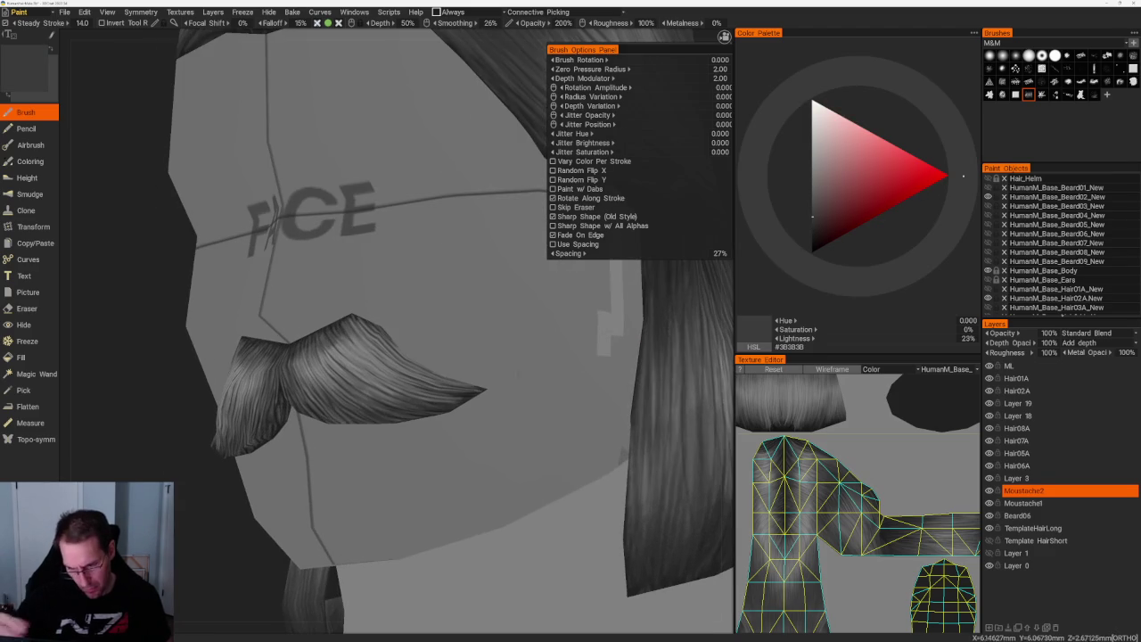
key("w")
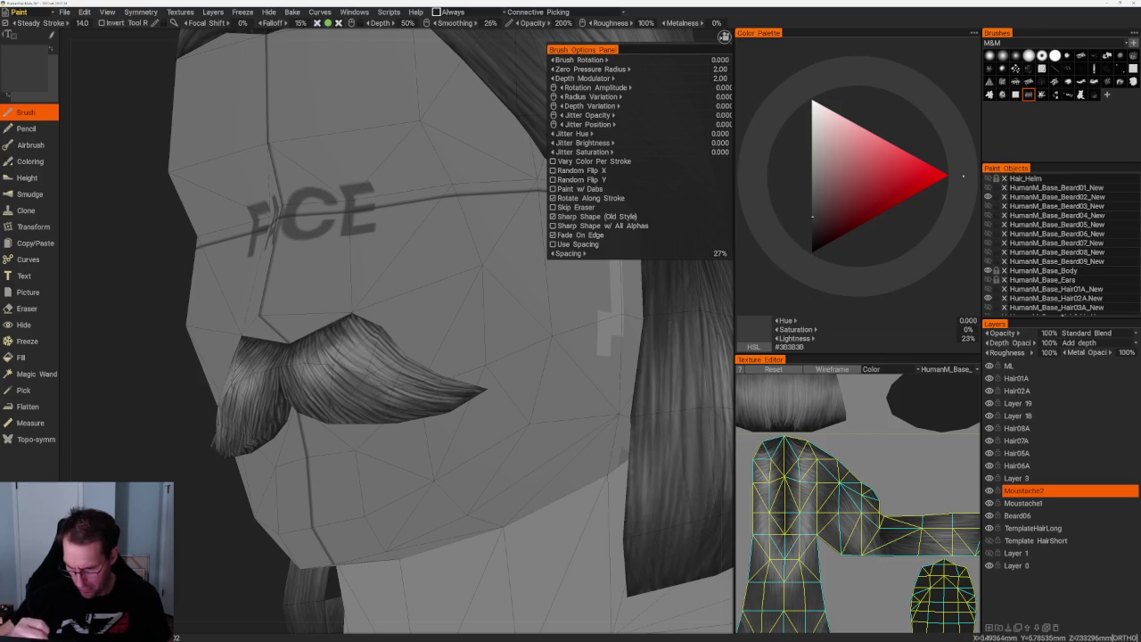
- Paint wavy strands across the moustache's middle and right side, undoing the darker stroke
mouse_move(254, 486)
left_mouse_down()
mouse_move(265, 434)
mouse_move(285, 523)
left_mouse_up()
scroll(286, 522, "up", 3)
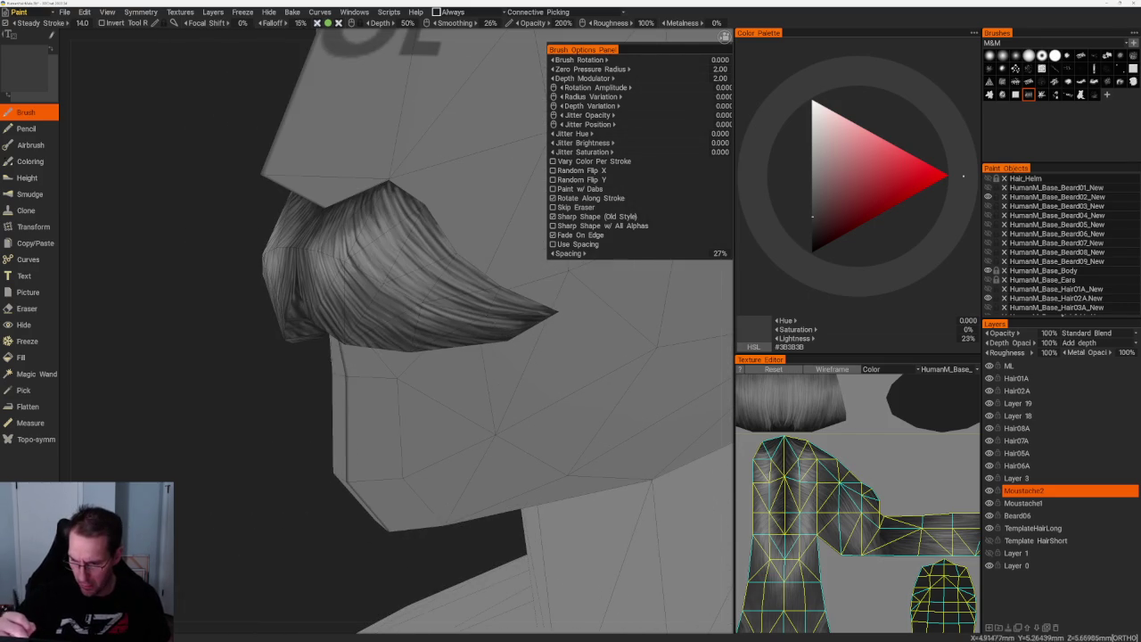
left_click_drag(357, 245, 419, 303)
mouse_move(267, 221)
left_mouse_down()
mouse_move(450, 298)
mouse_move(454, 315)
left_mouse_up()
key("ctrl+z")
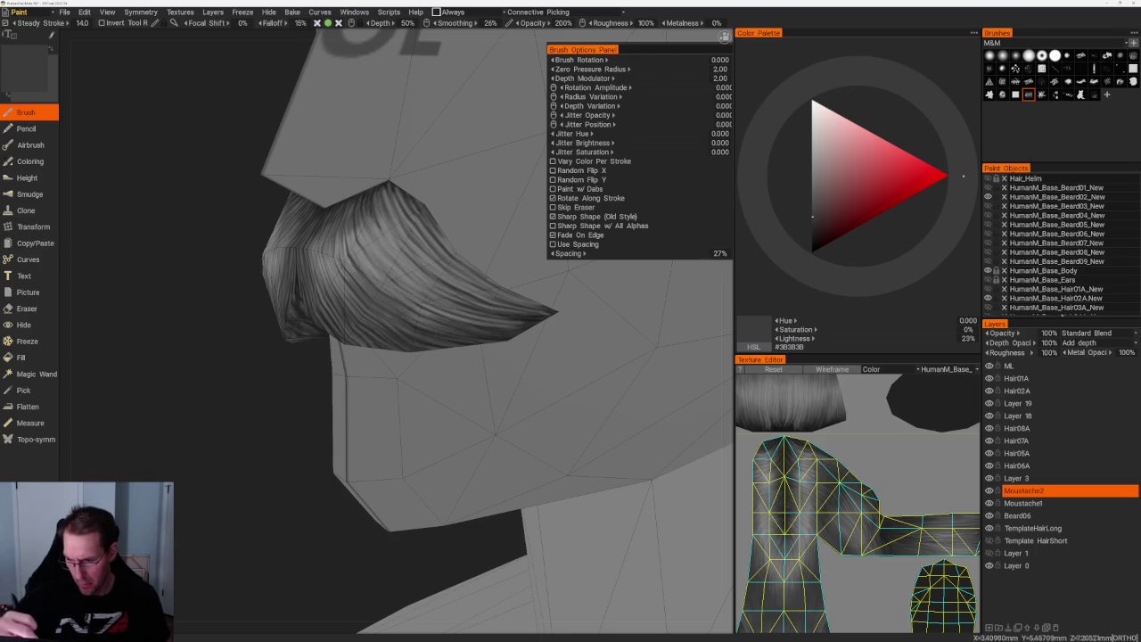
- Orbit to a frontal close-up of the moustache, then tilt to view the whole body
left_click_drag(291, 441, 259, 428)
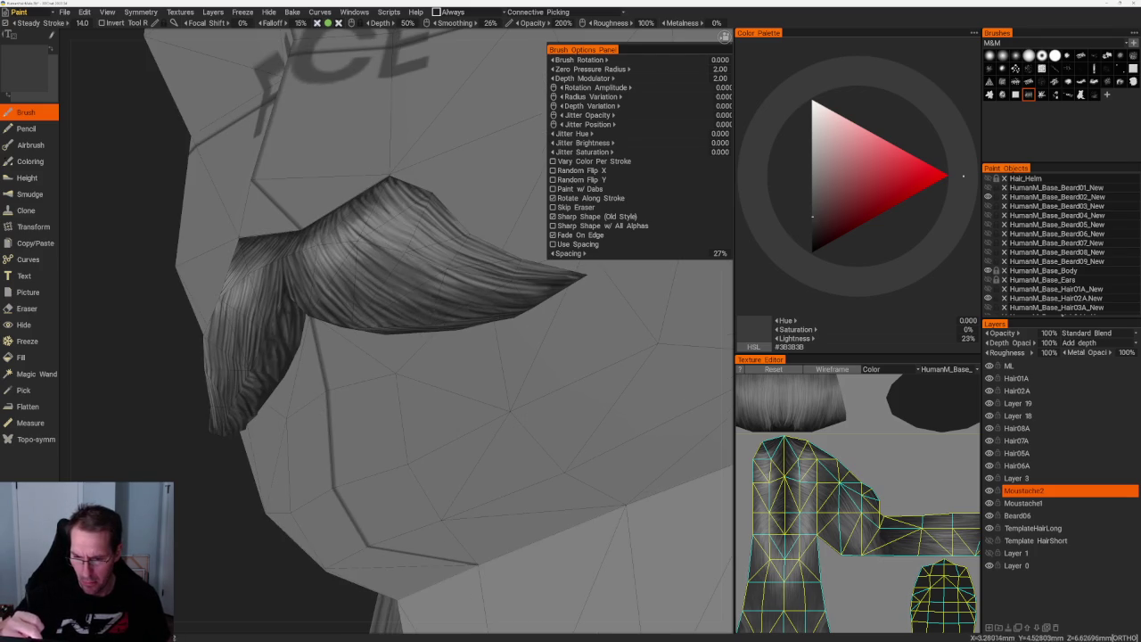
scroll(259, 210, "down", 5)
left_click_drag(260, 210, 294, 214)
scroll(356, 294, "up", 5)
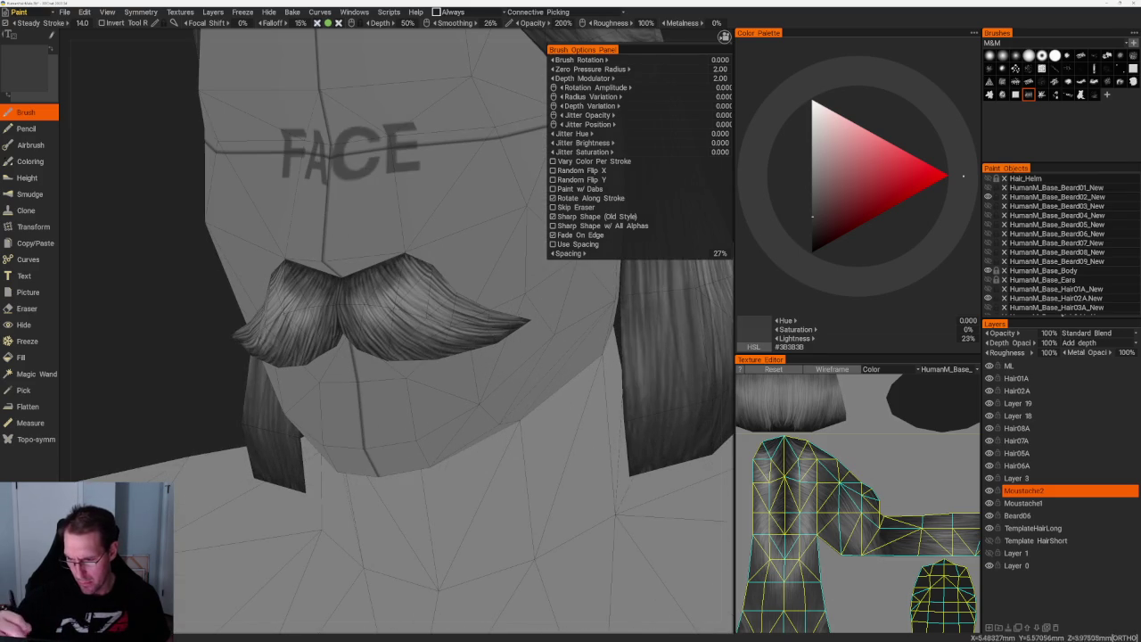
scroll(484, 260, "down", 5)
left_click_drag(484, 260, 466, 196)
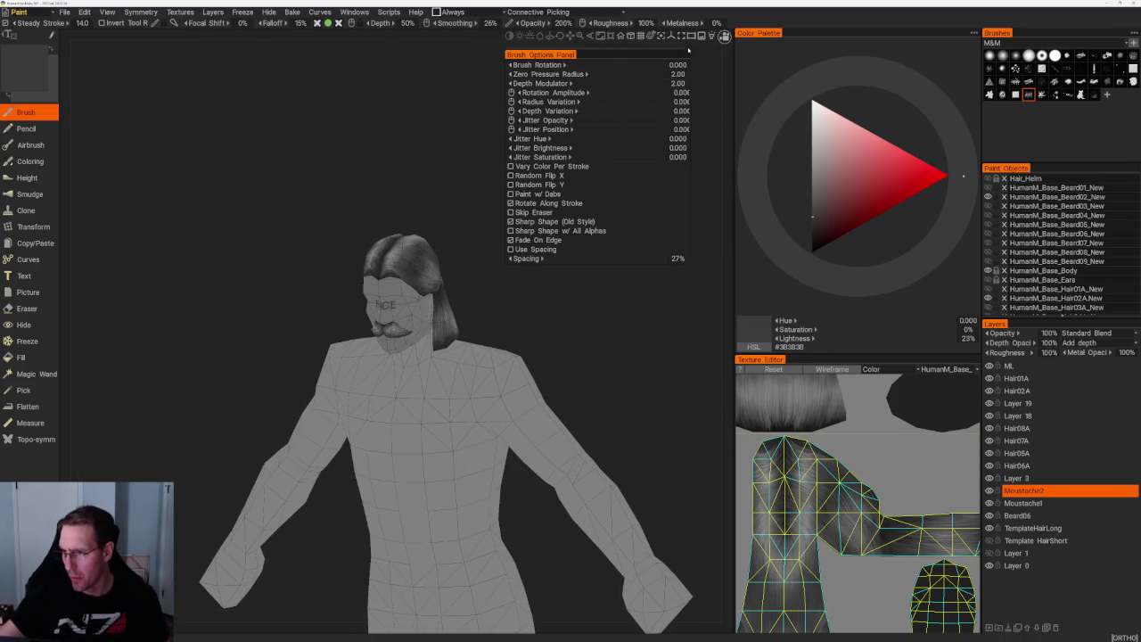
- Display the Moustache02 texture and UV layout in the Texture Editor
left_click(947, 368)
left_click(911, 398)
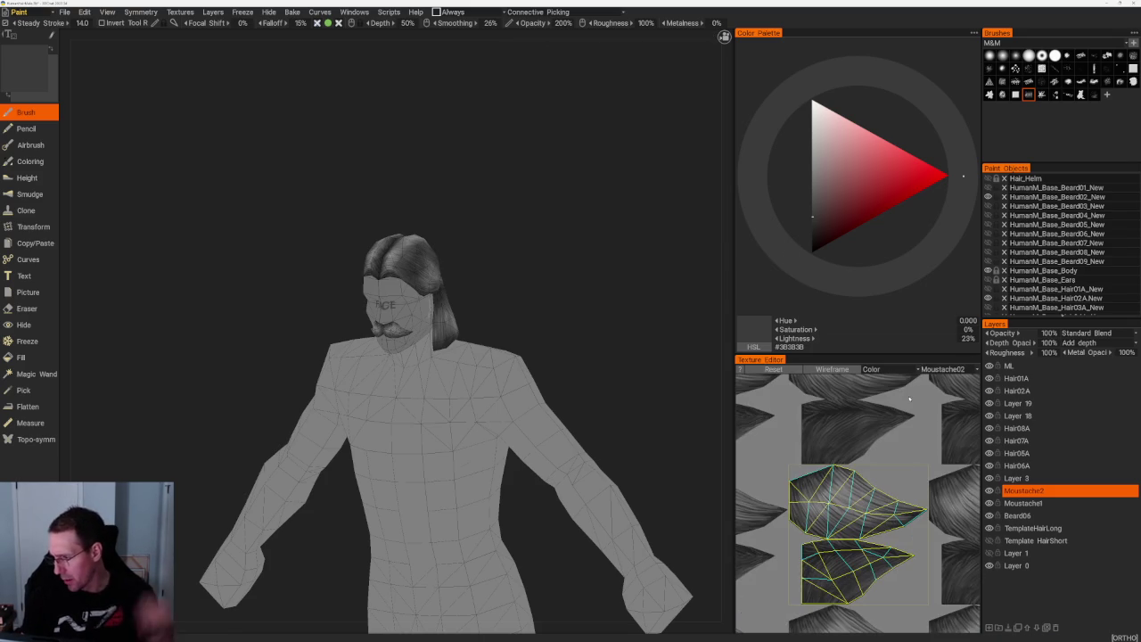
scroll(819, 457, "up", 2)
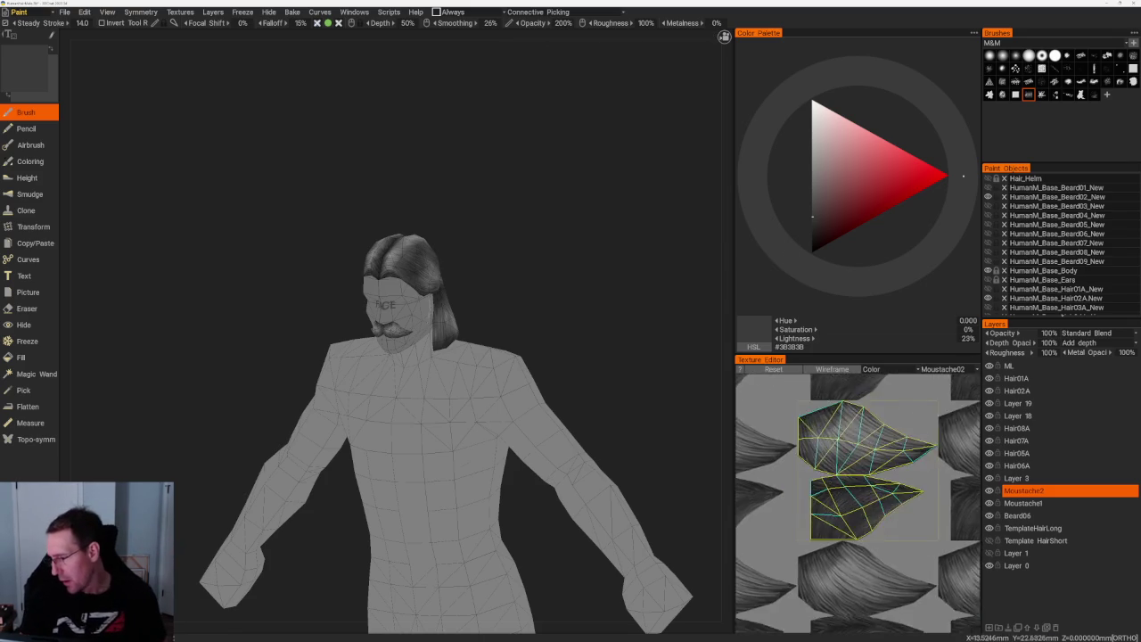
scroll(829, 468, "up", 2)
scroll(843, 482, "up", 2)
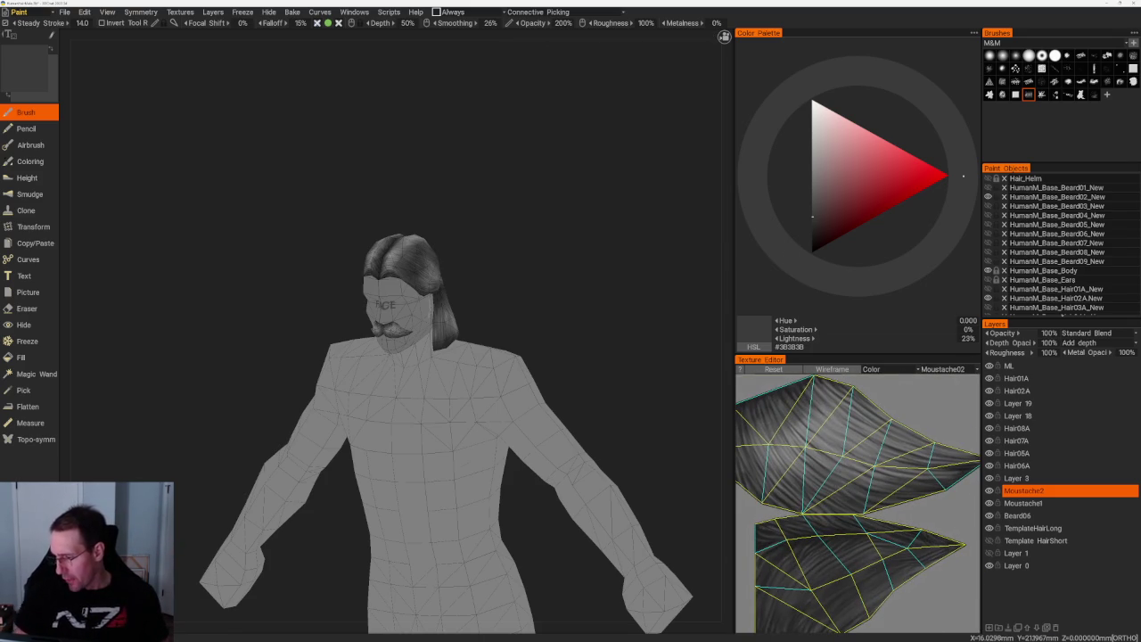
- Alternate paint between near-black, 50% grey and mid grey while framing the moustache UV islands
key("v")
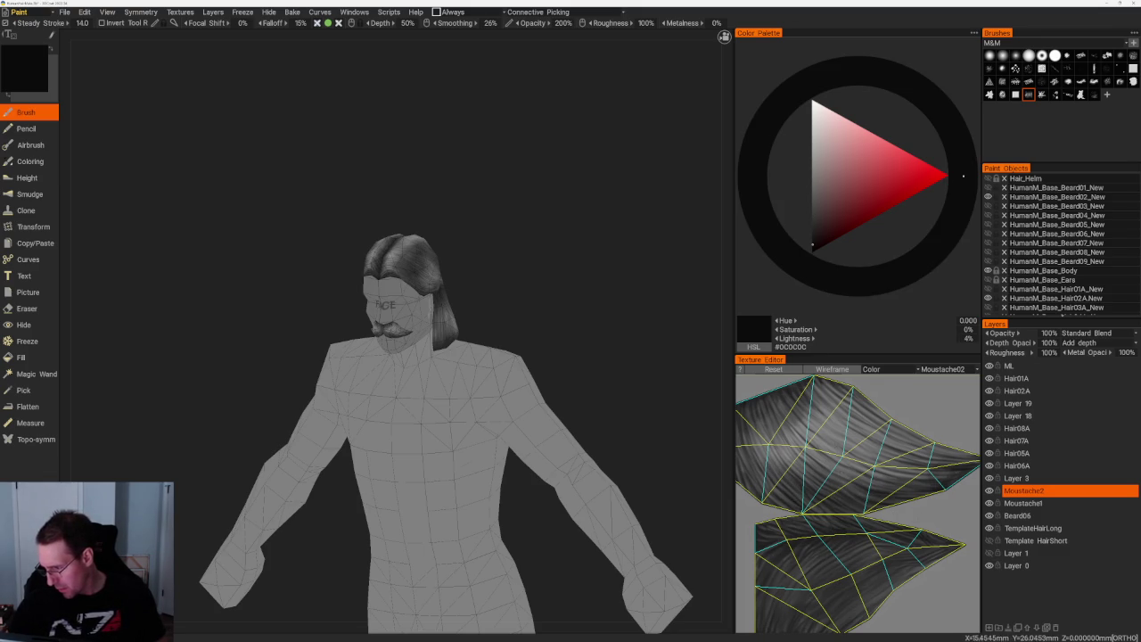
key("v")
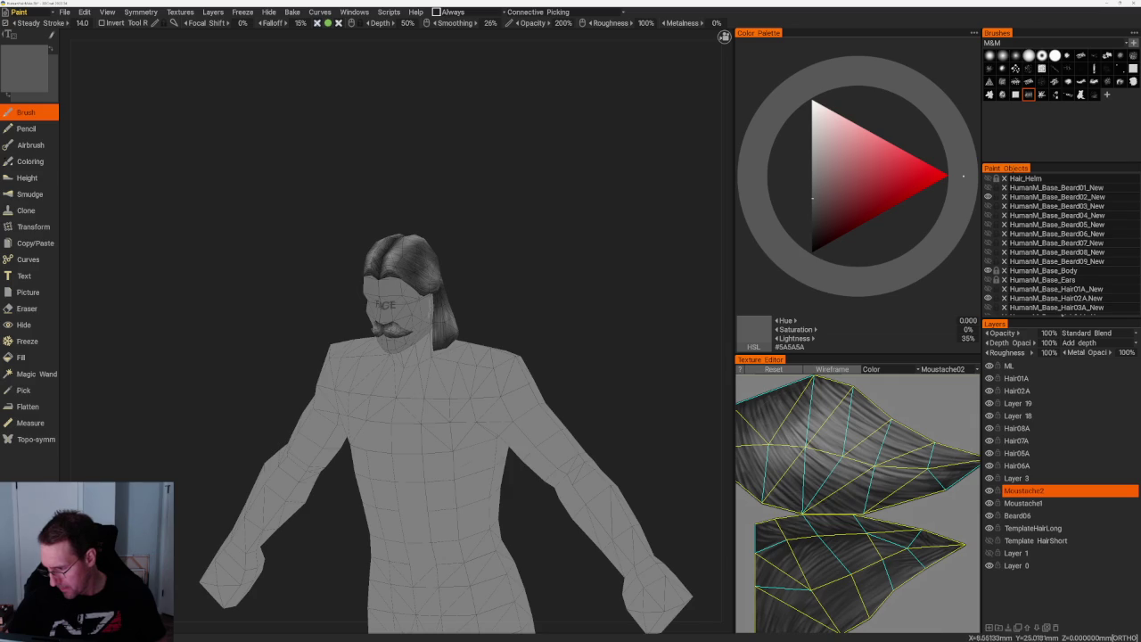
key("v")
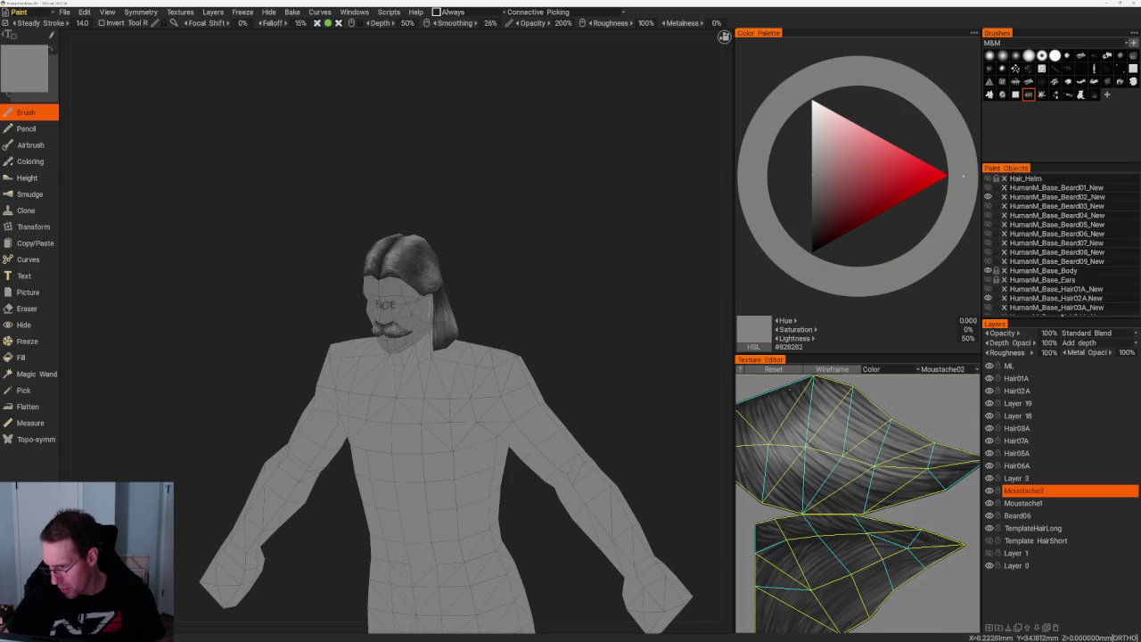
key("v")
right_click_drag(724, 462, 738, 482)
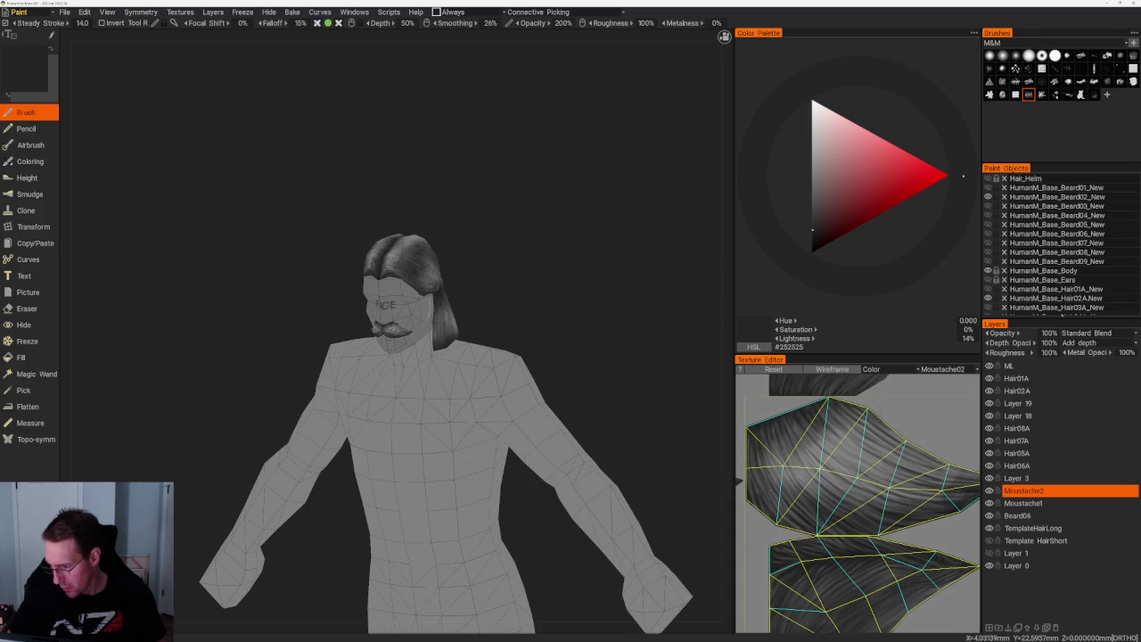
key("v")
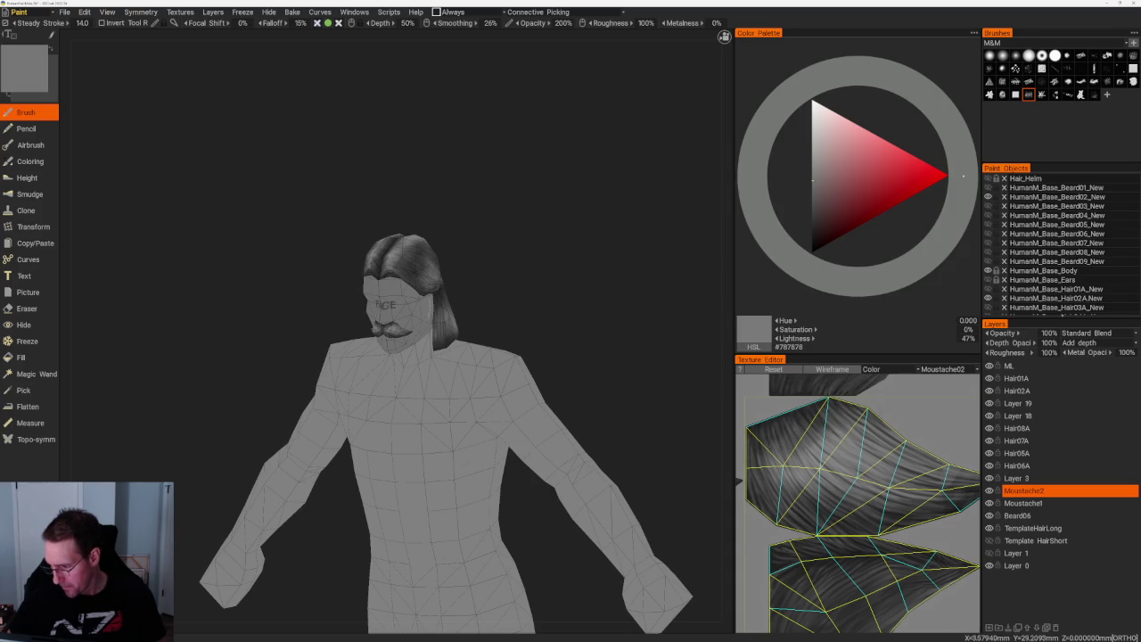
- Zoom the Texture Editor in on the moustache UV islands
scroll(858, 503, "up", 1)
scroll(858, 503, "up", 1)
scroll(858, 503, "up", 1)
scroll(858, 503, "up", 2)
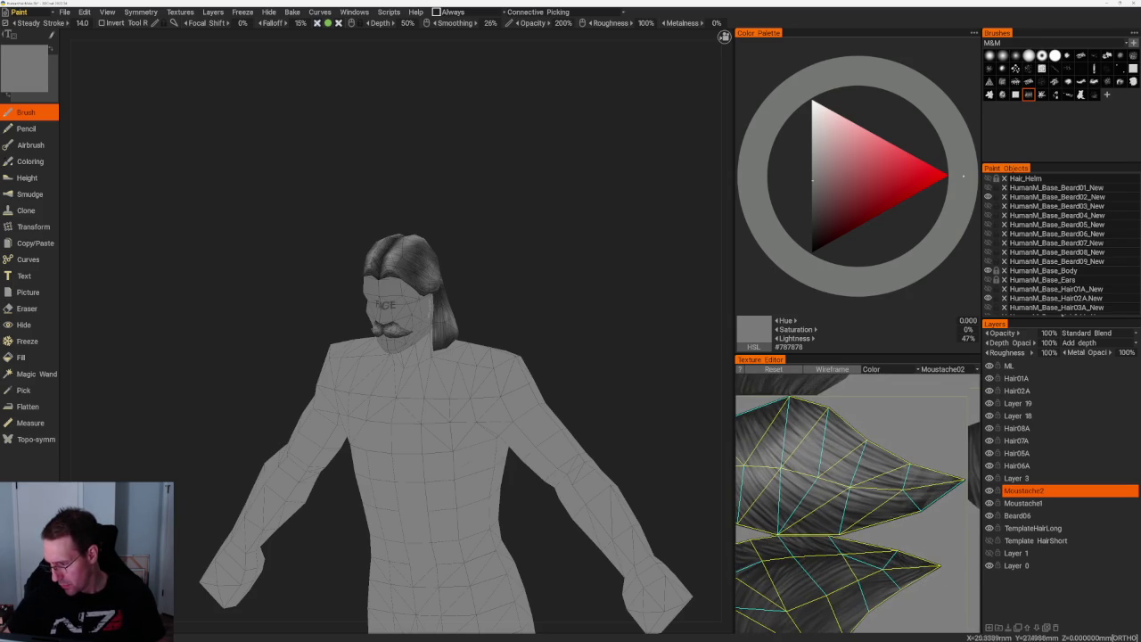
scroll(858, 502, "up", 1)
scroll(858, 503, "up", 1)
scroll(858, 503, "up", 1)
scroll(858, 503, "up", 1)
- Shade with near-black and dark grey, ending on mid grey #737373, then orbit to a close side view
key("v")
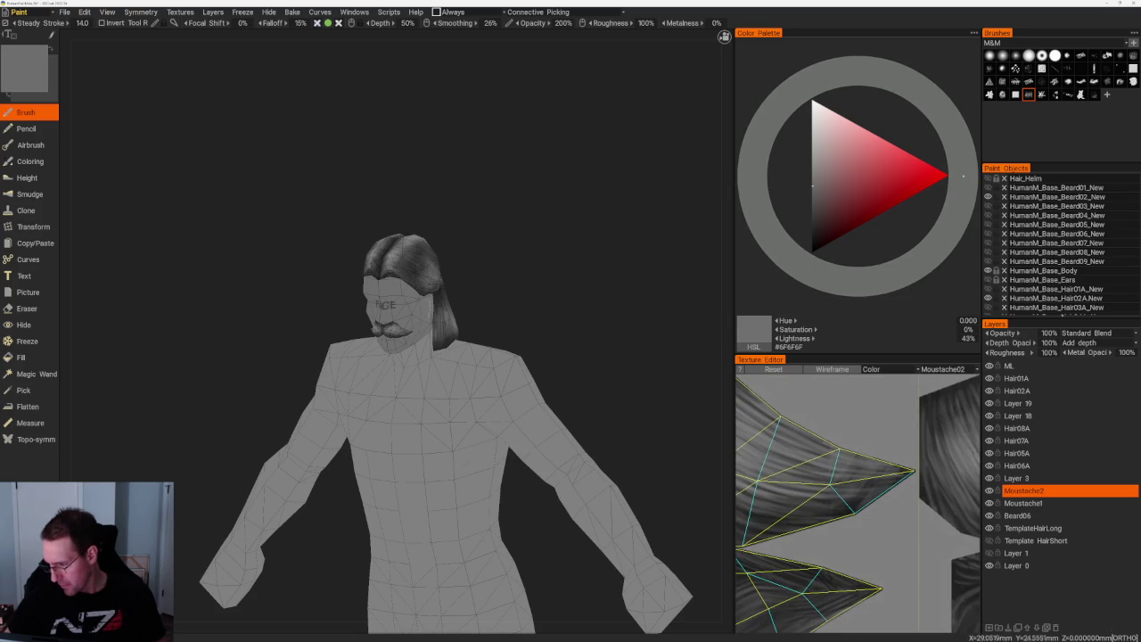
key("v")
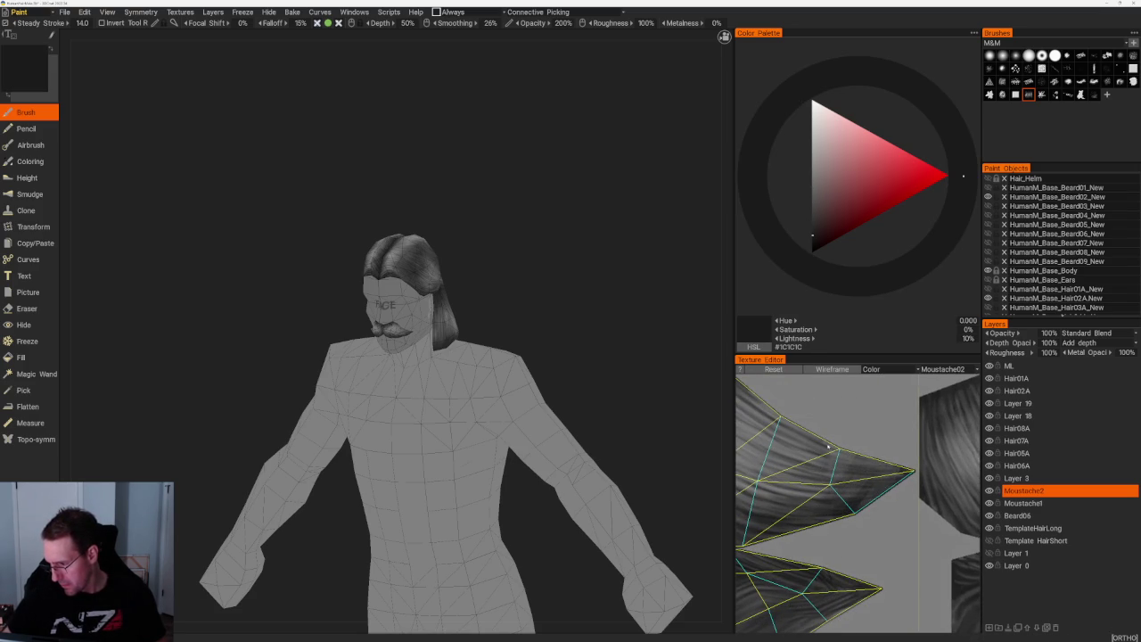
key("v")
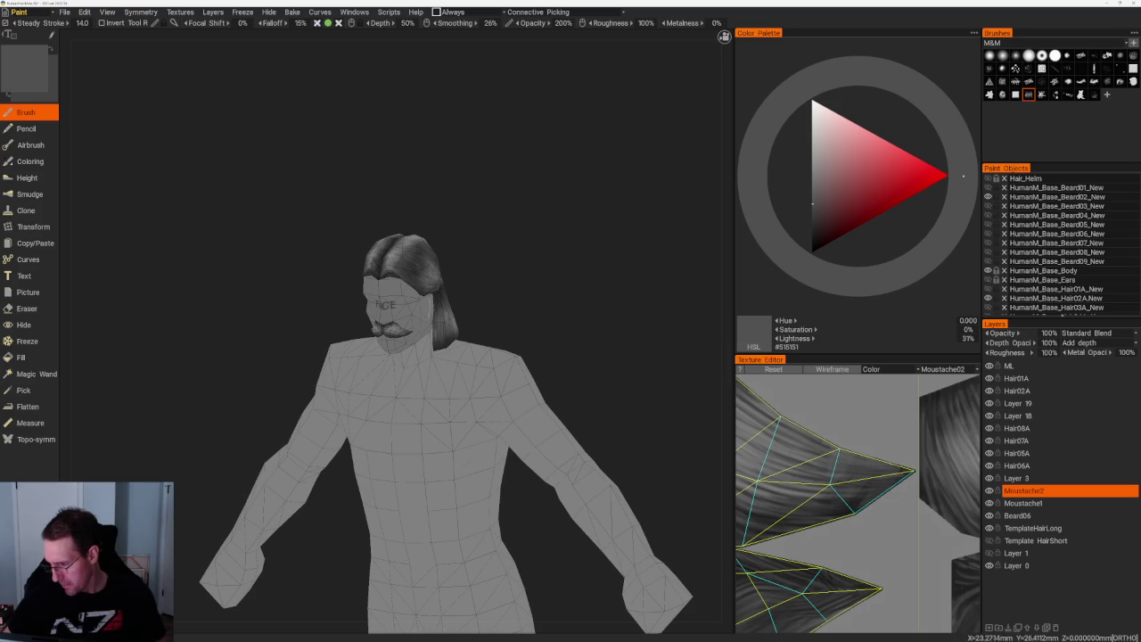
key("v")
mouse_move(555, 318)
left_mouse_down()
mouse_move(683, 454)
mouse_move(522, 222)
left_mouse_up()
scroll(522, 222, "up", 5)
scroll(561, 428, "up", 2)
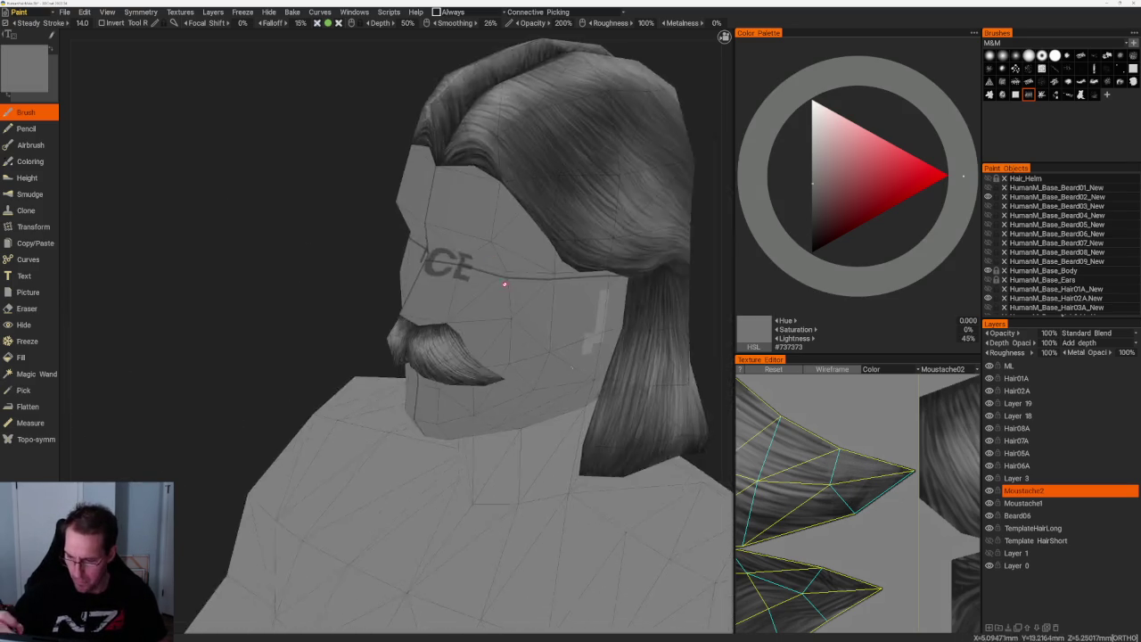
- Alternate between dark shadow grey and mid-grey highlights for the moustache strands
scroll(561, 428, "up", 3)
scroll(562, 428, "up", 3)
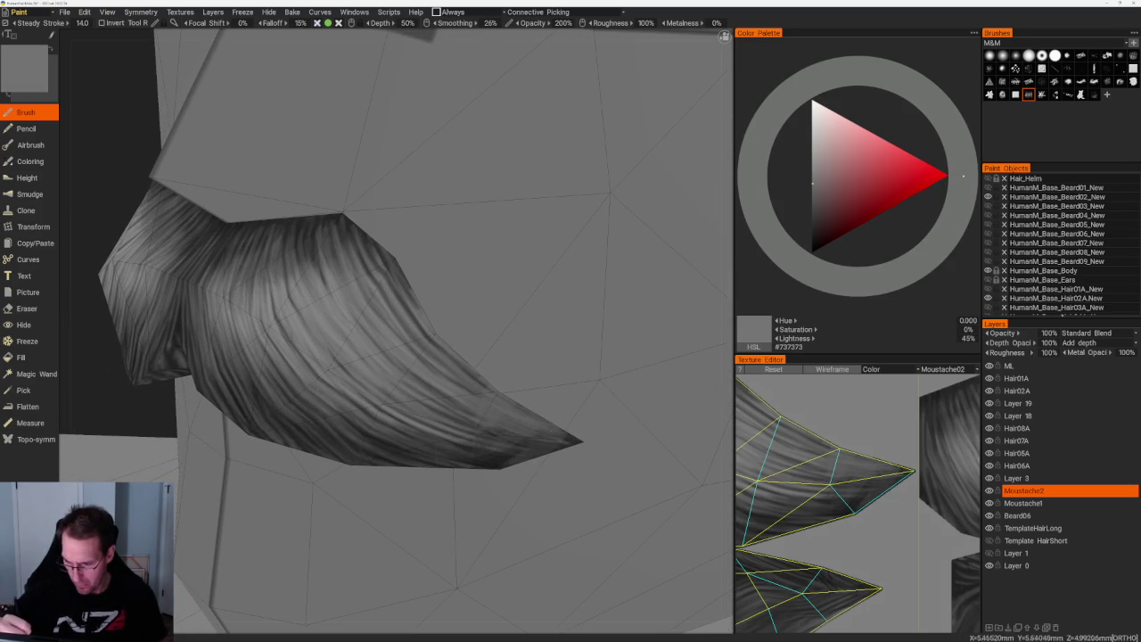
key("v")
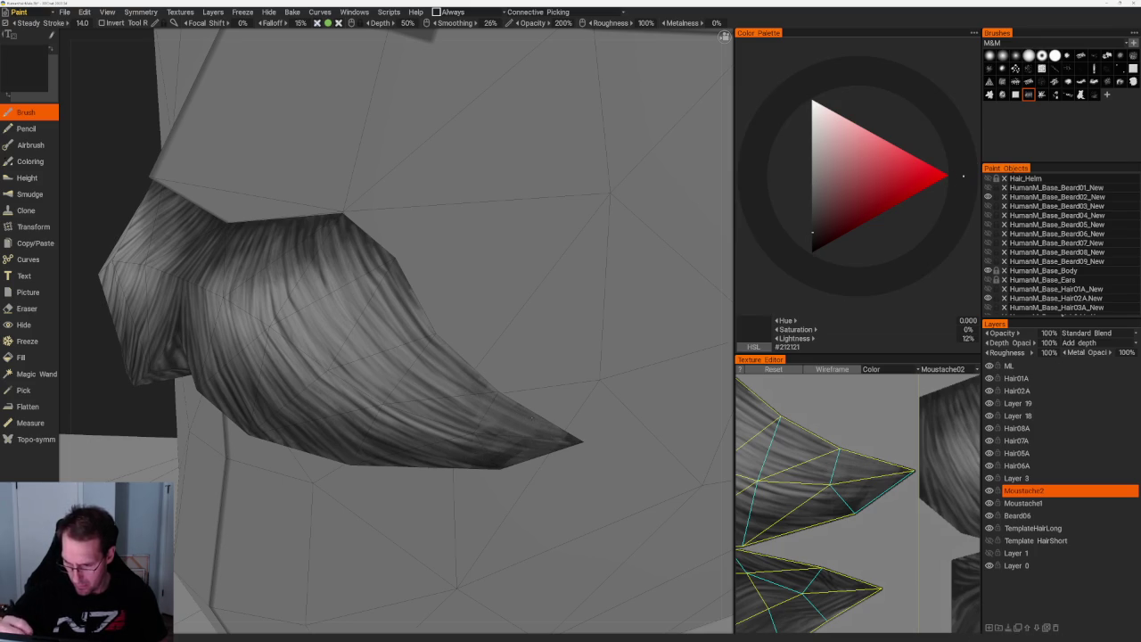
key("v")
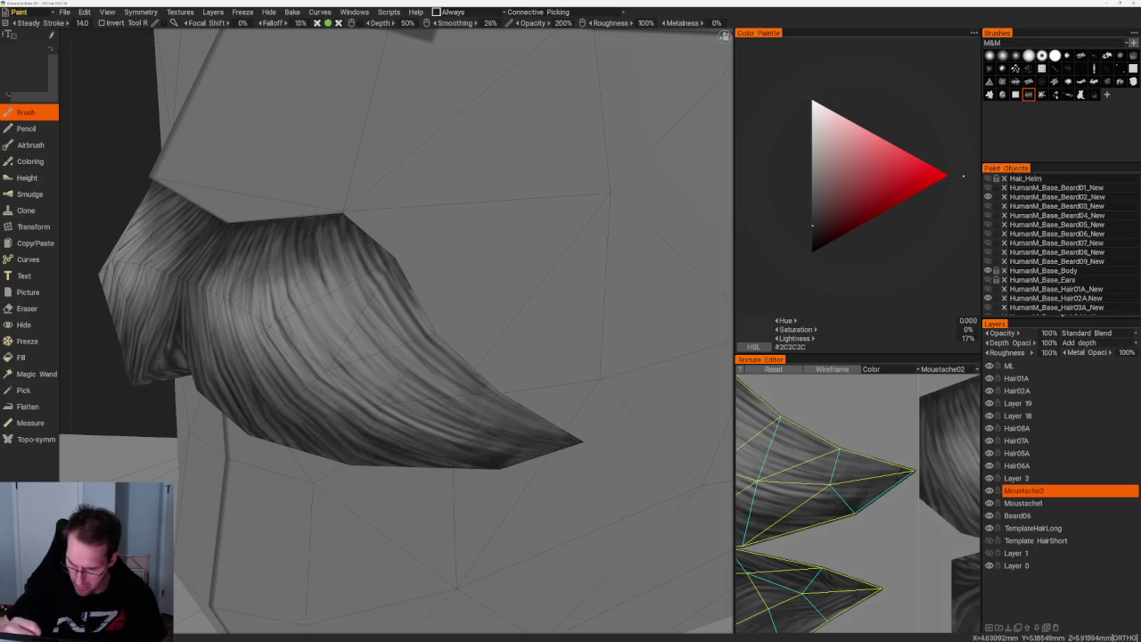
key("v")
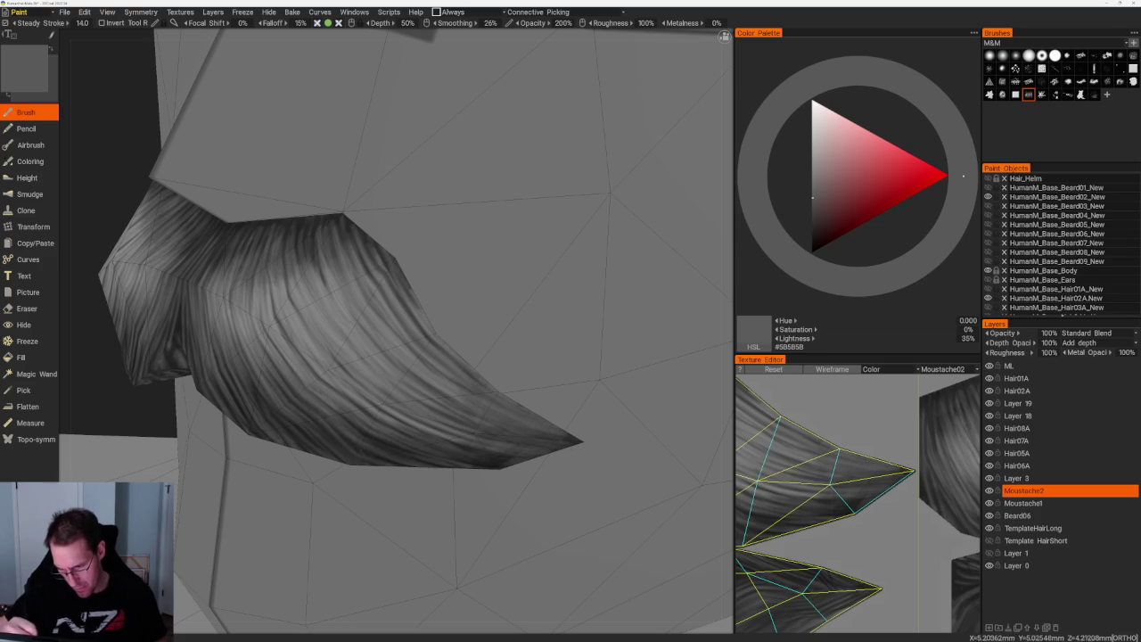
key("v")
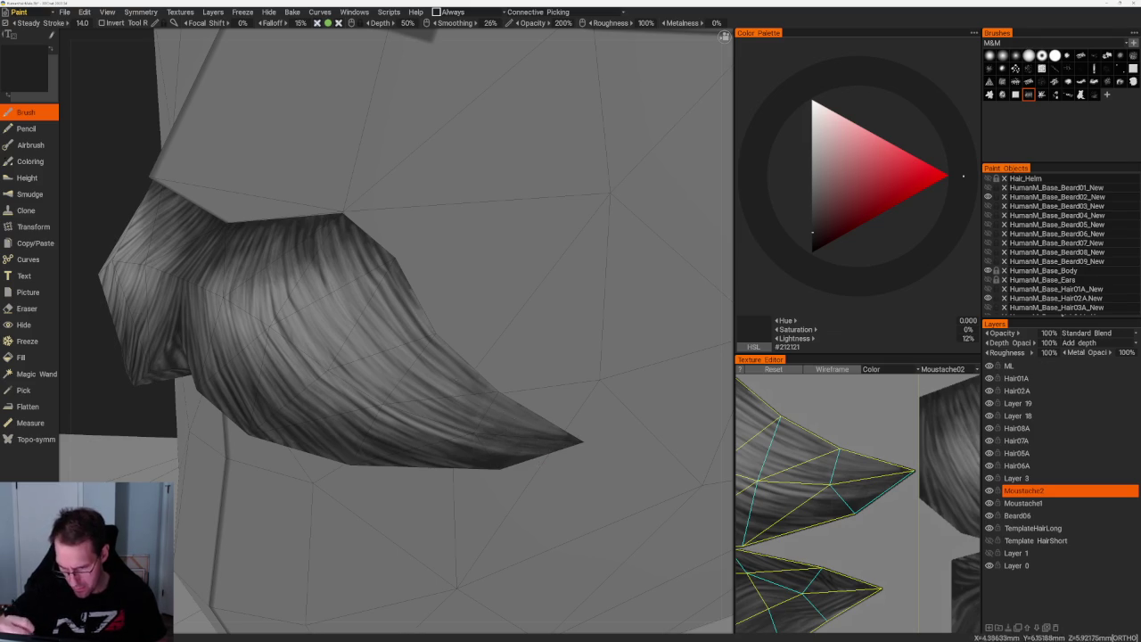
- Frame a moustache close-up and alternate near-black and mid-grey strand colours
scroll(591, 438, "down", 10)
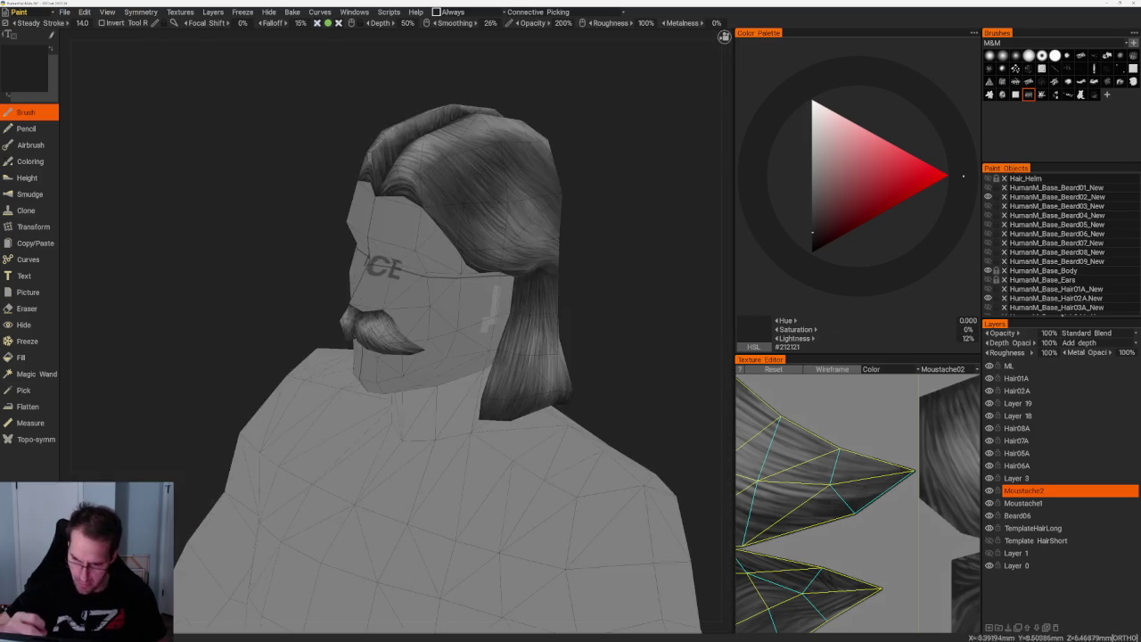
key("f")
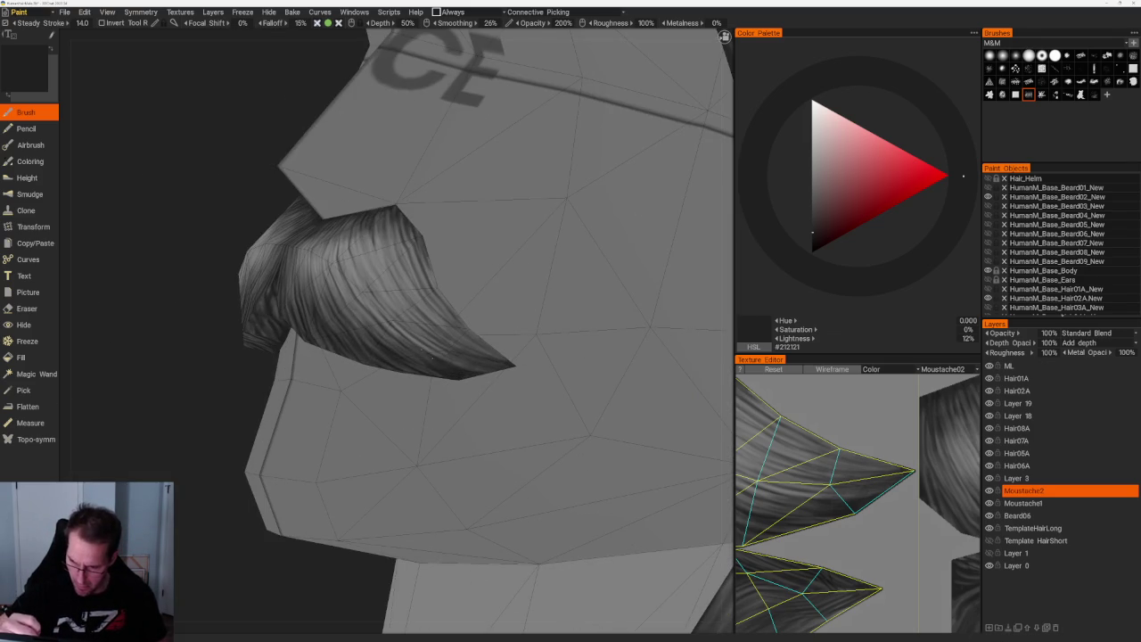
key("v")
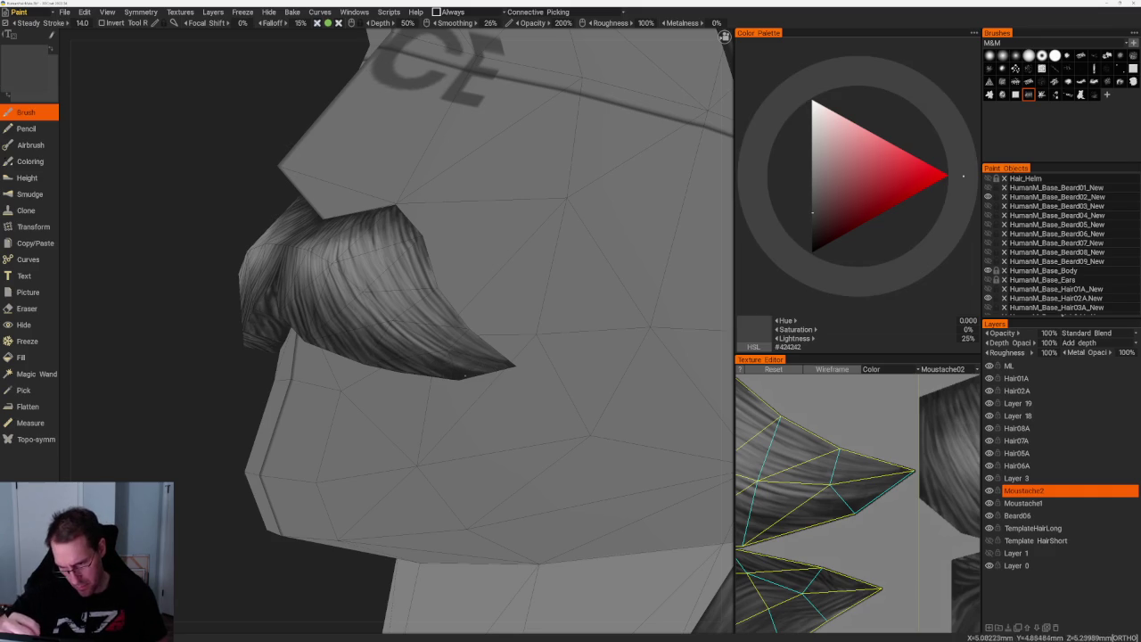
key("v")
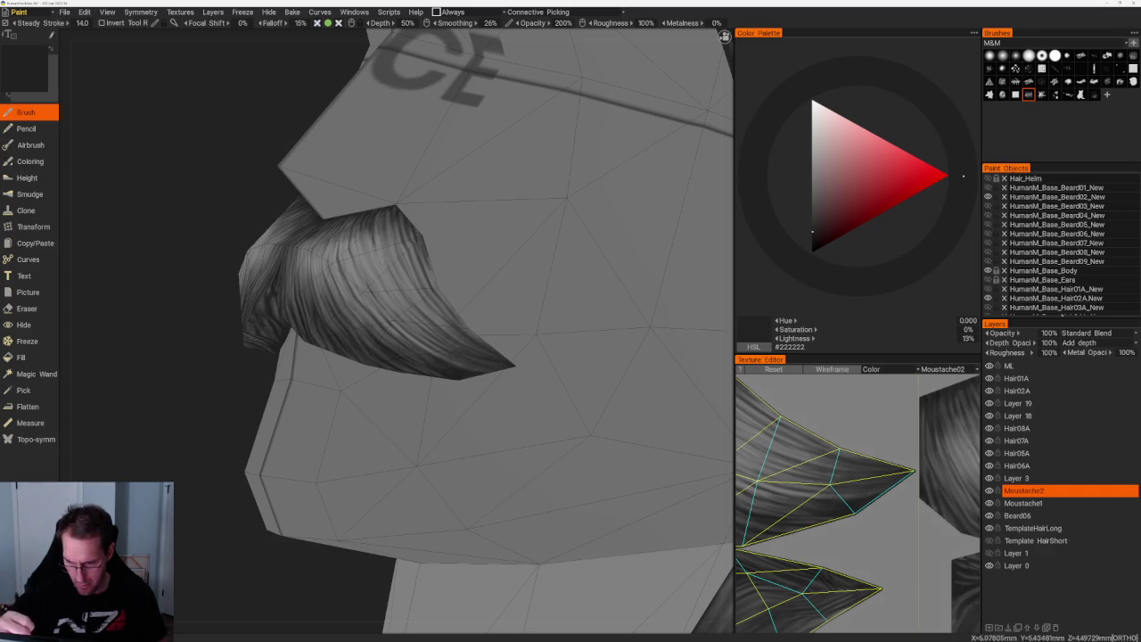
scroll(397, 330, "up", 2)
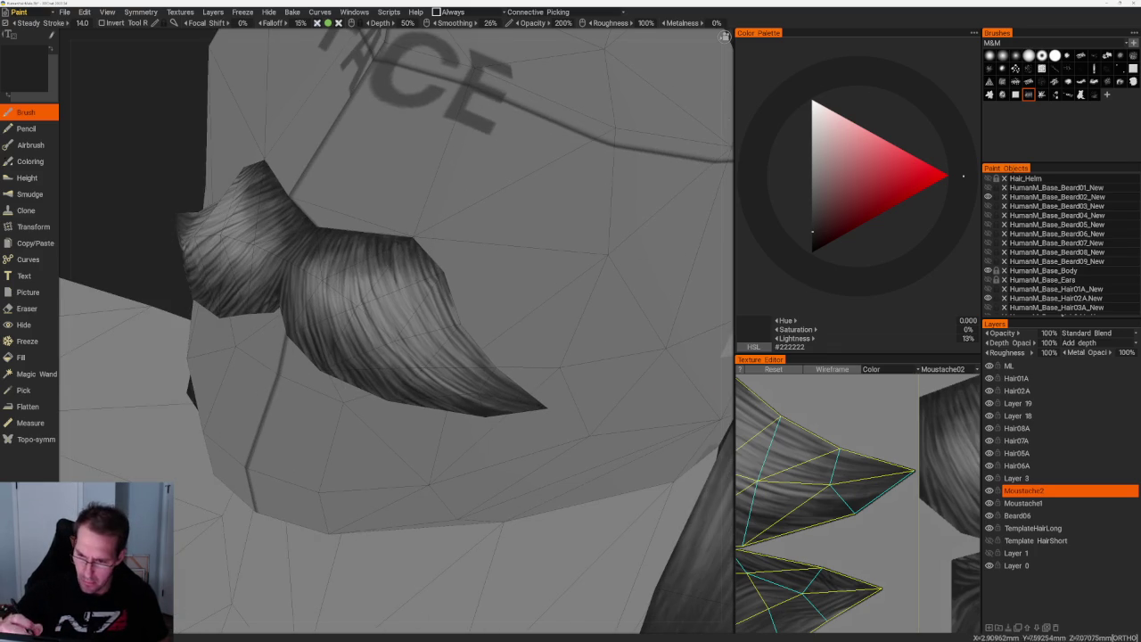
key("v")
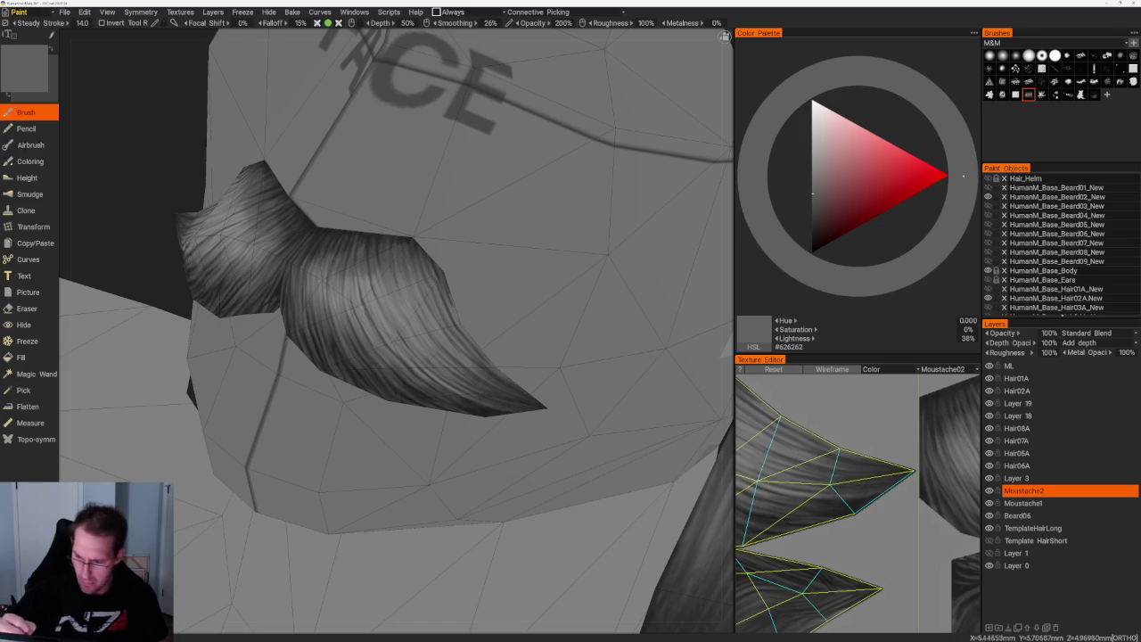
key("v")
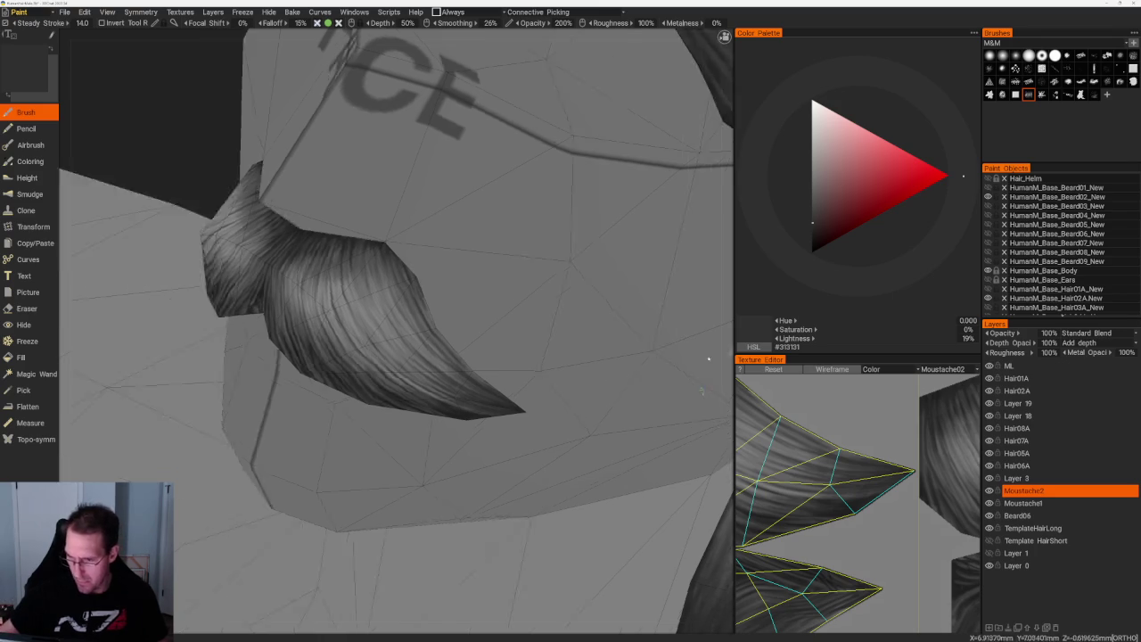
- Orbit and zoom to a side-on moustache view, darkening paint to very dark grey #202020
right_click_drag(401, 338, 294, 339)
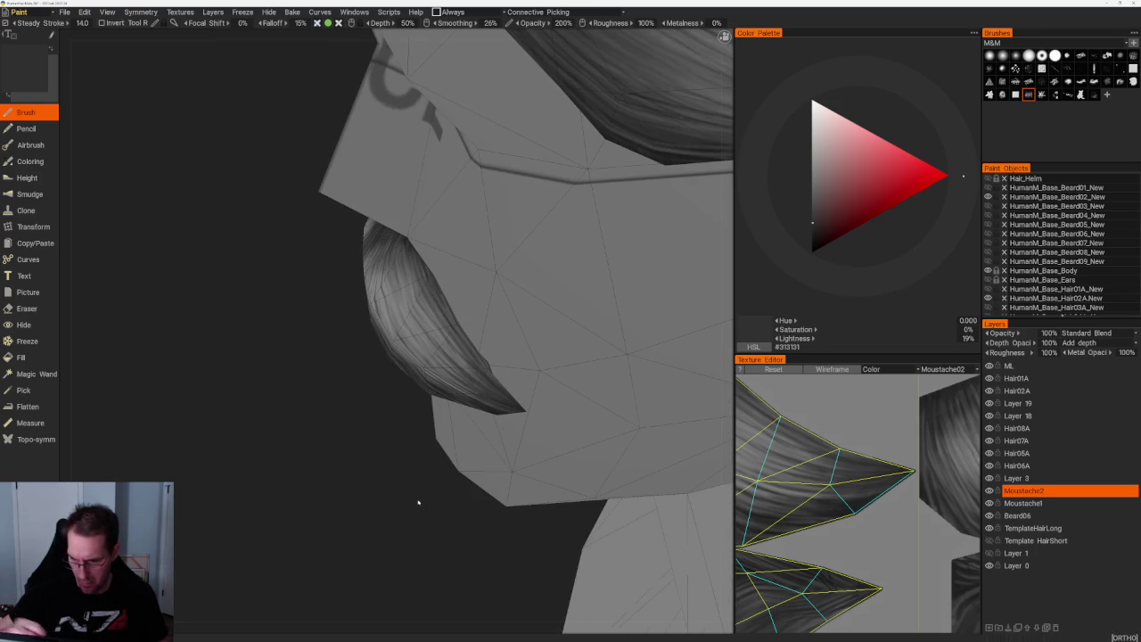
right_click_drag(420, 501, 383, 463)
key("v")
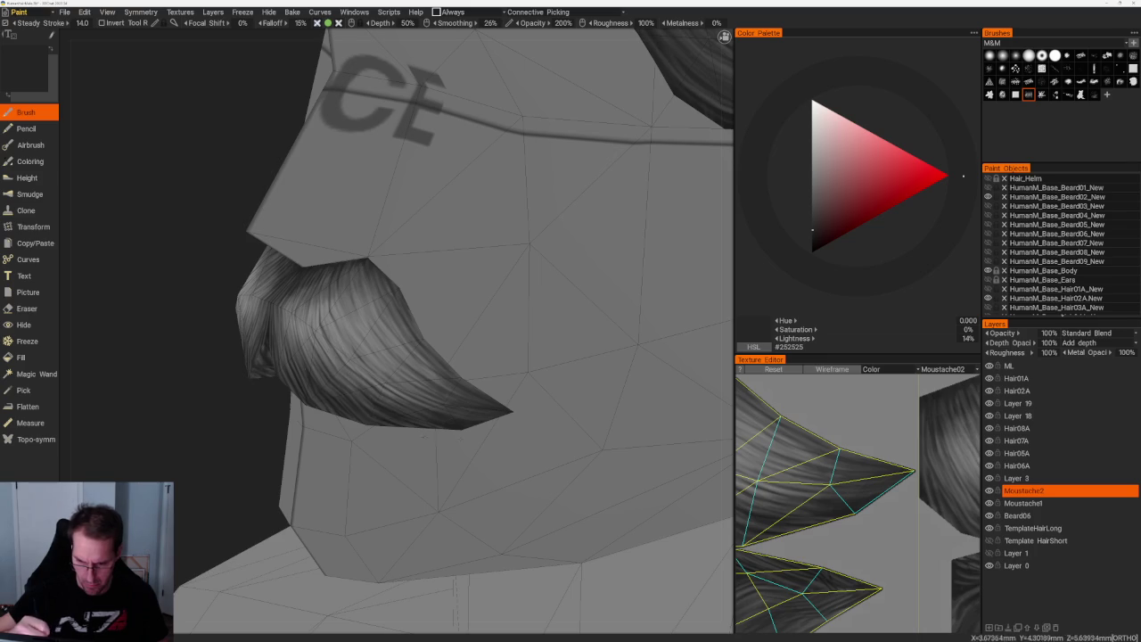
right_click_drag(384, 366, 355, 359)
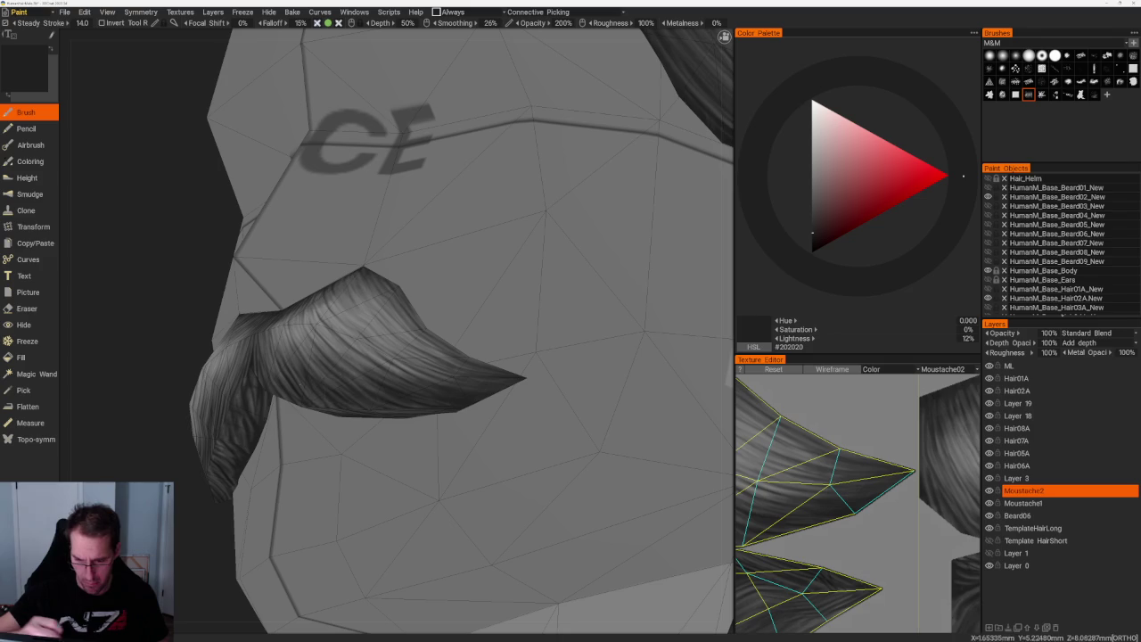
right_click_drag(384, 356, 383, 392)
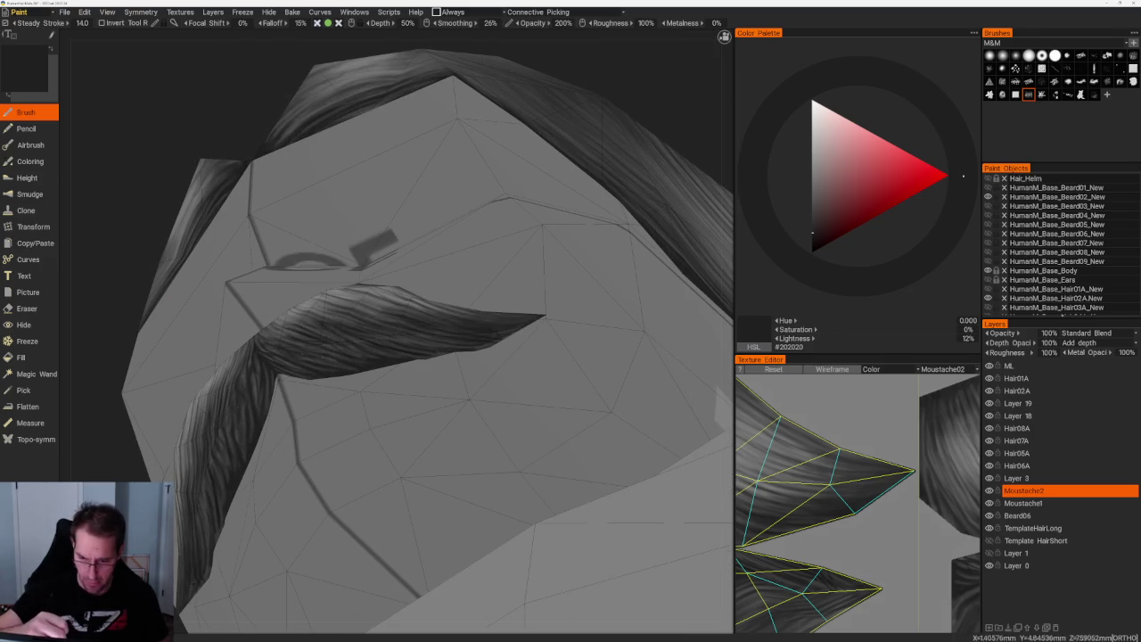
- Lighten paint to 24% grey #3E3E3E for the moustache tip, then return to front view
right_click_drag(178, 161, 214, 178)
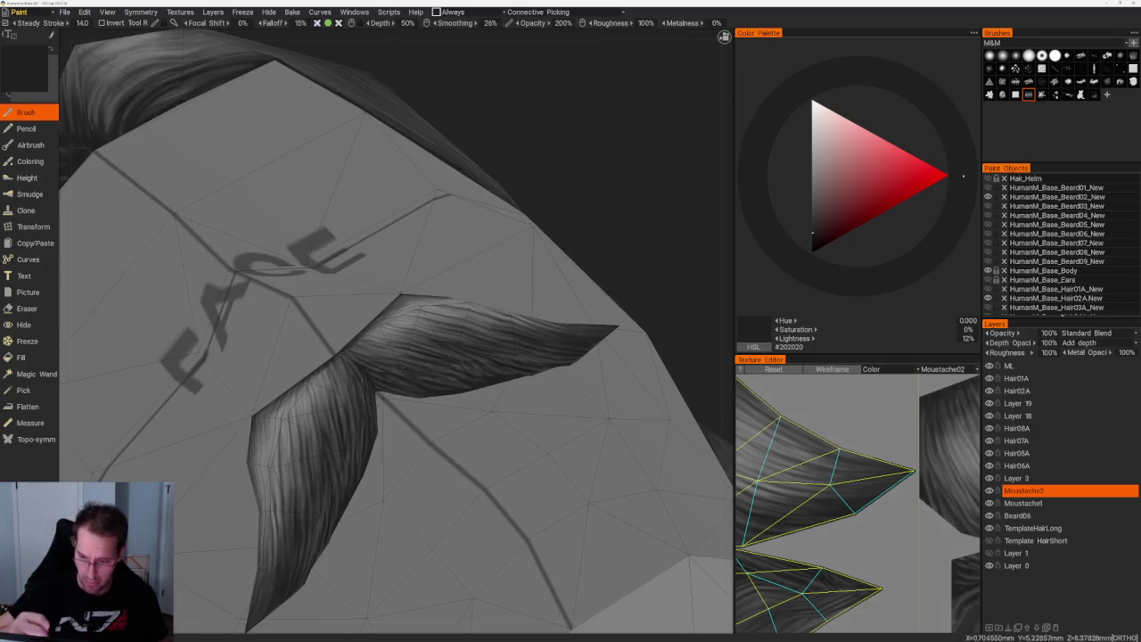
right_click_drag(616, 216, 629, 227)
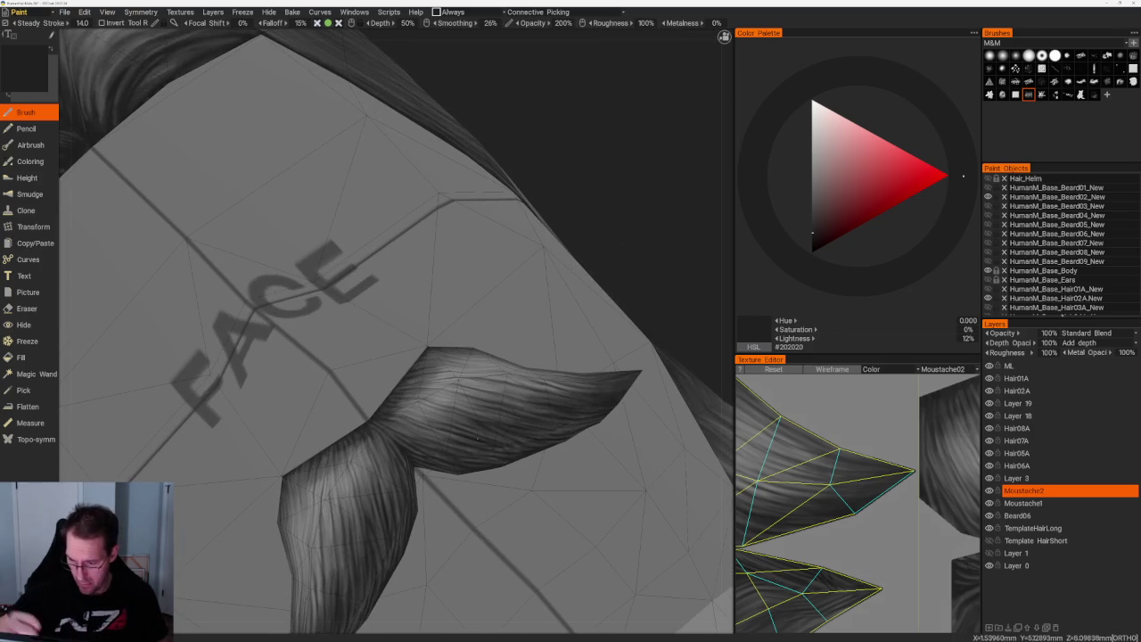
key("v")
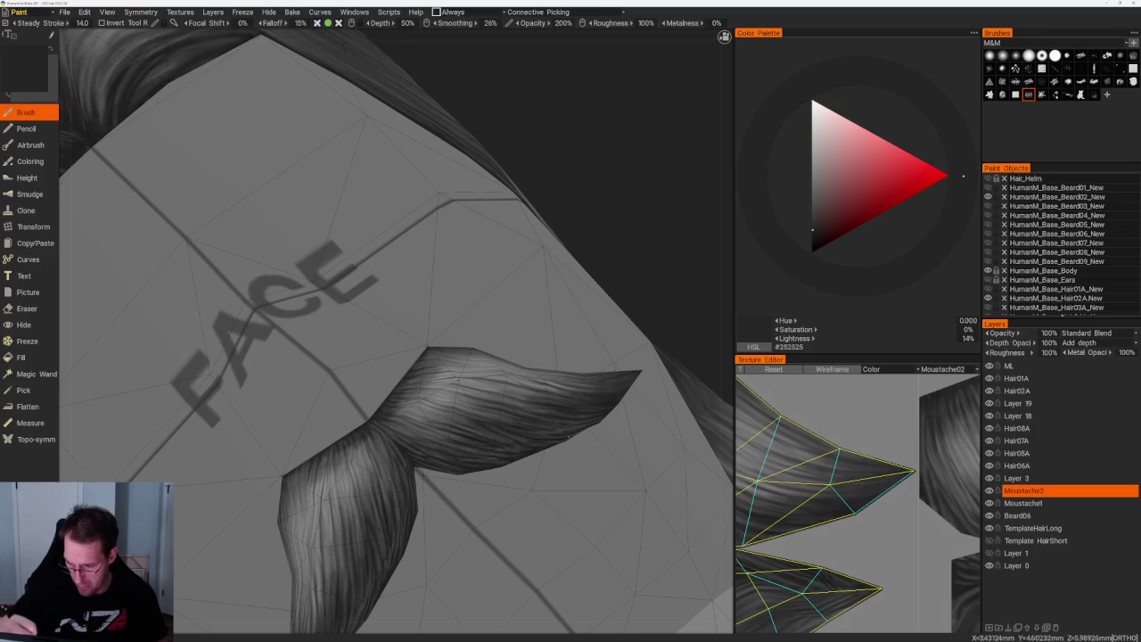
key("v")
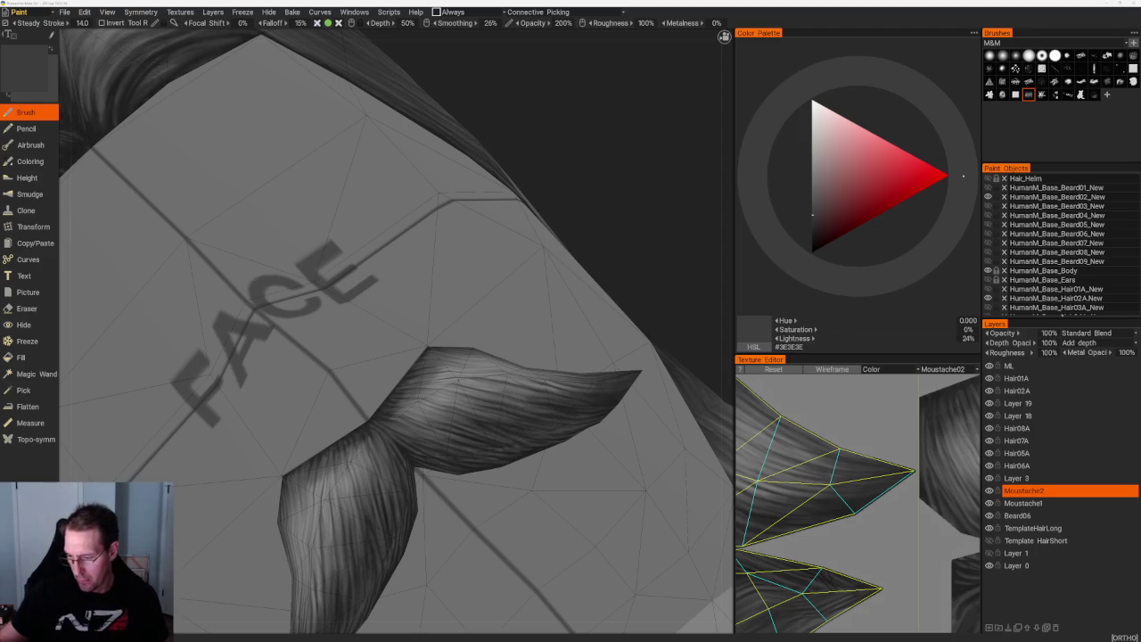
key("KP_1")
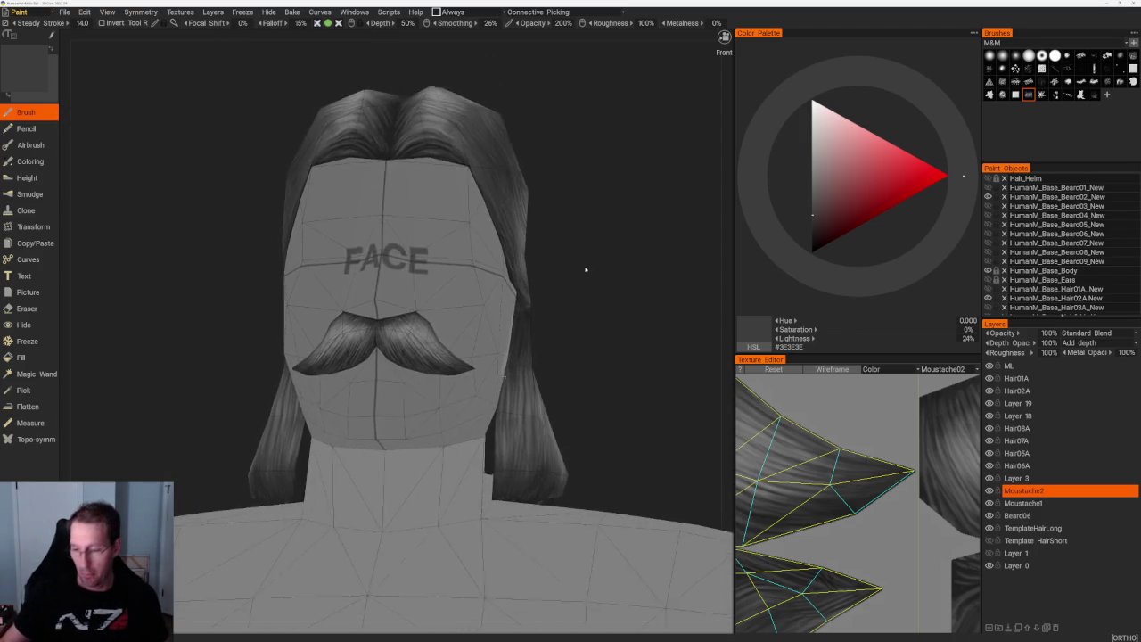
- Orbit to a three-quarter view and darken the paint to #222222 at 13% lightness
scroll(593, 268, "up", 3)
left_click_drag(598, 293, 500, 294)
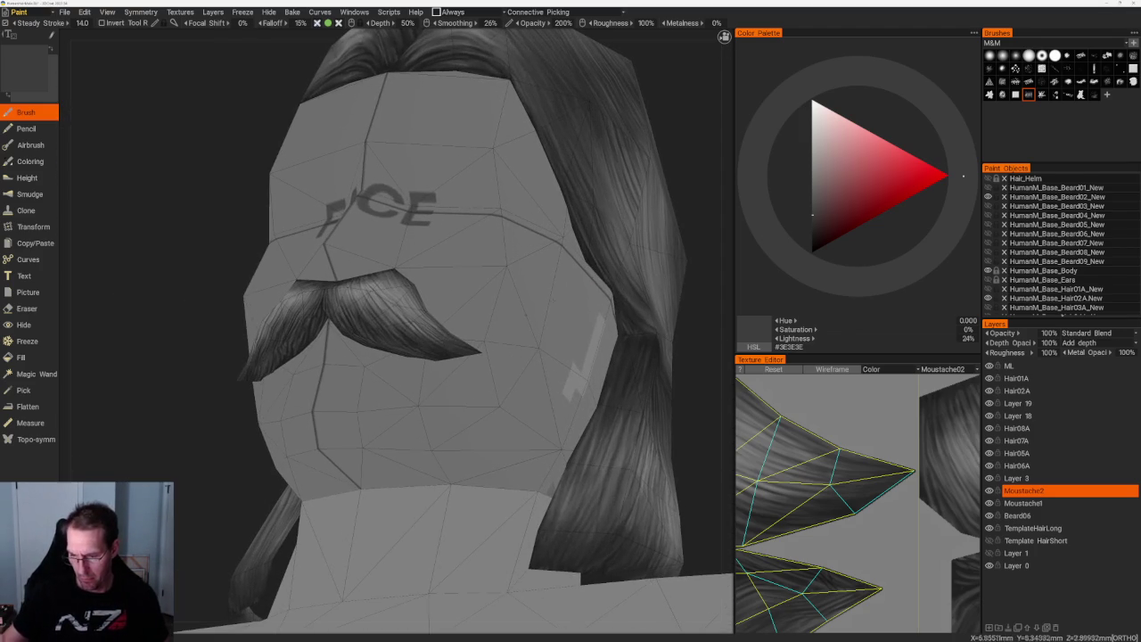
key("v")
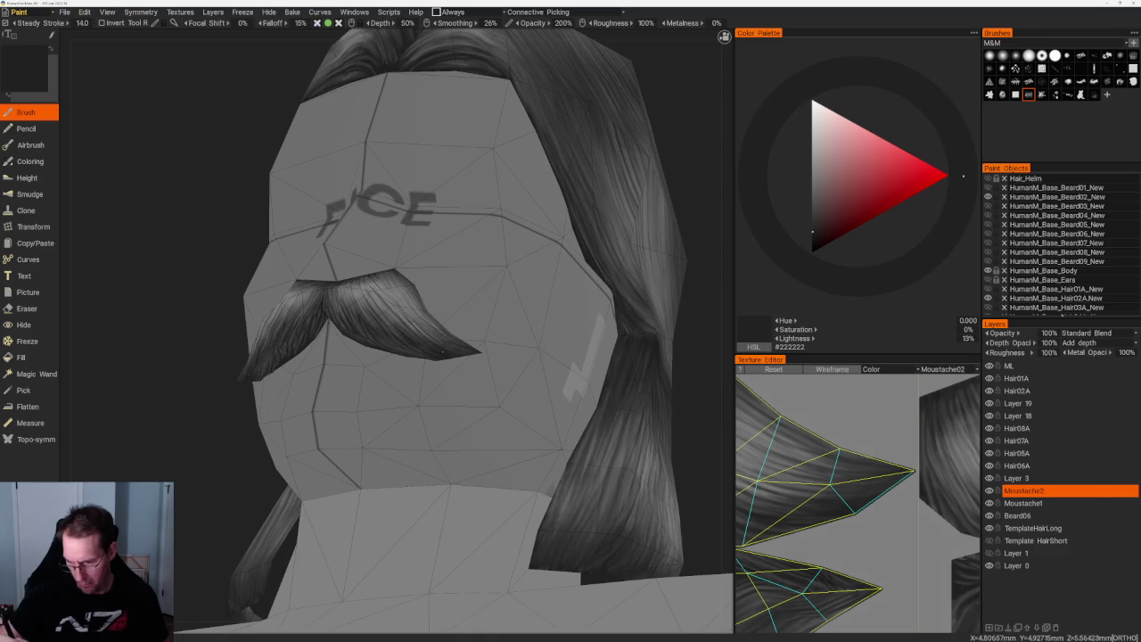
left_click_drag(722, 329, 433, 354)
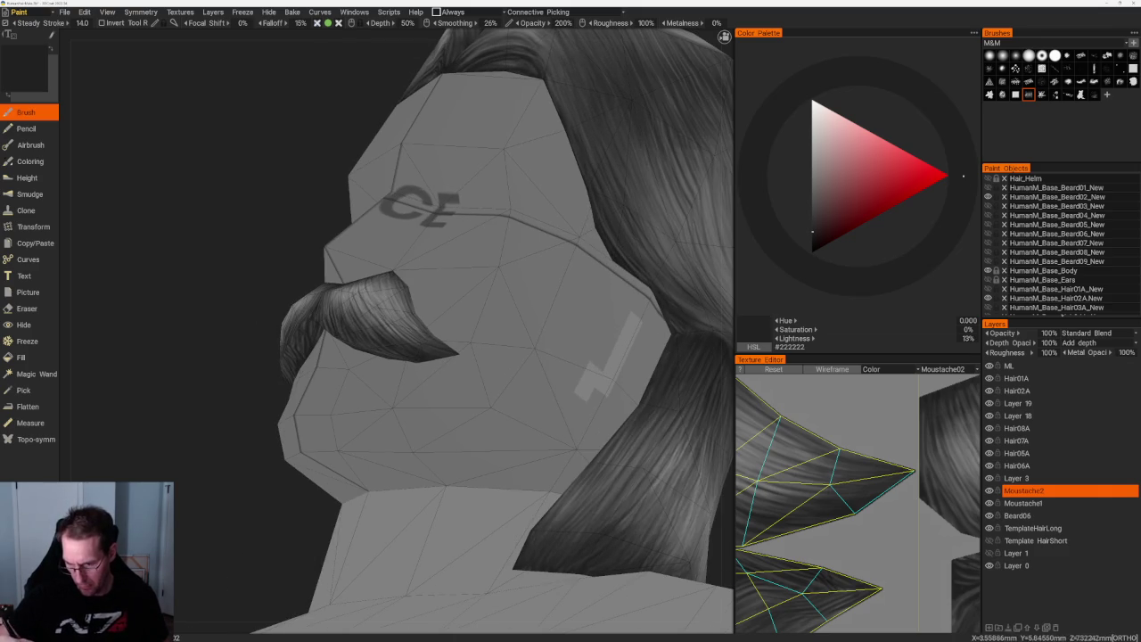
scroll(856, 500, "up", 2)
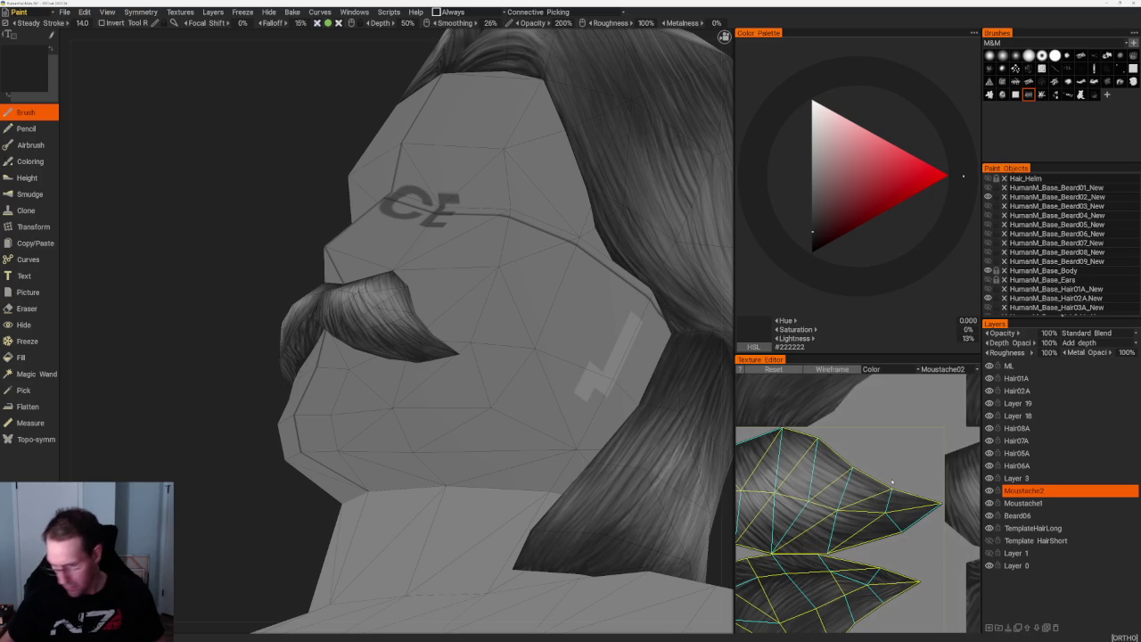
- Frame the whole character and zoom in and out to inspect the hair and moustache
key("Home")
right_click_drag(237, 237, 343, 226)
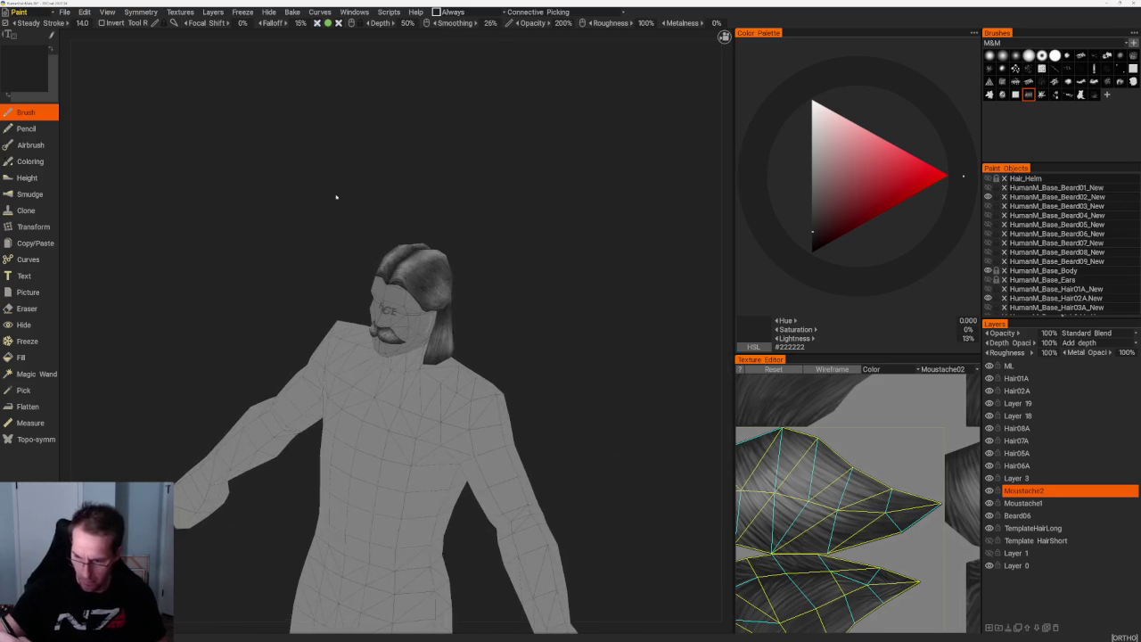
scroll(603, 349, "down", 2)
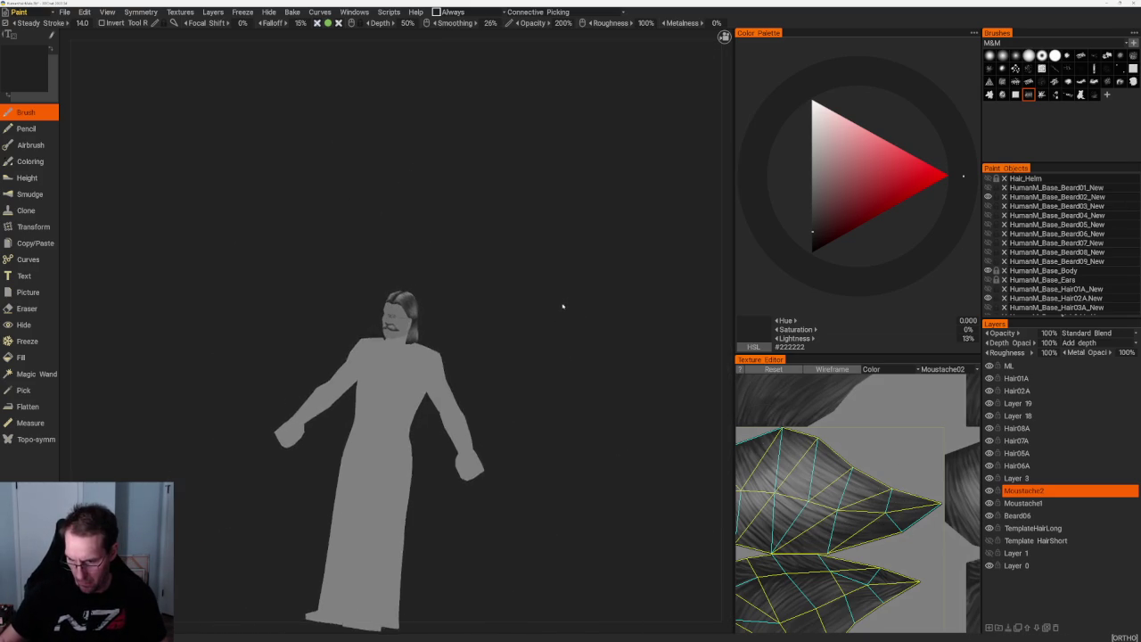
scroll(642, 540, "up", 4)
scroll(603, 377, "up", 5)
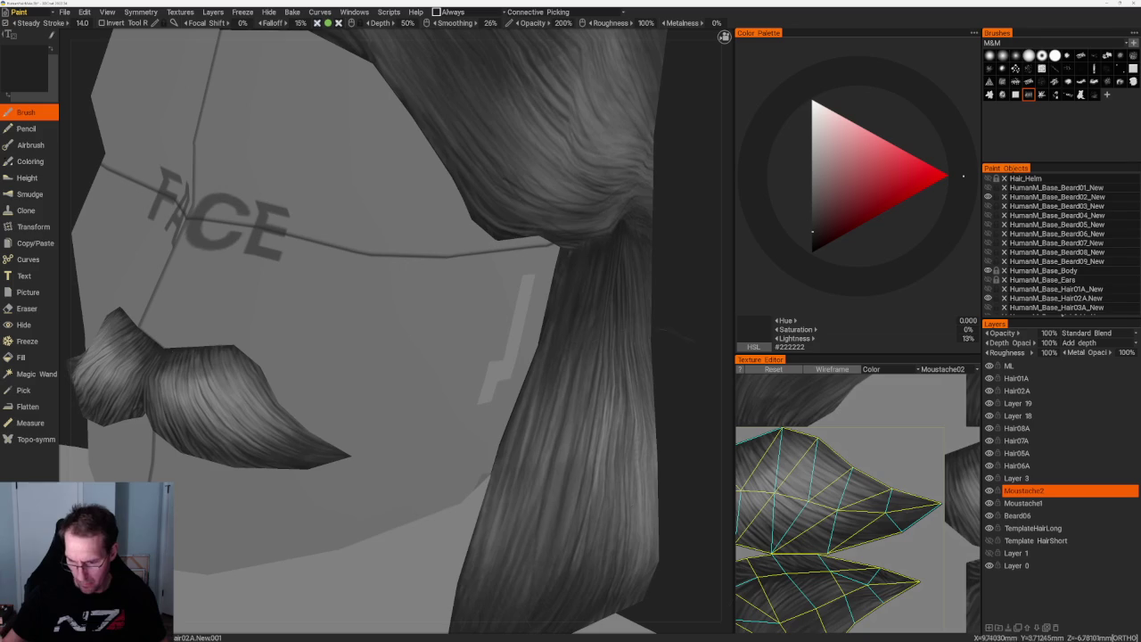
scroll(585, 367, "down", 2)
scroll(585, 368, "down", 3)
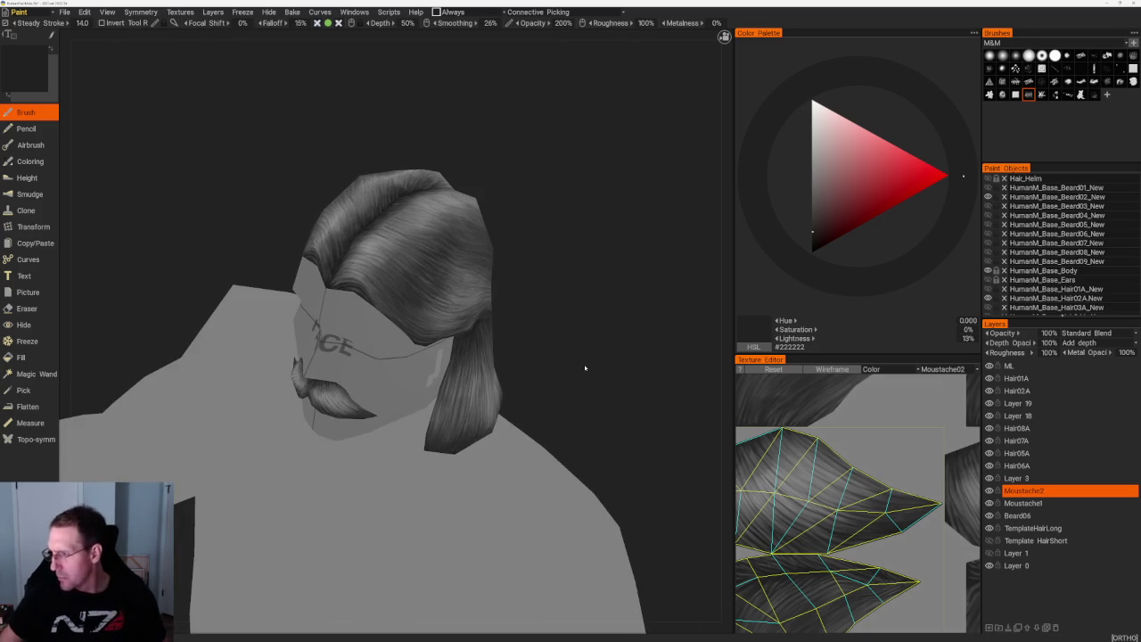
- Toggle the moustache meshes' visibility so the Beard03 moustache is shown
left_click(987, 197)
left_click(988, 187)
left_click(988, 187)
left_click(988, 206)
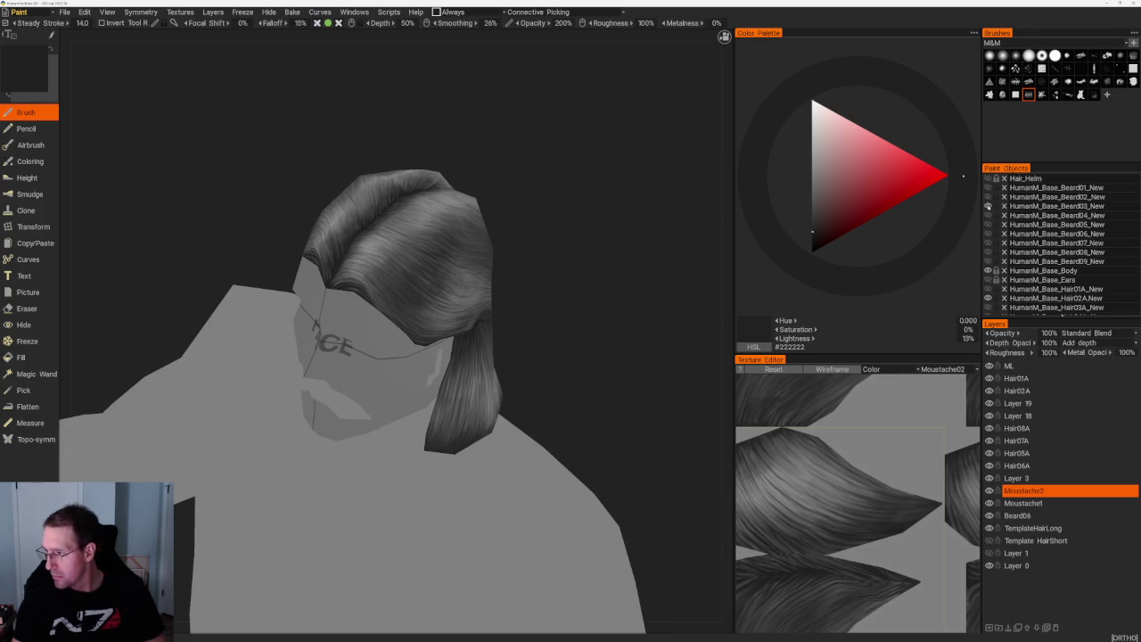
- Add a new paint layer above Moustache2 and rename it Moustache3
left_click(988, 628)
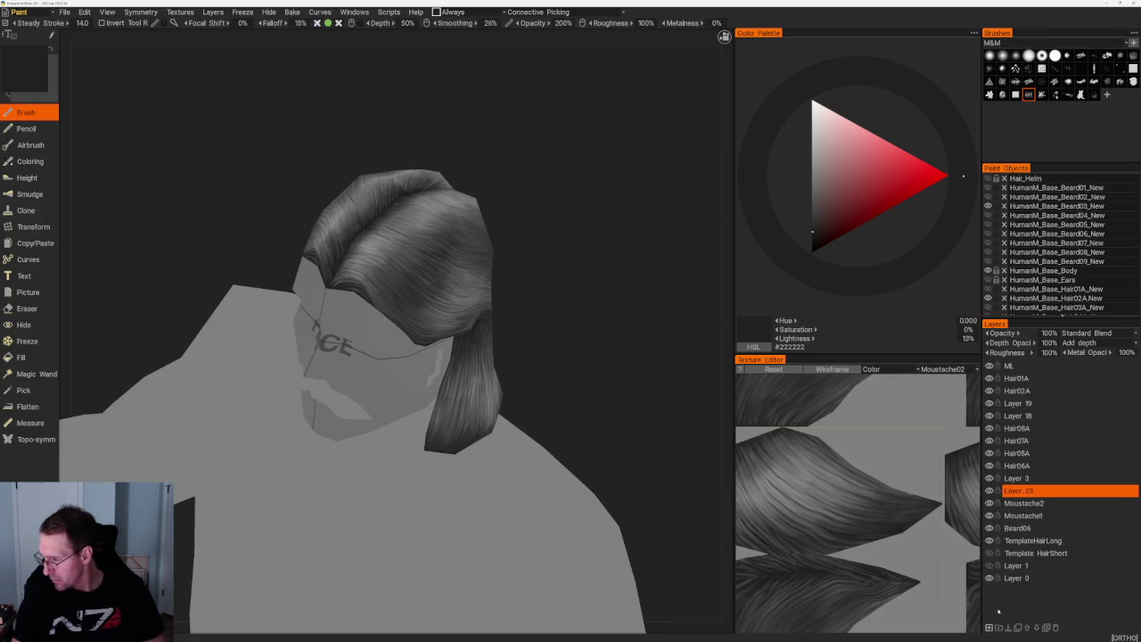
double_click(1019, 491)
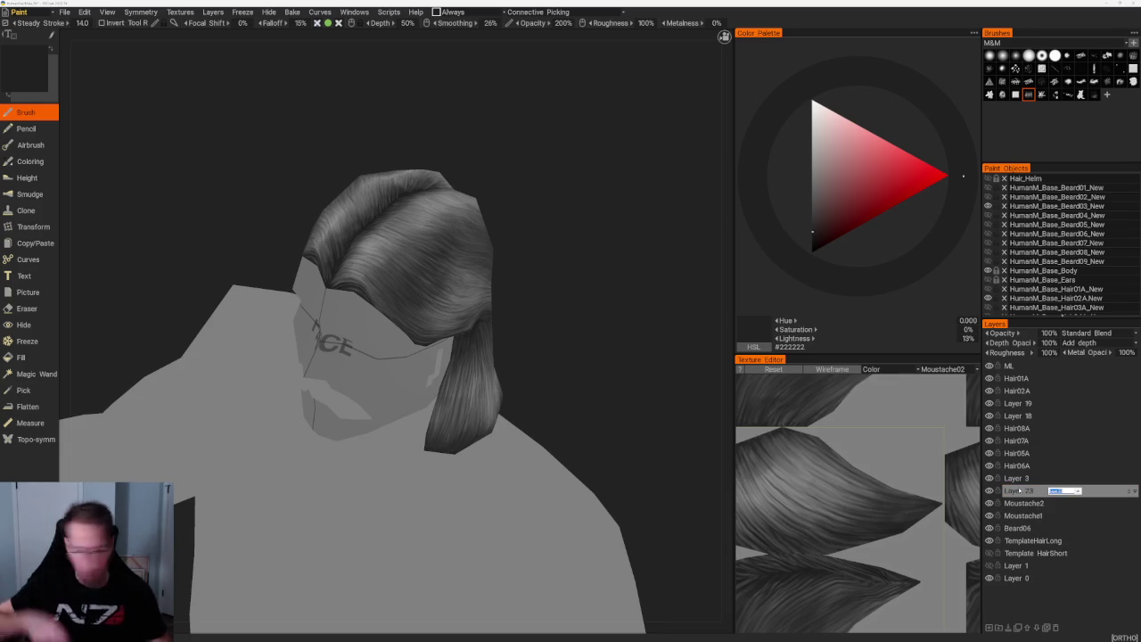
key("BackSpace")
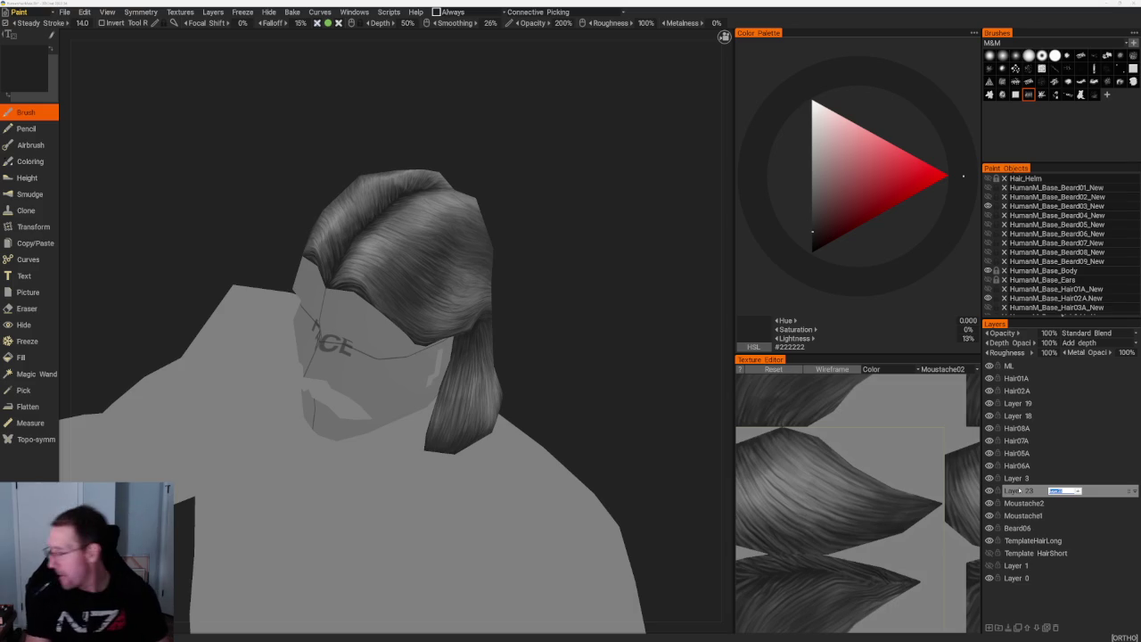
type("Moustache3")
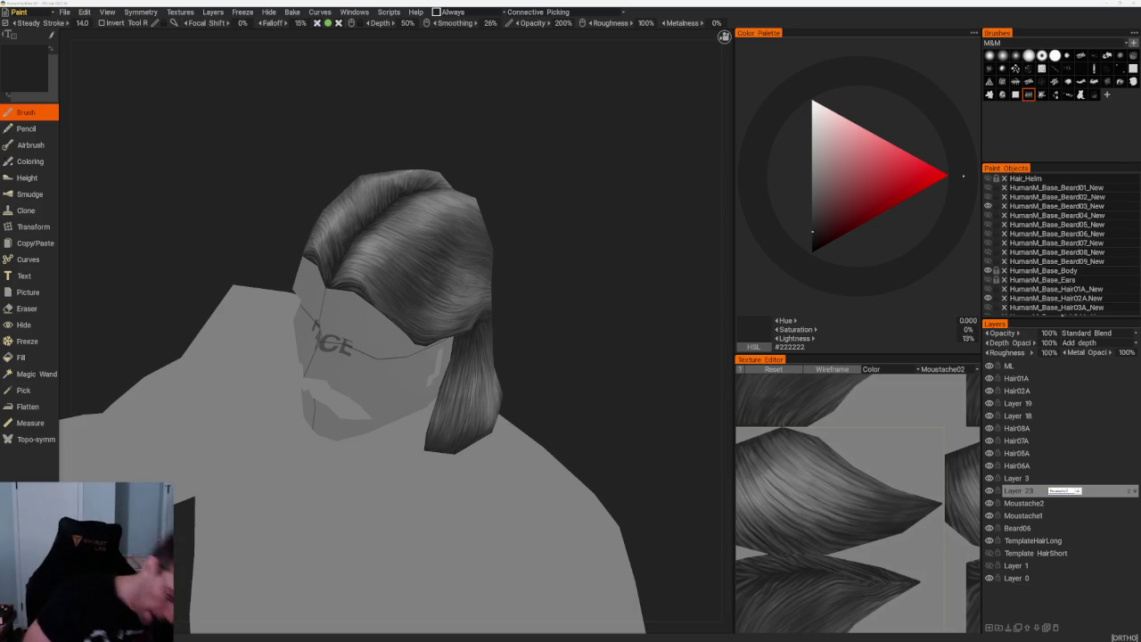
key("Return")
- On Moustache3, fill the Beard03 moustache area dark grey with the Fill tool
left_click(1021, 491)
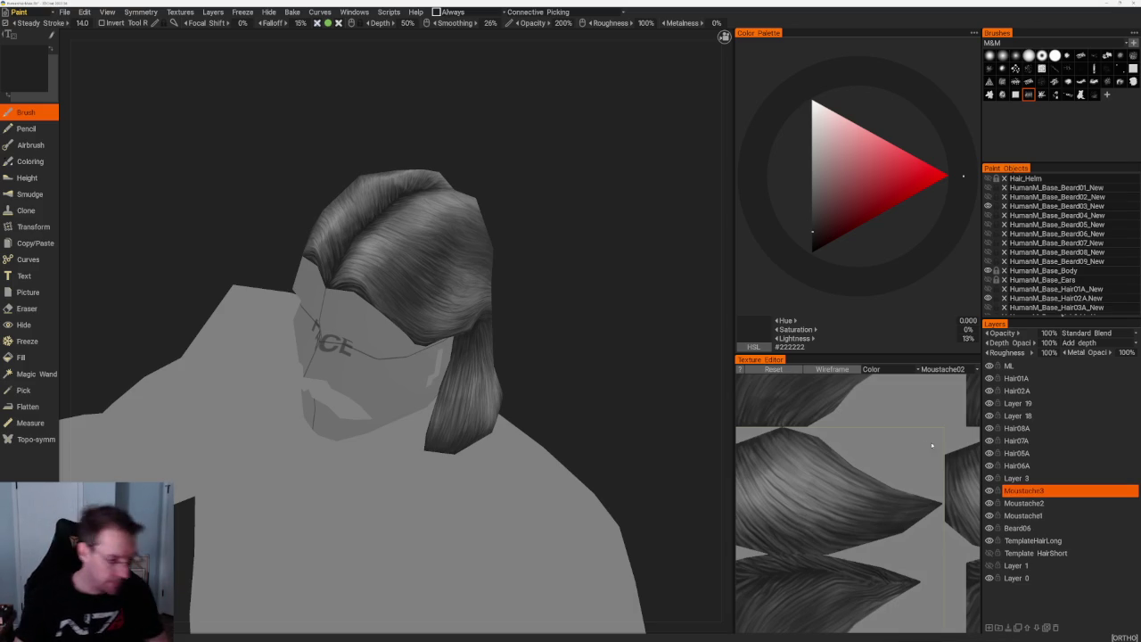
left_click(21, 357)
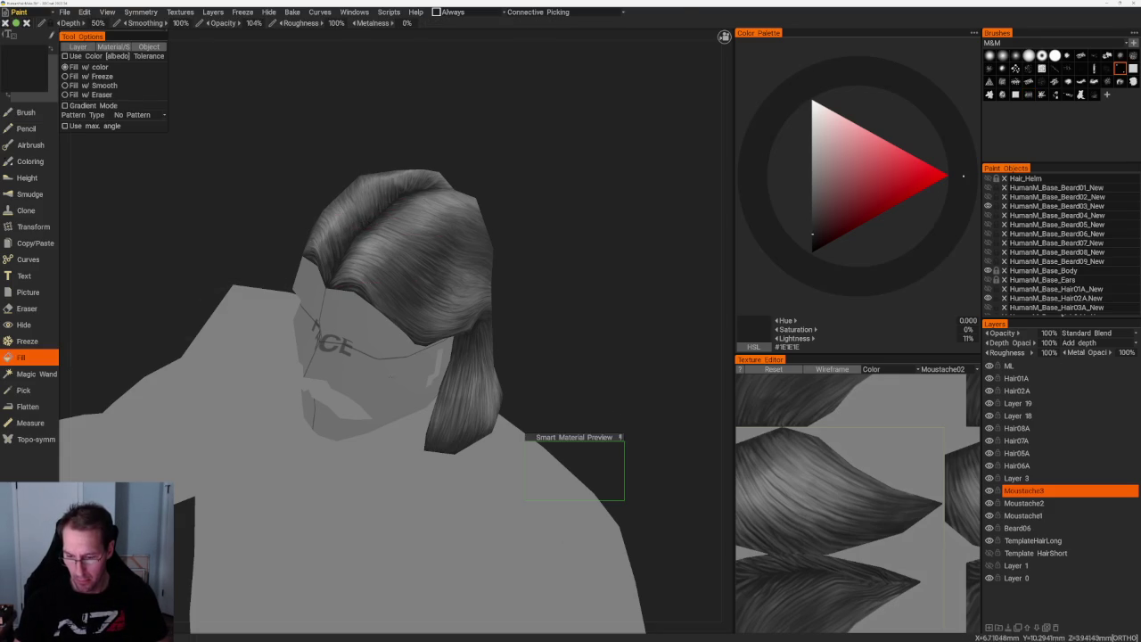
left_click(390, 398)
- Add a new layer above Moustache3 and name it Moustache4
mouse_move(571, 259)
left_mouse_down()
mouse_move(601, 242)
mouse_move(535, 242)
mouse_move(561, 290)
left_mouse_up()
scroll(562, 290, "up", 2)
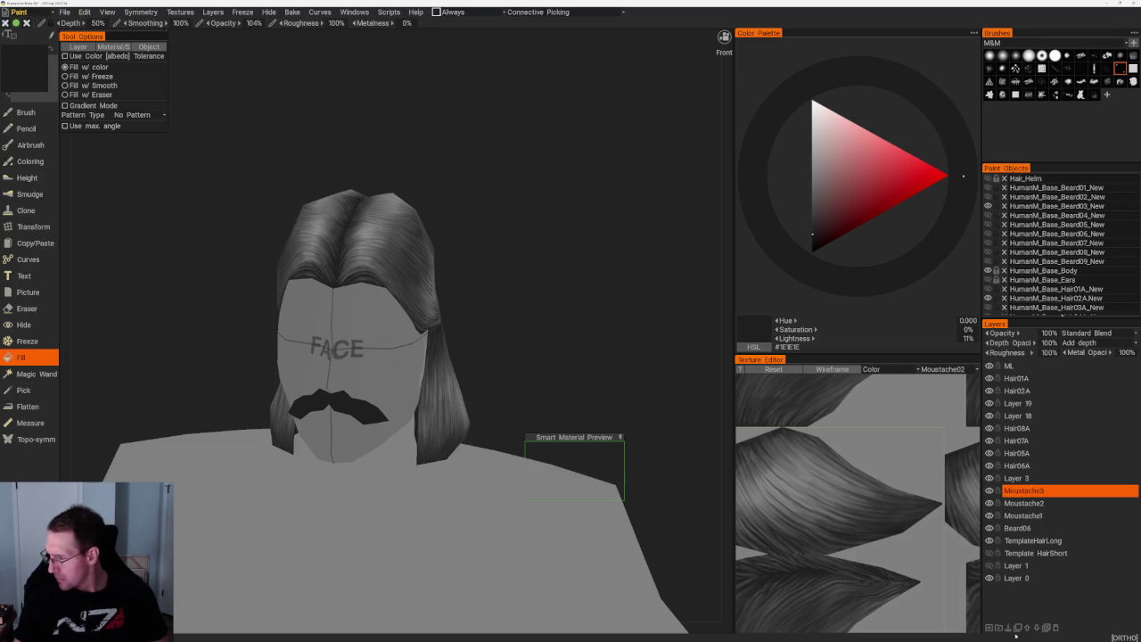
left_click(990, 626)
double_click(1025, 490)
type("Moustache4")
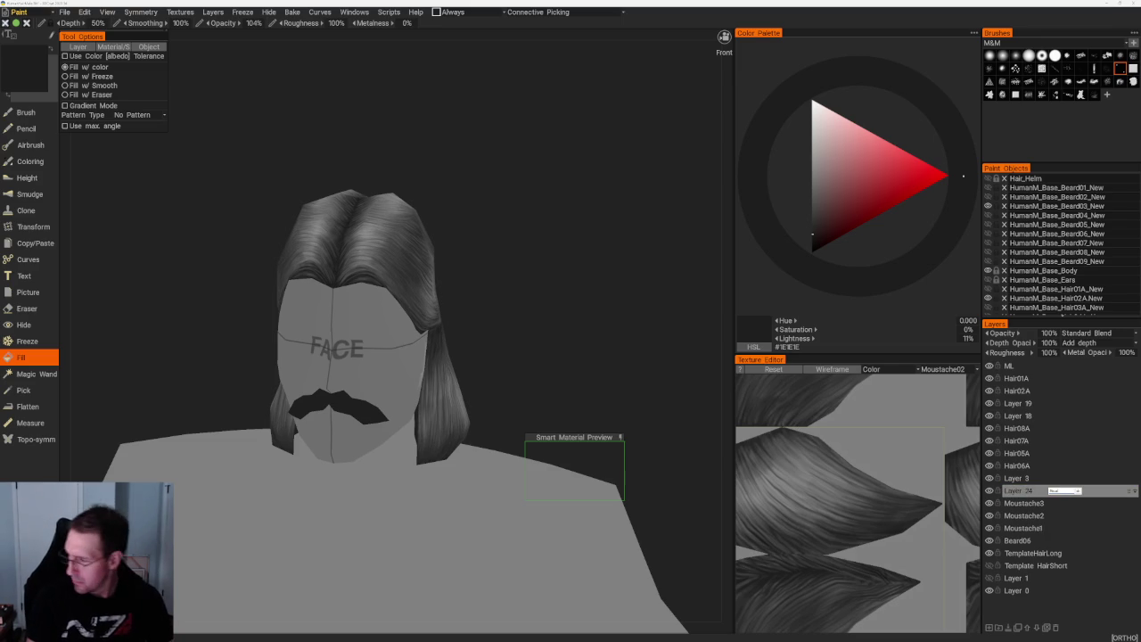
key("Return")
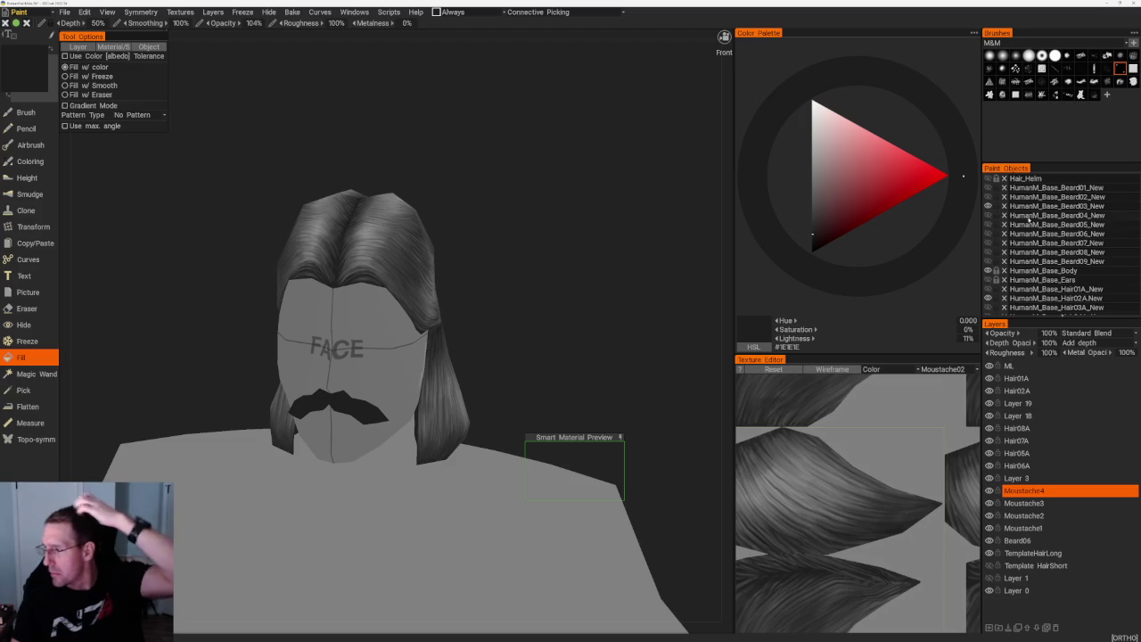
- Show Beard04 instead of Beard03 and fill its moustache shape dark
left_click(987, 215)
left_click(988, 206)
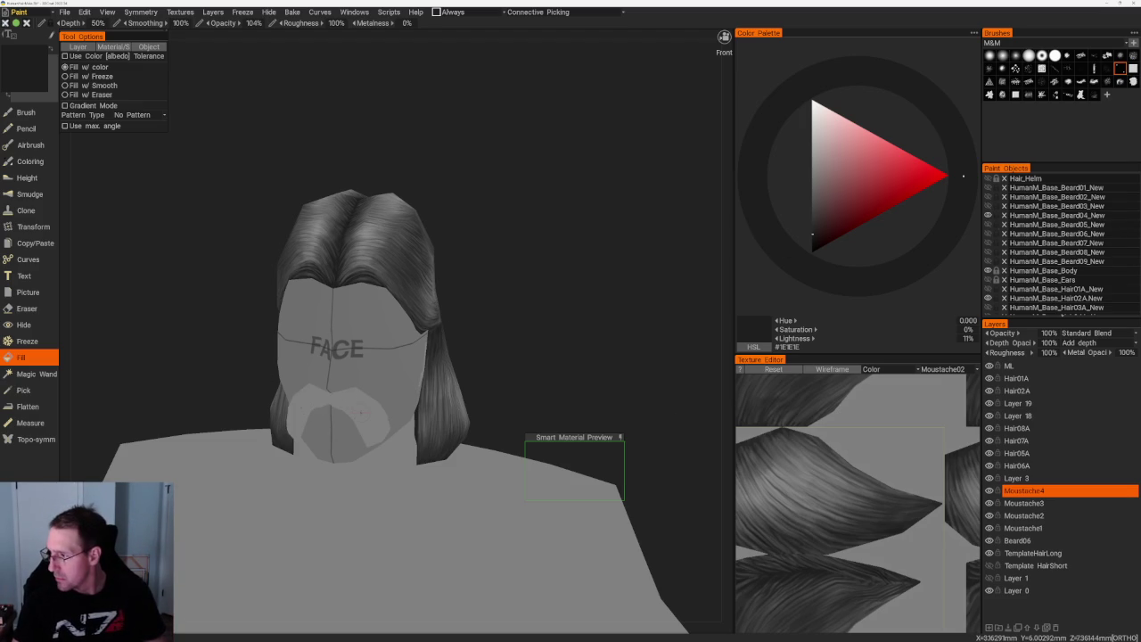
left_click(361, 412)
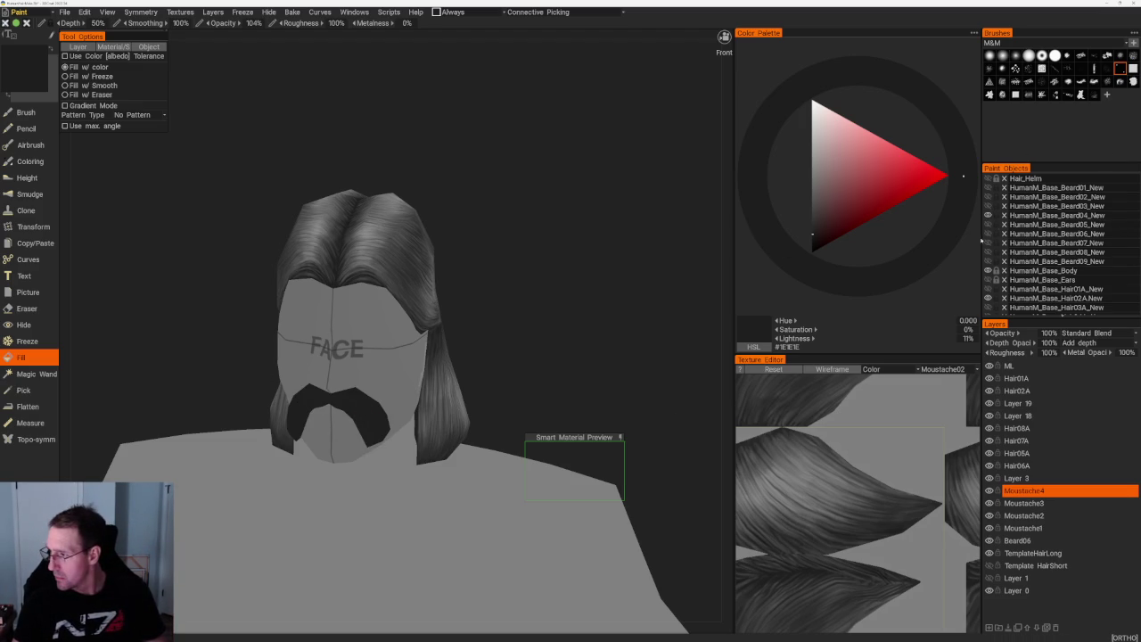
- Show the Beard05 goatee mesh in place of Beard04 and add another new layer
left_click(988, 225)
left_click(987, 215)
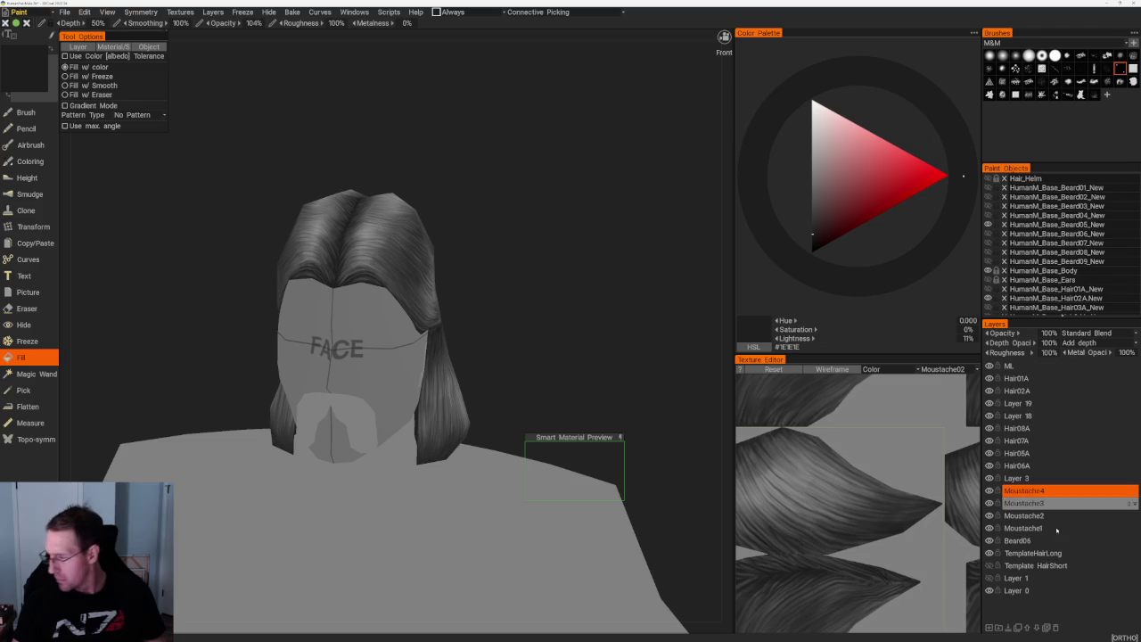
scroll(558, 335, "up", 2)
scroll(624, 357, "up", 2)
scroll(633, 366, "up", 2)
scroll(616, 357, "up", 1)
scroll(618, 364, "down", 2)
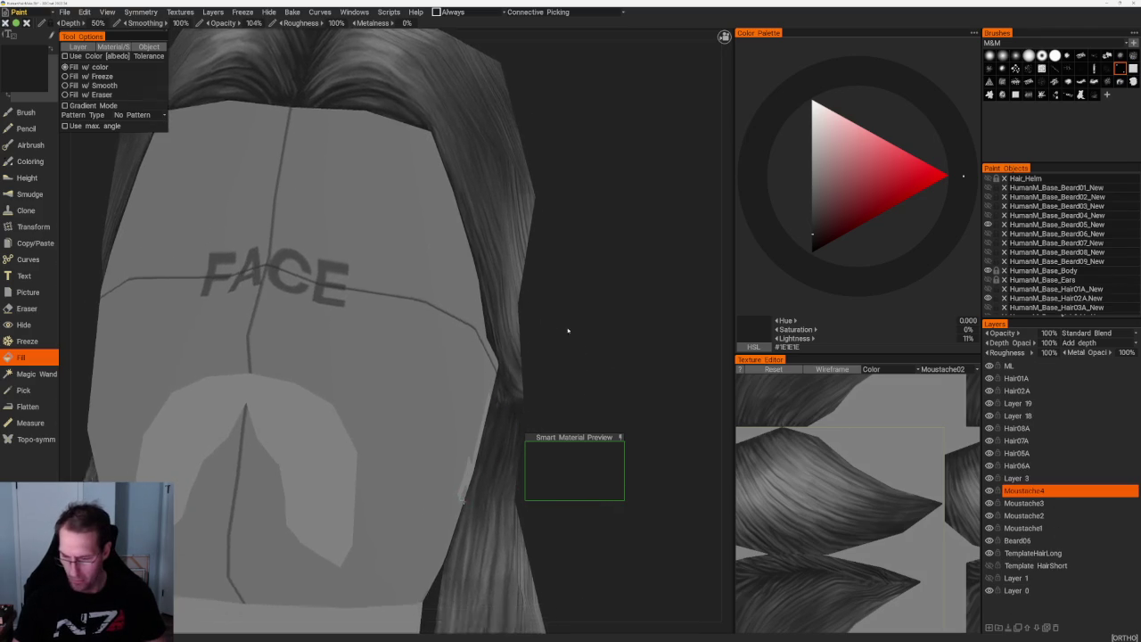
left_click(988, 627)
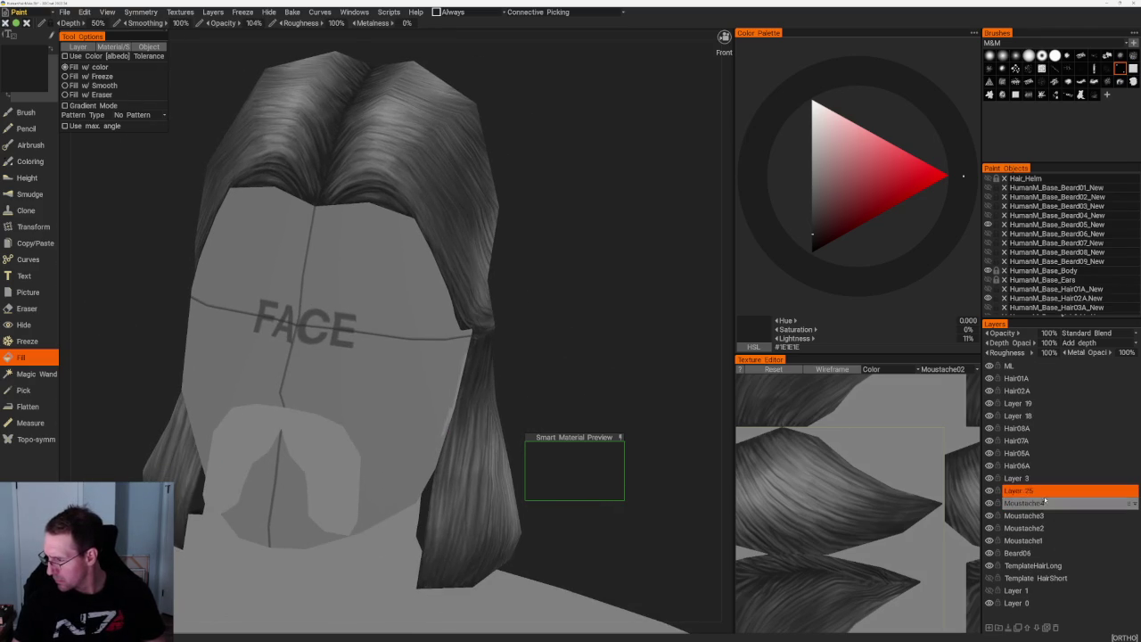
- Rename the new layer Moustache5 and fill the Beard05 goatee shape dark on it
double_click(1018, 490)
type("Moustache5")
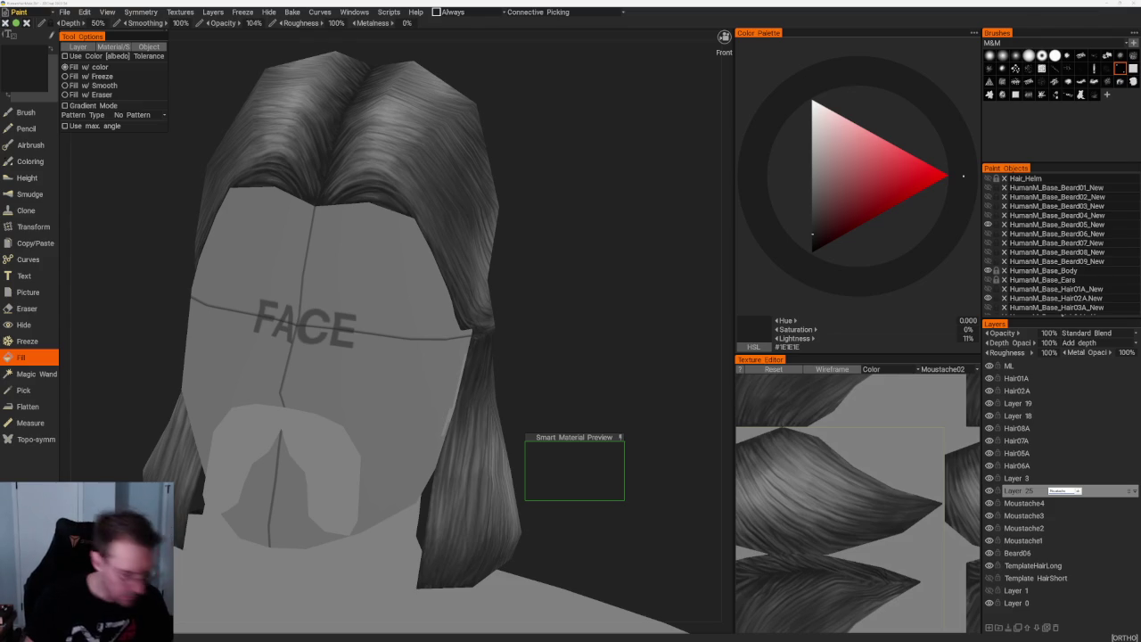
key("Return")
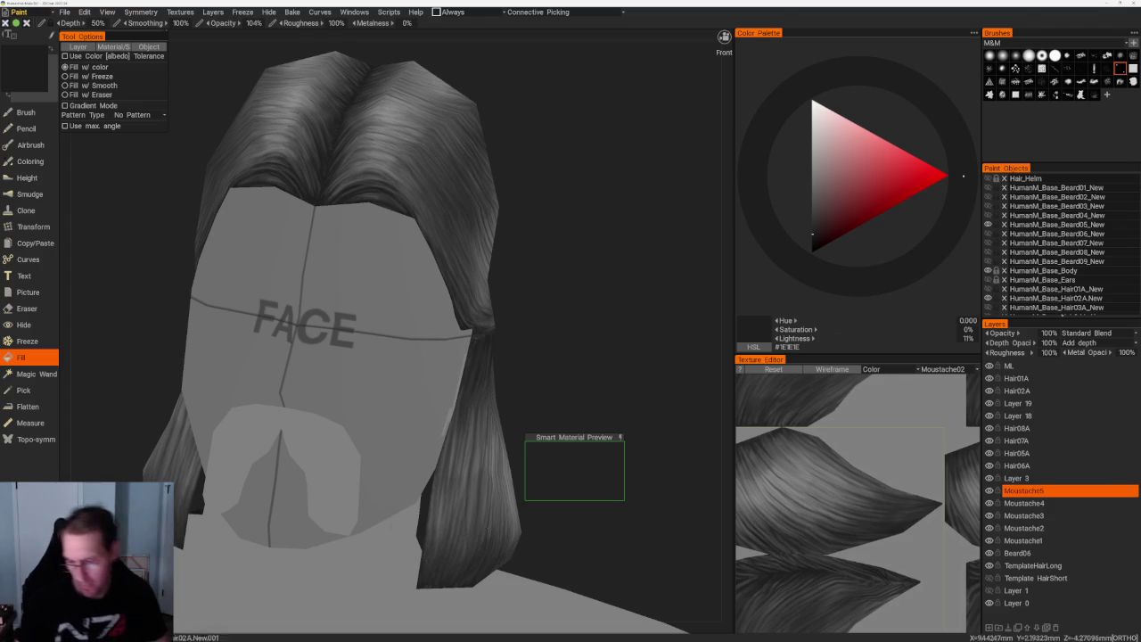
left_click(285, 473)
scroll(489, 266, "down", 3)
scroll(488, 266, "up", 3)
mouse_move(542, 344)
left_mouse_down()
mouse_move(514, 364)
mouse_move(689, 367)
left_mouse_up()
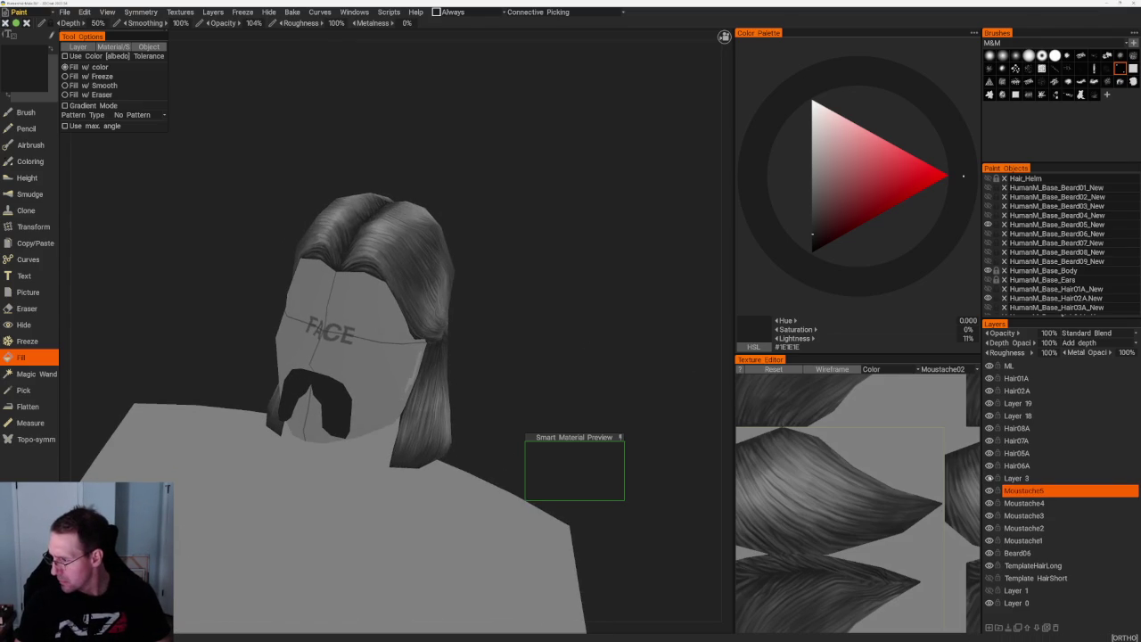
- Briefly preview Hair_Helm and the curled Beard01, then show the short haircut instead
left_click(988, 179)
left_click(988, 180)
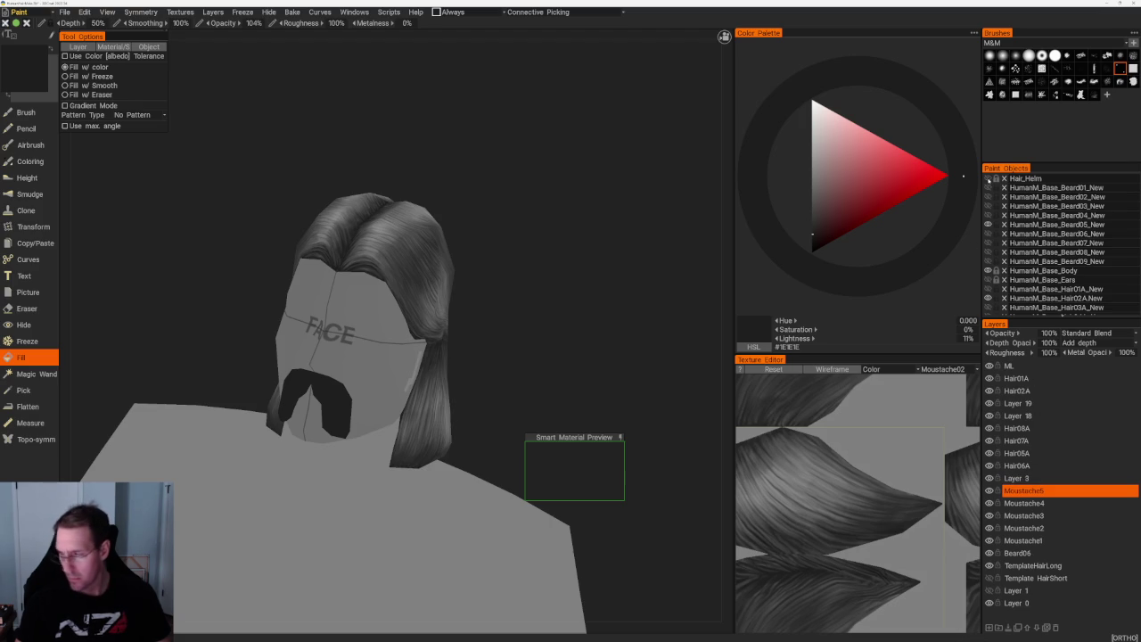
left_click(988, 188)
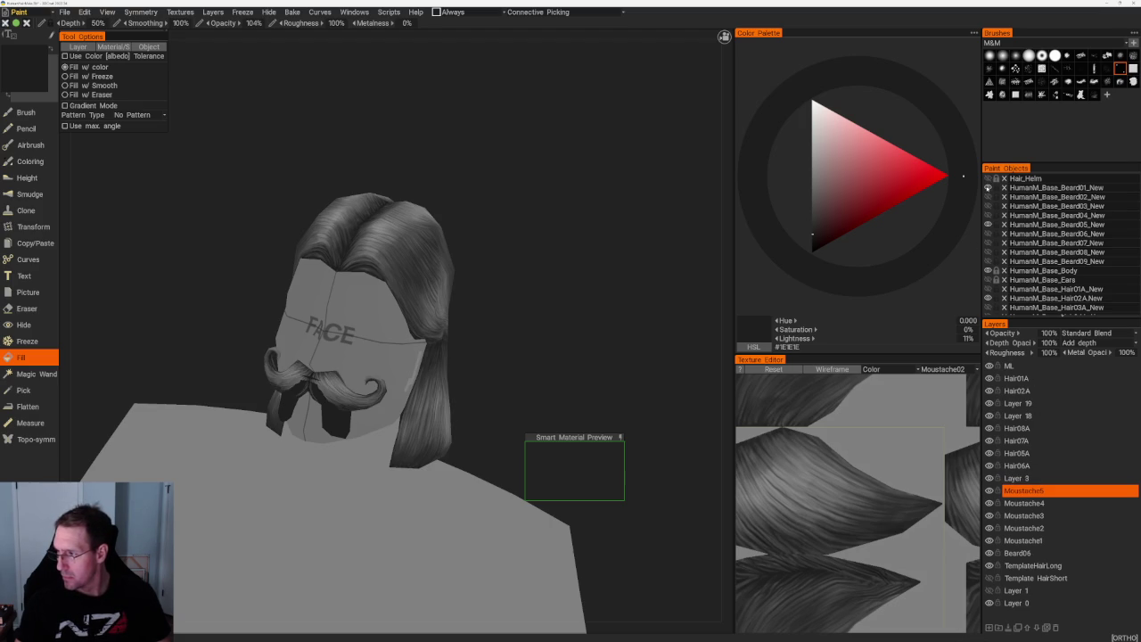
left_click(988, 188)
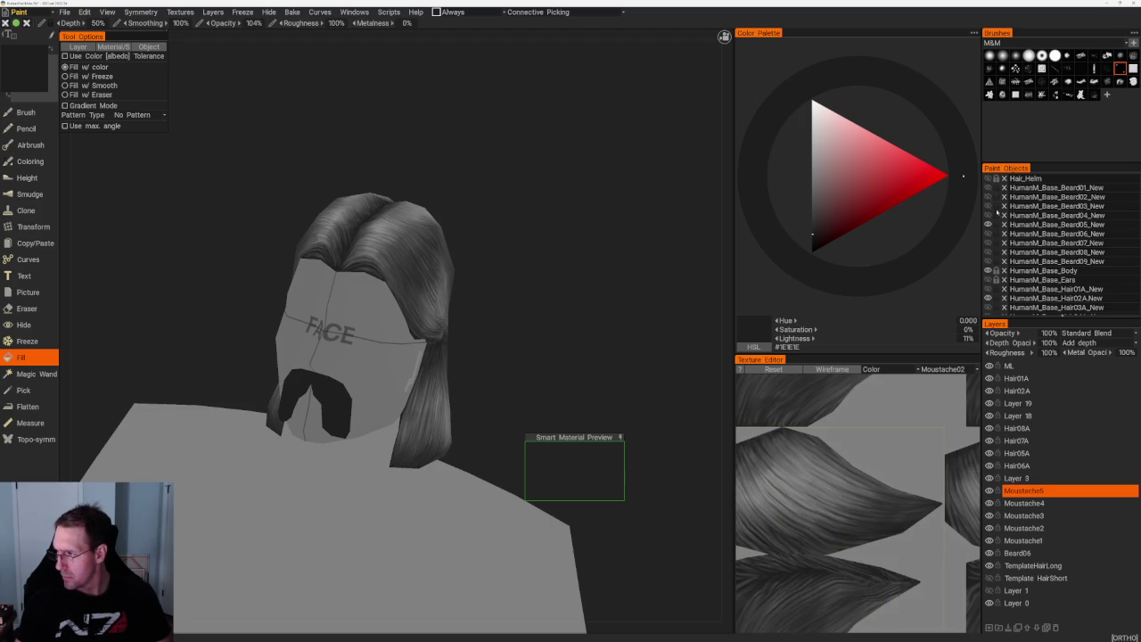
scroll(987, 241, "down", 2)
left_click(987, 247)
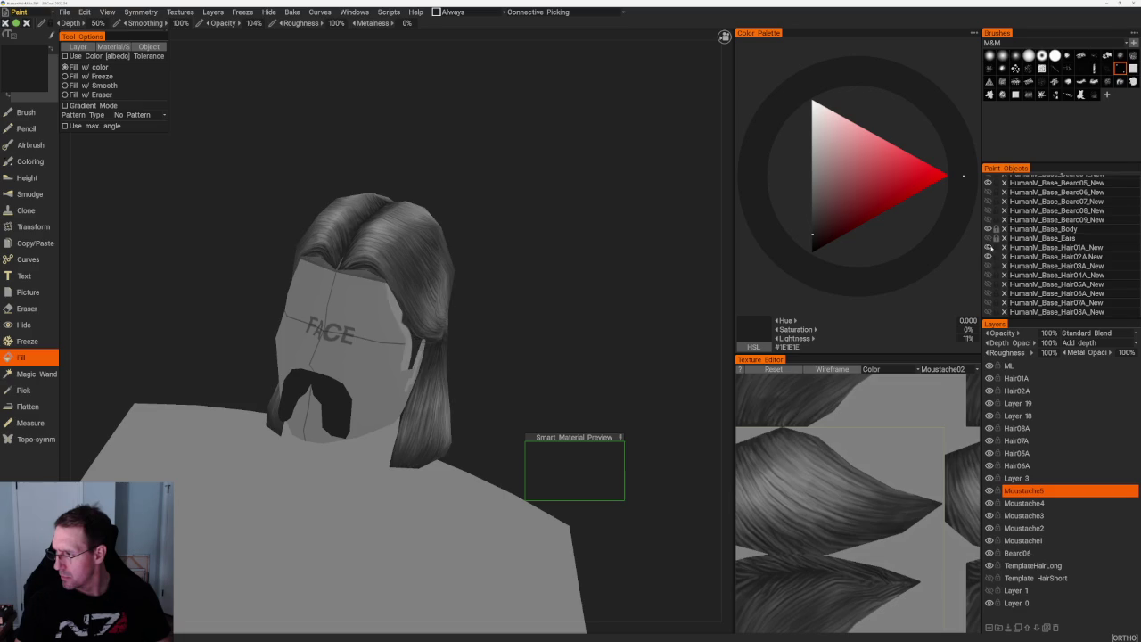
- Cycle the head through the short haircut, bald, Hair02A and dark Hair03A hair meshes
left_click(988, 256)
left_click_drag(522, 306, 596, 311)
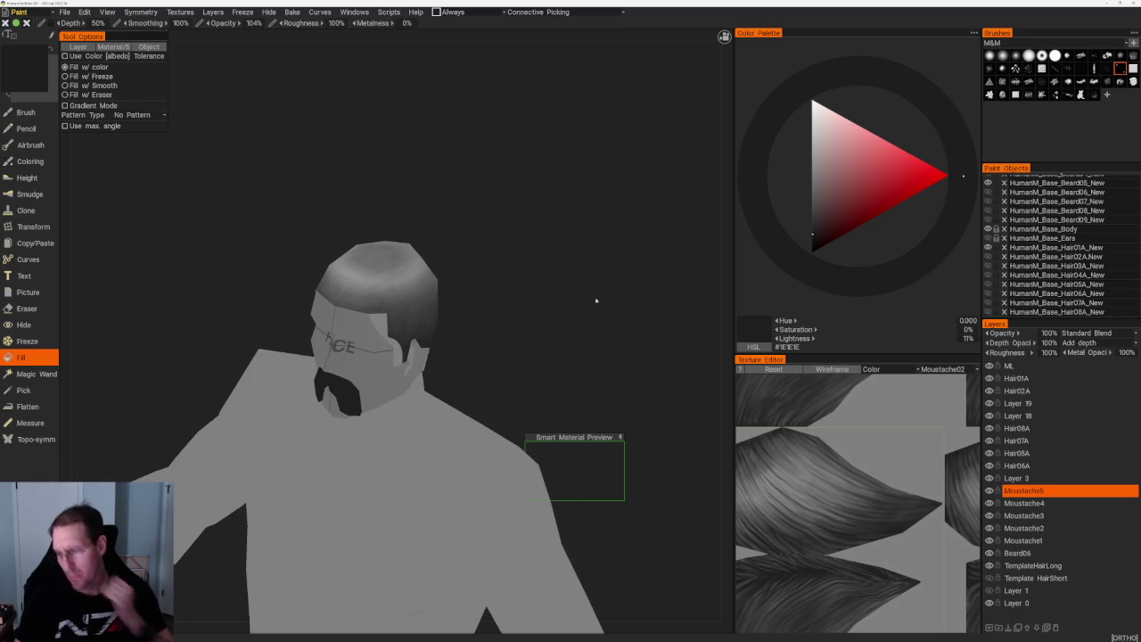
left_click(987, 249)
left_click(988, 257)
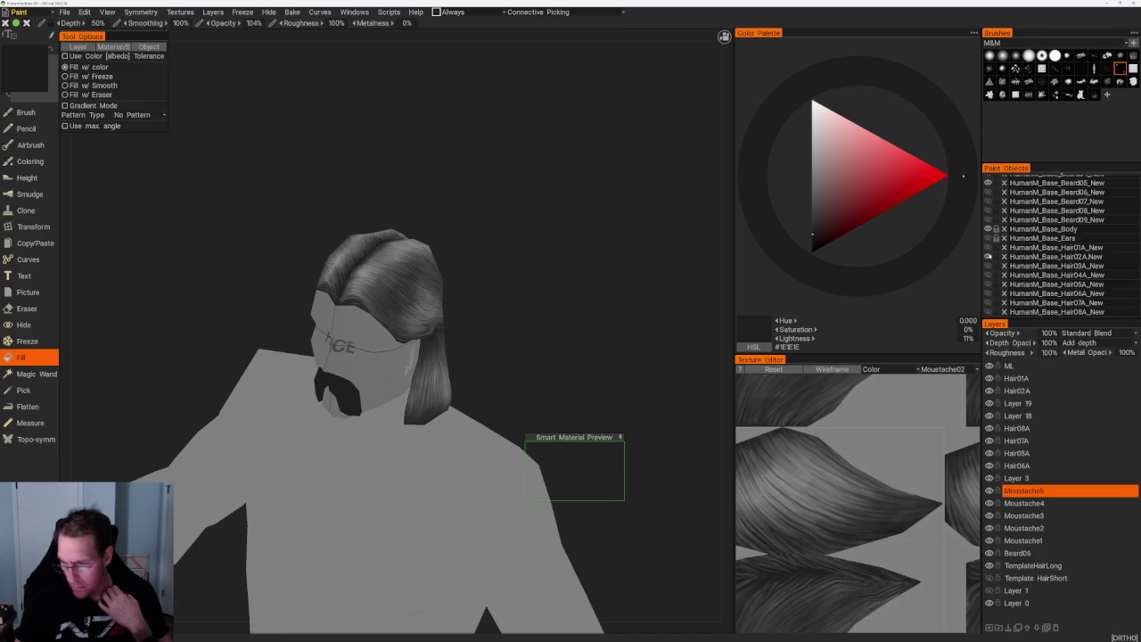
left_click(988, 257)
left_click(987, 265)
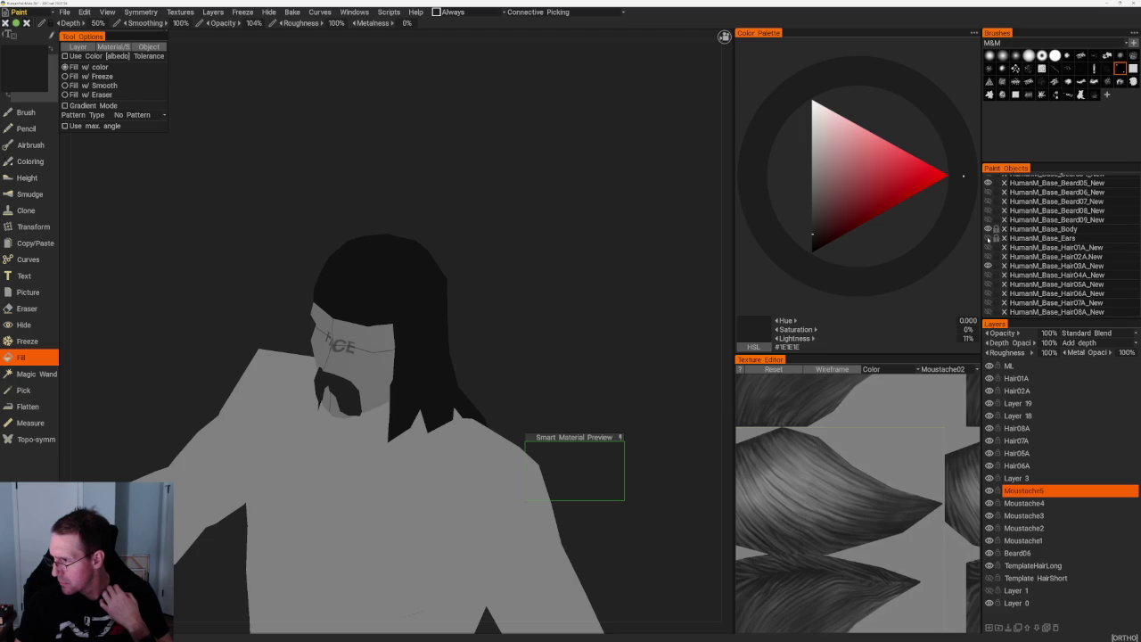
- Show Hair02A briefly, then hide HumanM_Base_Body and all visible hair meshes
left_click(988, 257)
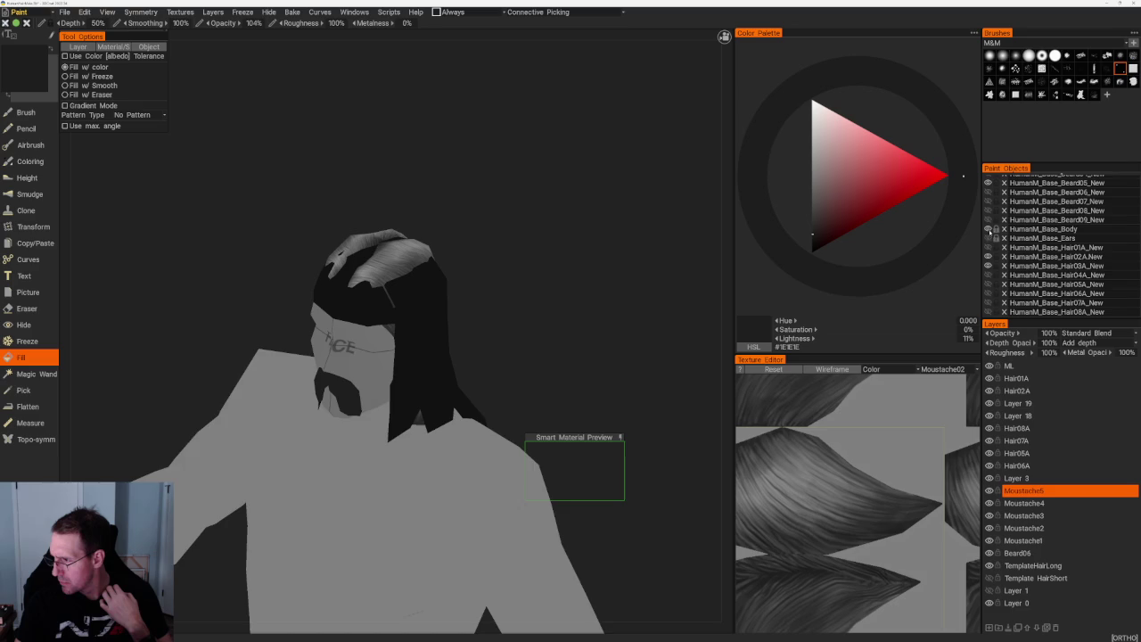
left_click(988, 229)
left_click(987, 264)
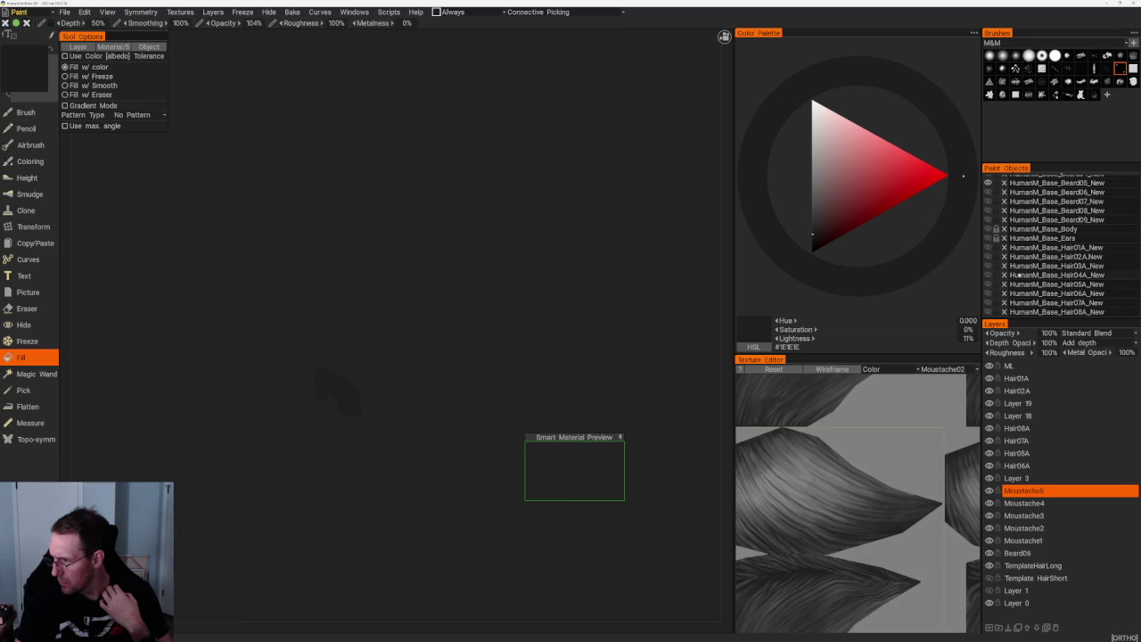
- Show the Hair08A hair mesh and orbit to see its top
left_click(988, 312)
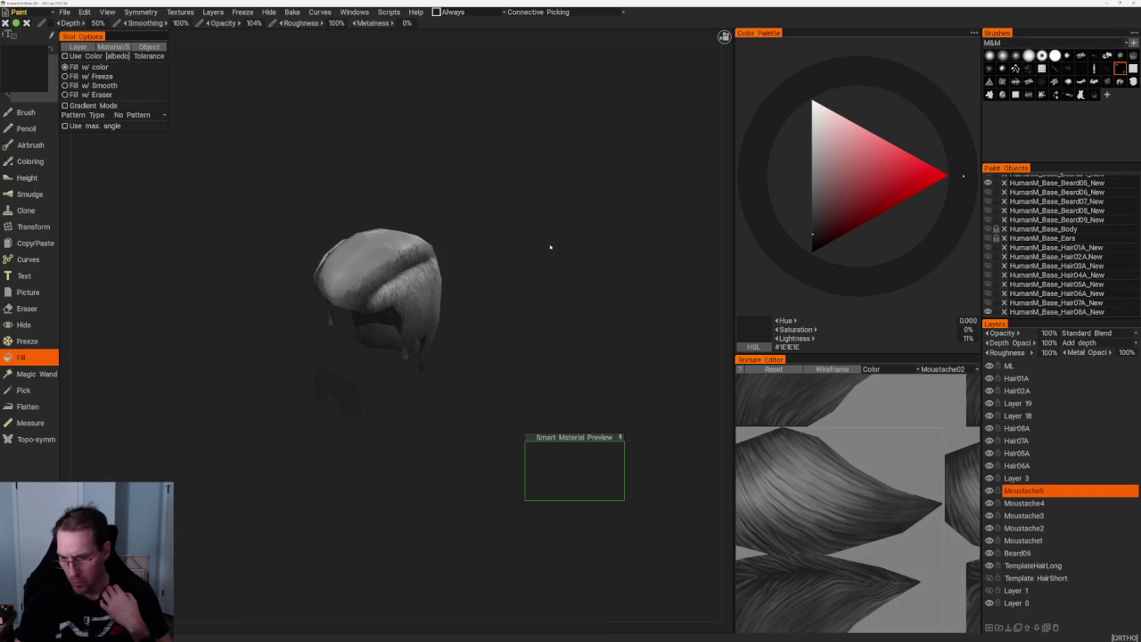
scroll(535, 249, "up", 2)
scroll(588, 286, "up", 3)
left_click_drag(593, 310, 615, 357)
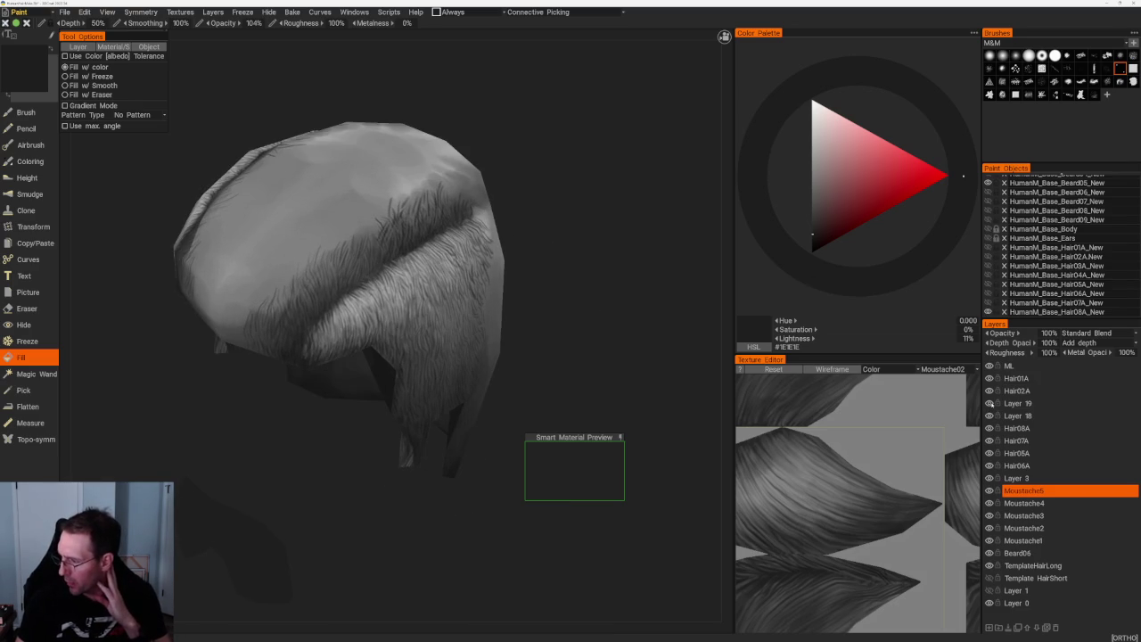
- Hide, then delete Layer 19 and Layer 18 from the layer stack
left_click(988, 403)
left_click(989, 416)
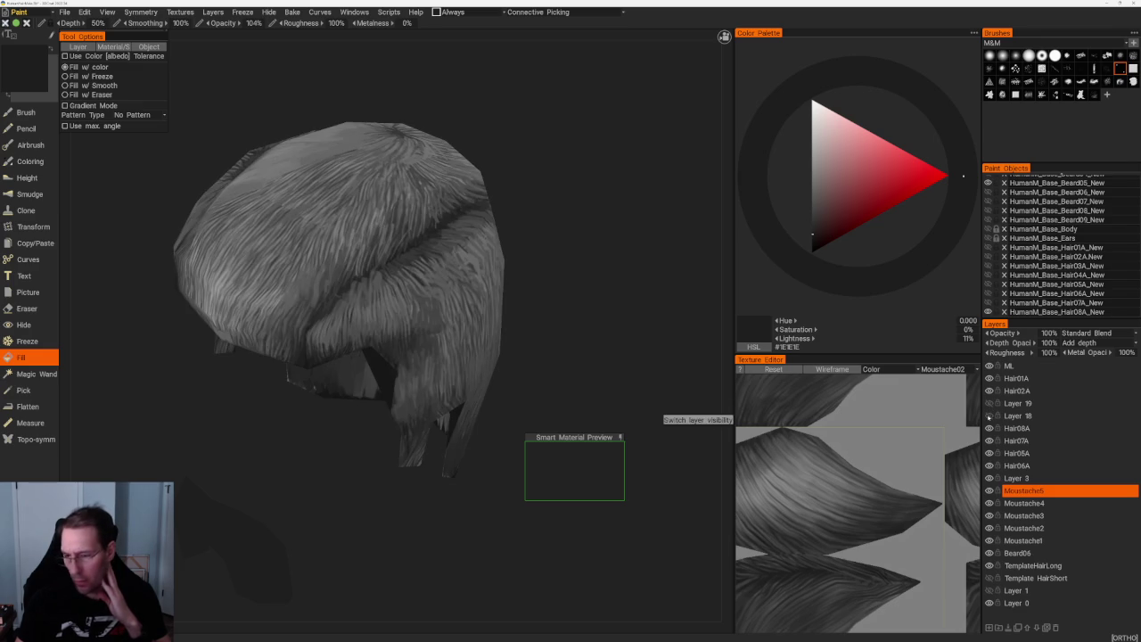
left_click(1024, 403)
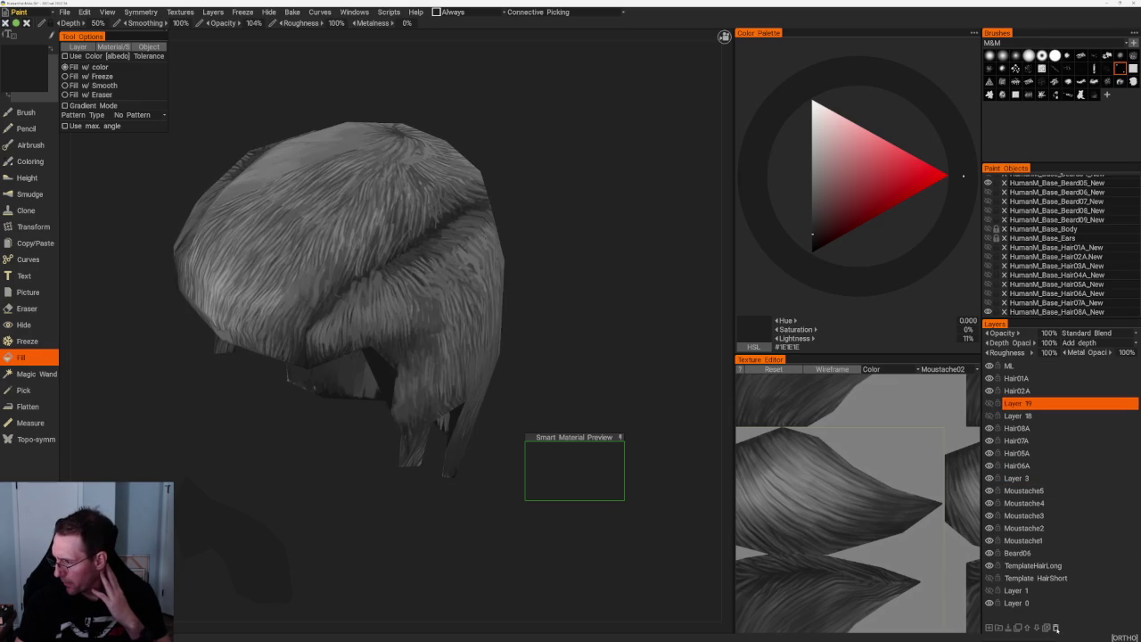
left_click(1056, 627)
left_click(1056, 628)
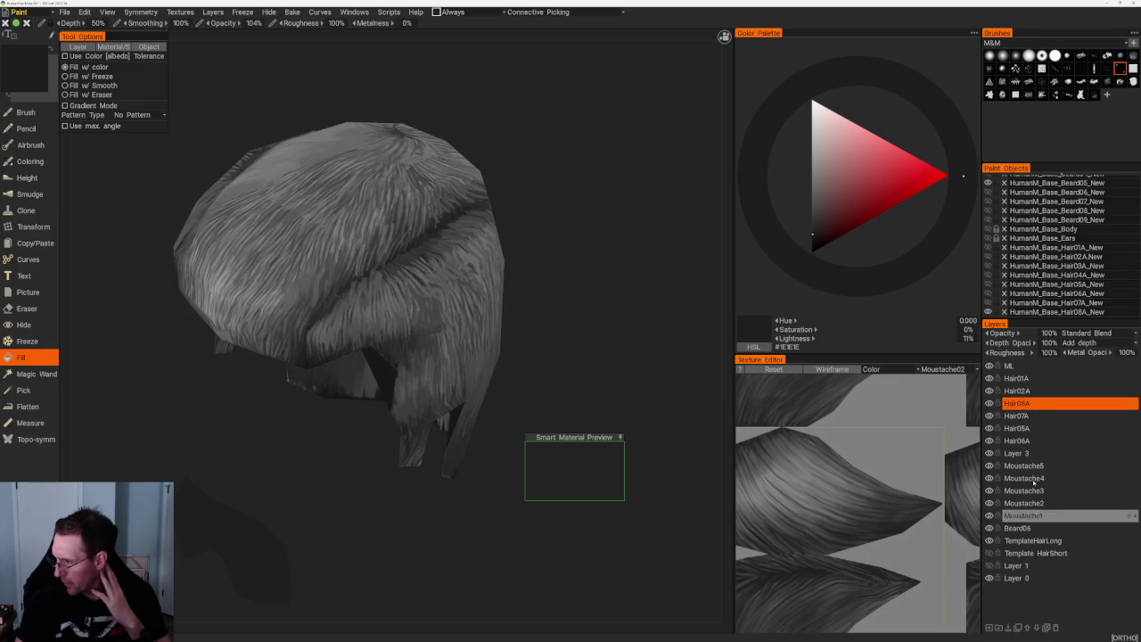
- Show the Moustache4 layer, then hide the remaining moustache layers
middle_click_drag(555, 260, 580, 265)
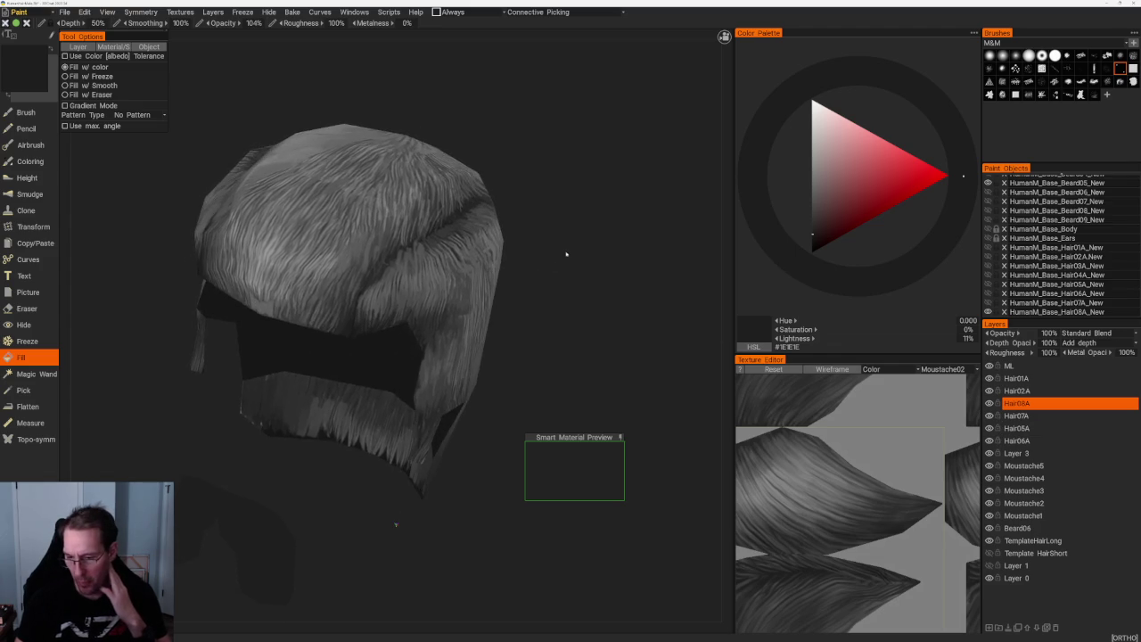
middle_click_drag(396, 525, 535, 312)
scroll(585, 242, "down", 5)
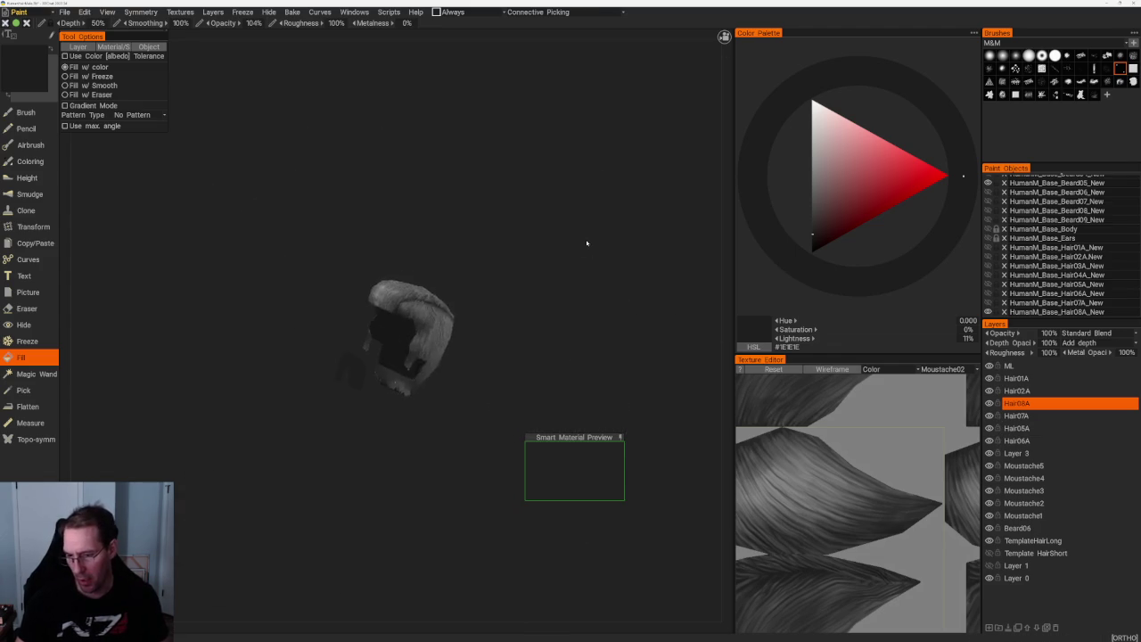
mouse_move(586, 241)
middle_mouse_down()
mouse_move(588, 269)
mouse_move(570, 258)
middle_mouse_up()
scroll(570, 257, "up", 5)
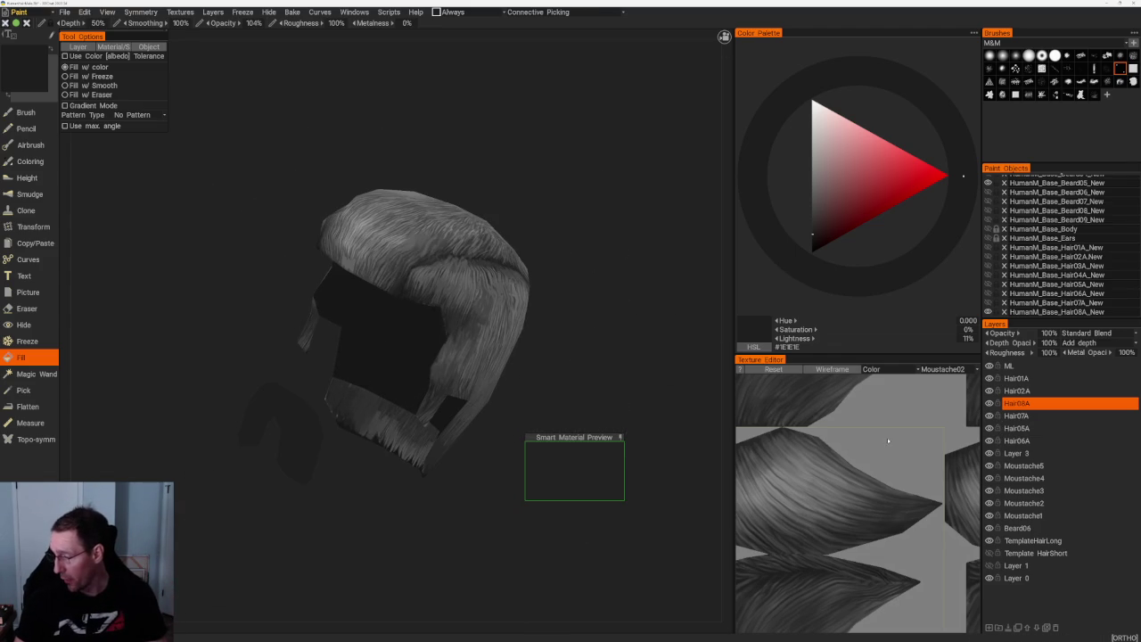
left_click(989, 477)
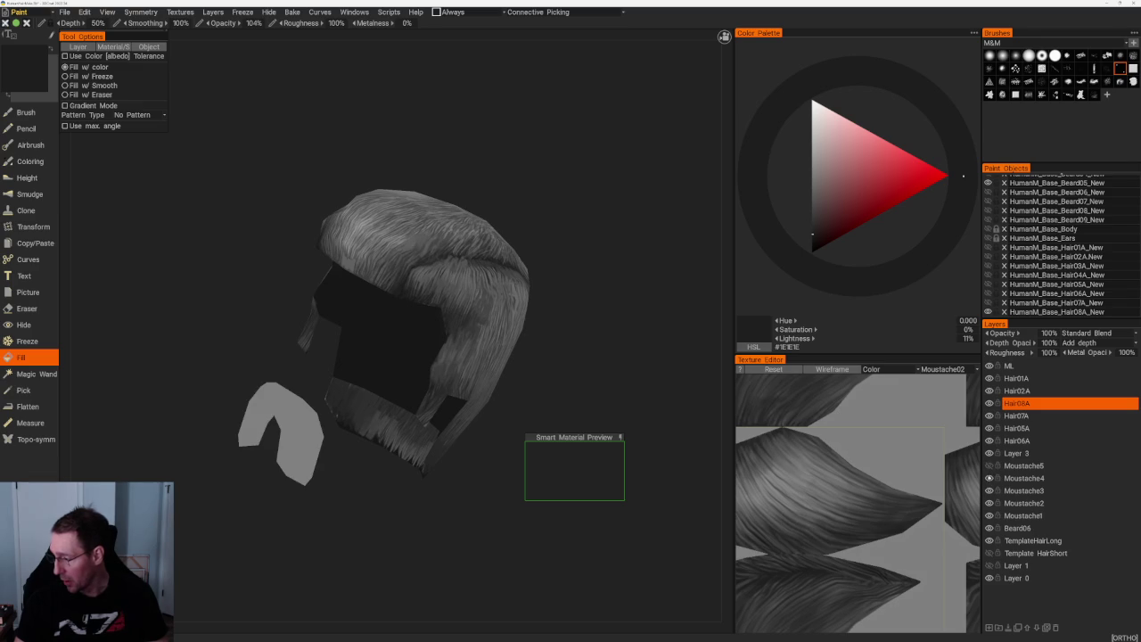
left_click(989, 503)
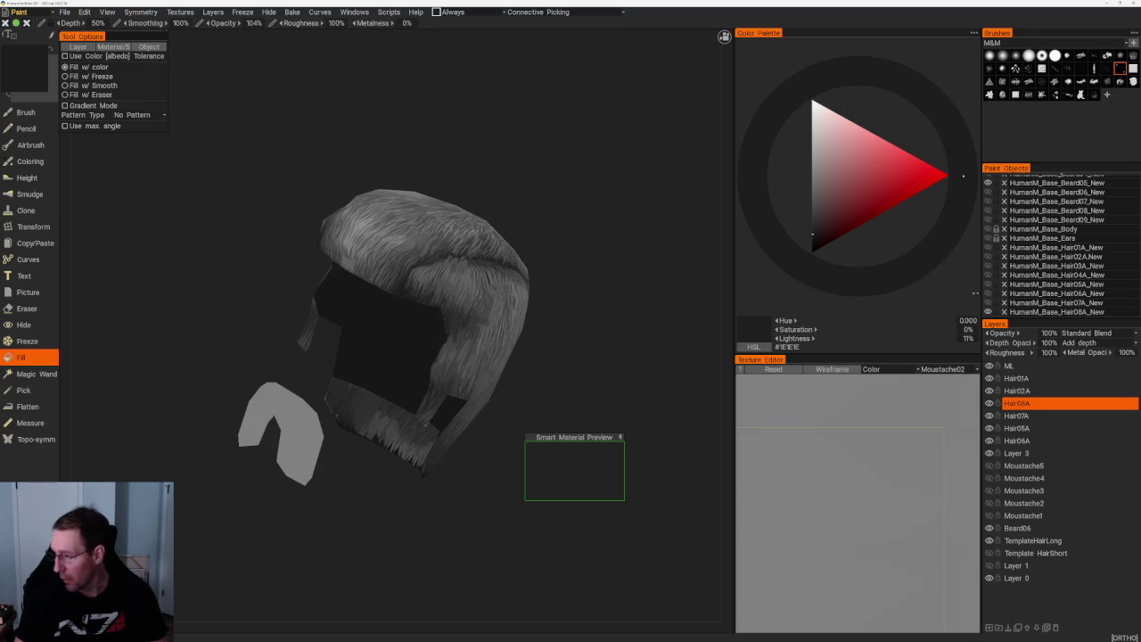
scroll(1002, 239, "up", 3)
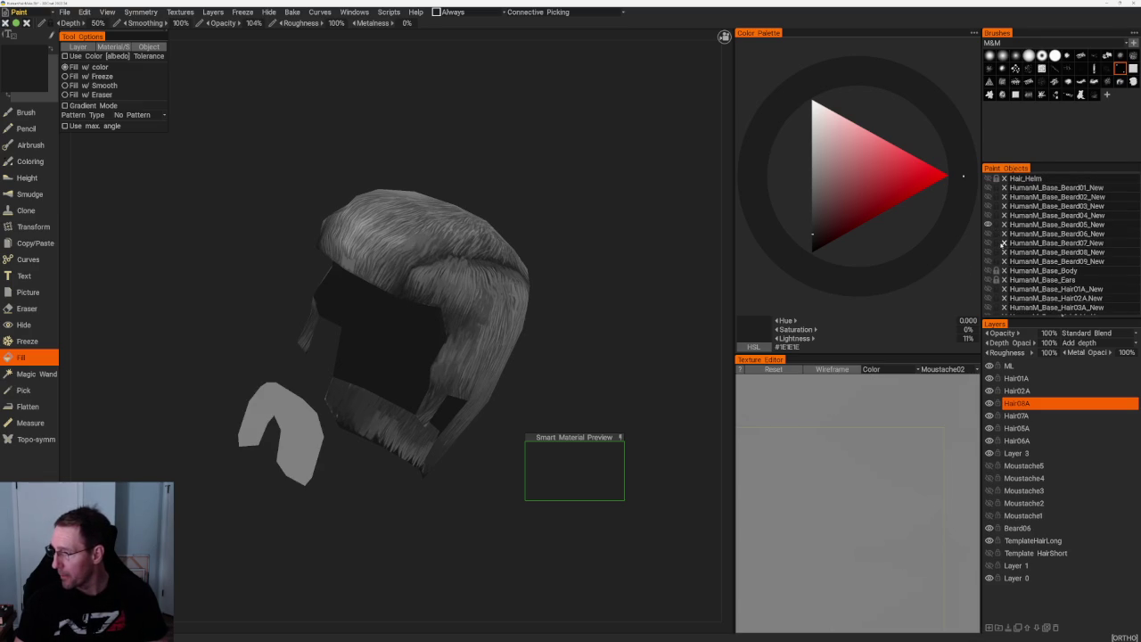
- Show Beard06 instead of Beard05 and drag Layer 3 below Template HairShort
left_click(987, 234)
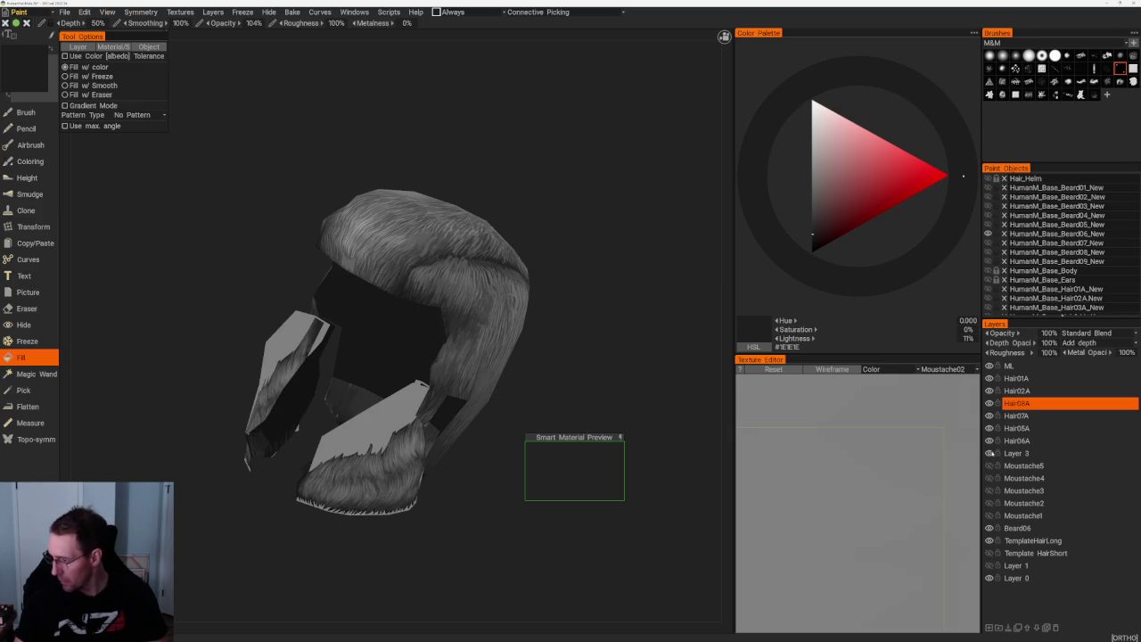
left_click(1052, 453)
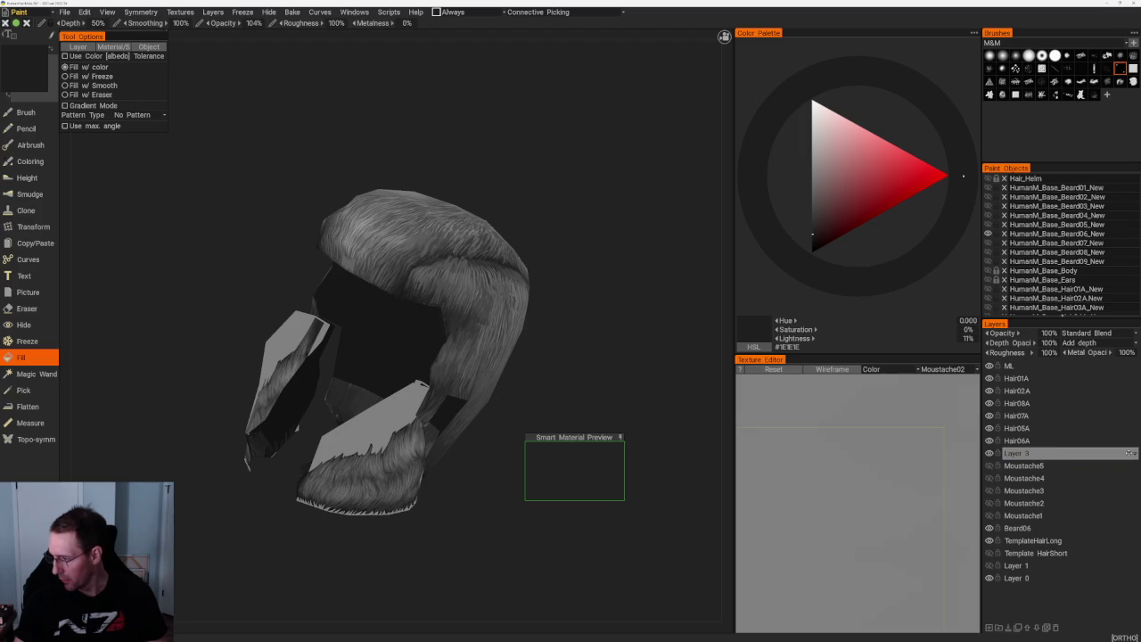
left_click_drag(1128, 453, 1127, 530)
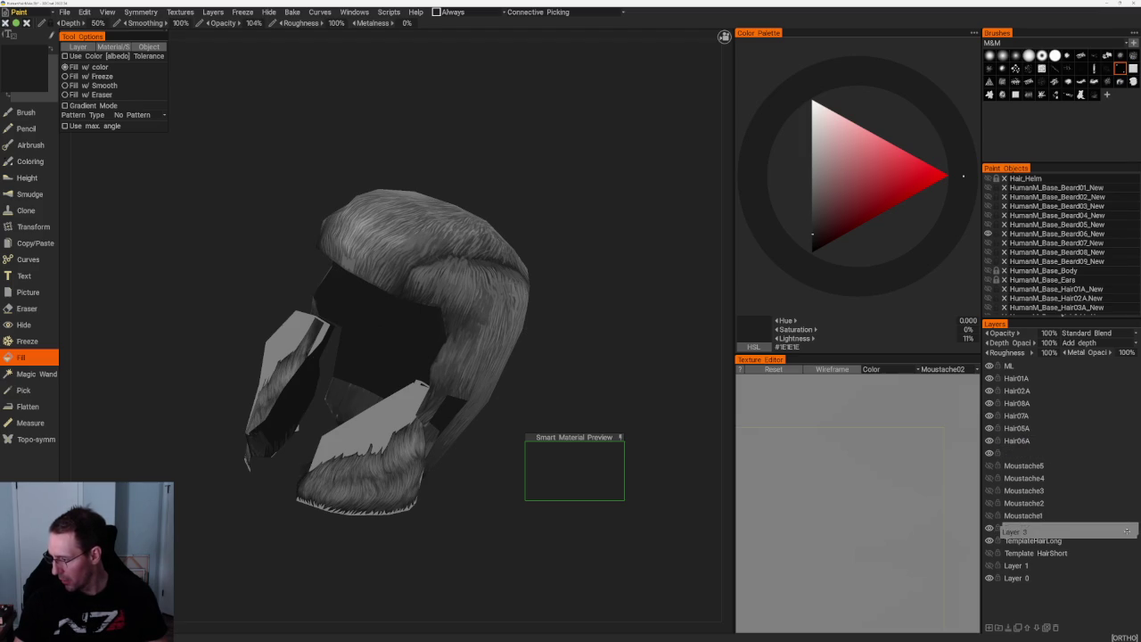
left_click_drag(1105, 532, 1106, 556)
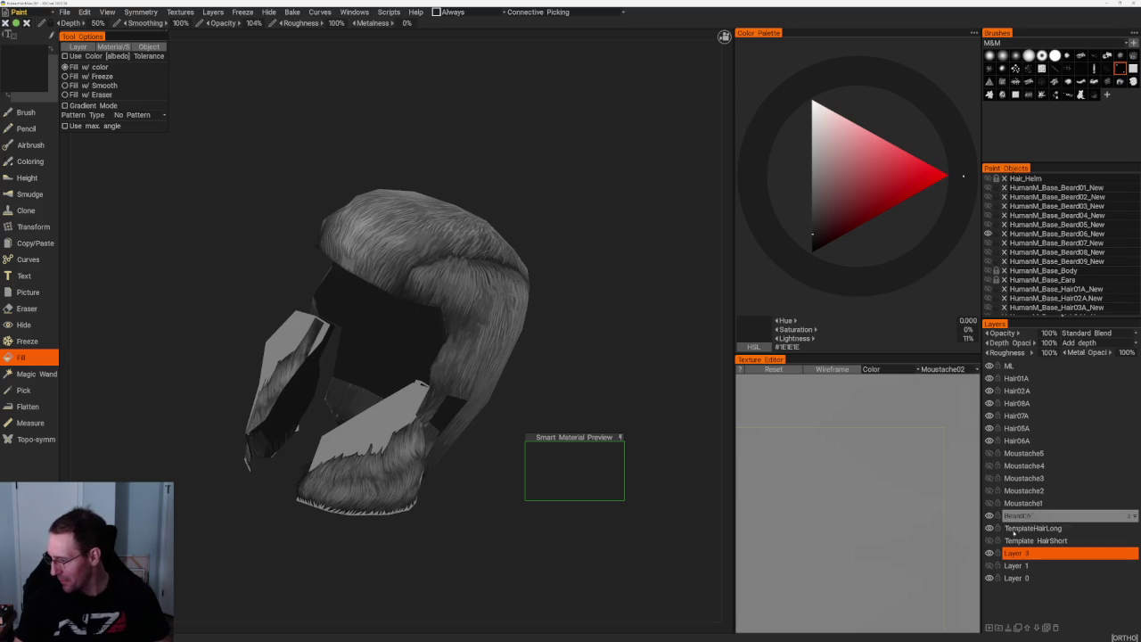
- Swap the visible Beard06 beard mesh for the unpainted Beard07 mesh
left_click_drag(606, 369, 599, 308)
mouse_move(599, 308)
right_mouse_down()
mouse_move(647, 377)
mouse_move(593, 324)
right_mouse_up()
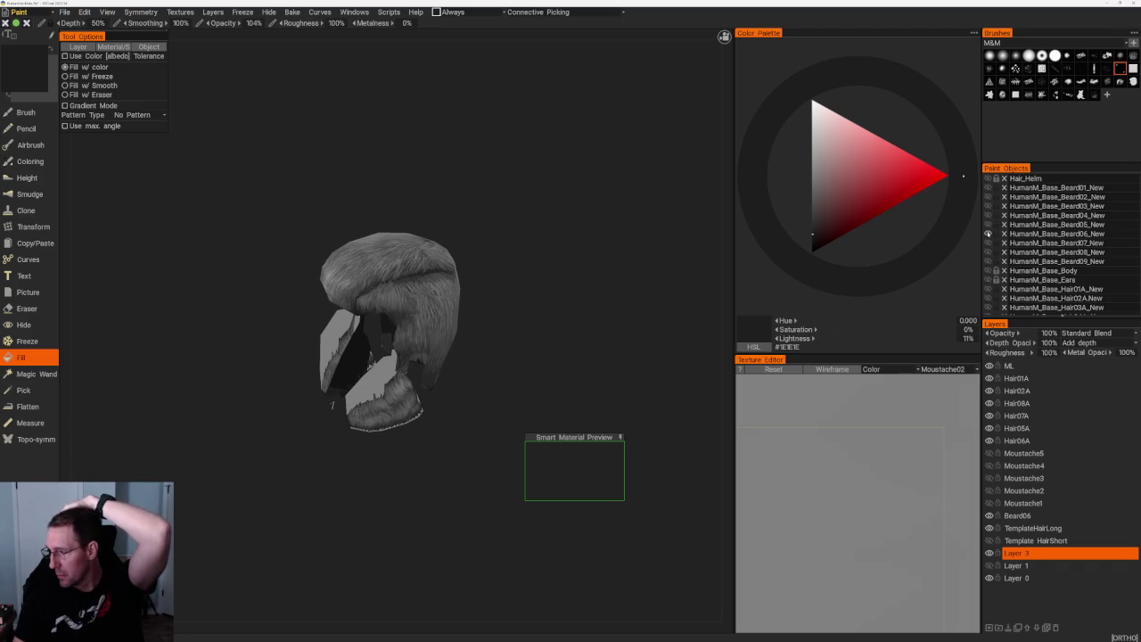
left_click(987, 234)
left_click(988, 242)
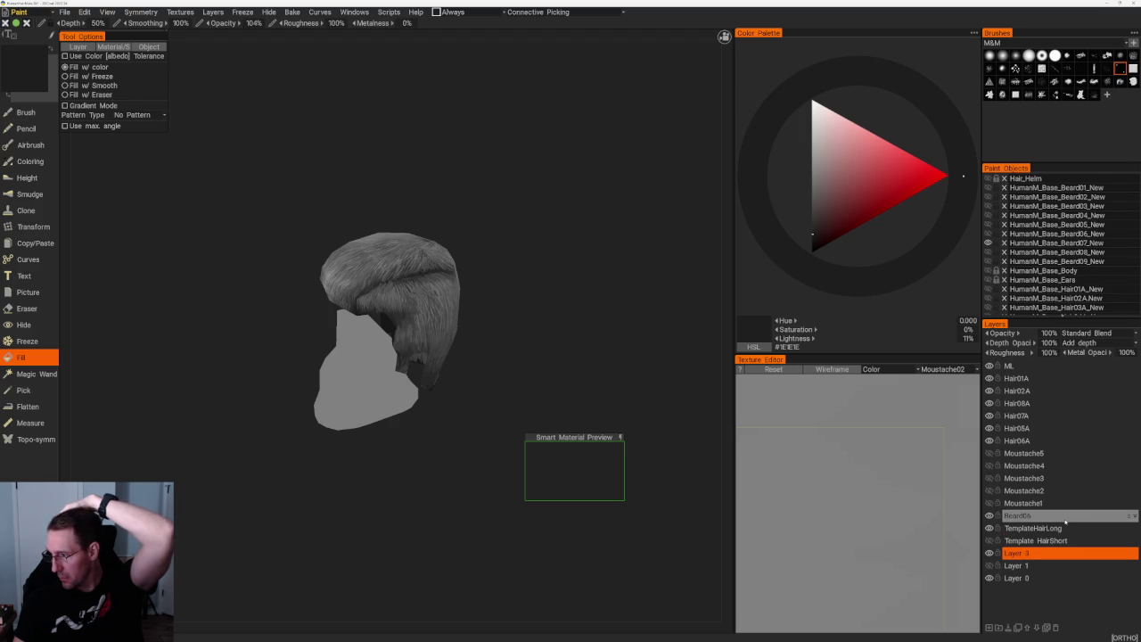
- Add a new layer above Beard06 and name it Beard07
left_click(1061, 516)
left_click(989, 628)
double_click(1019, 516)
type("Stubble")
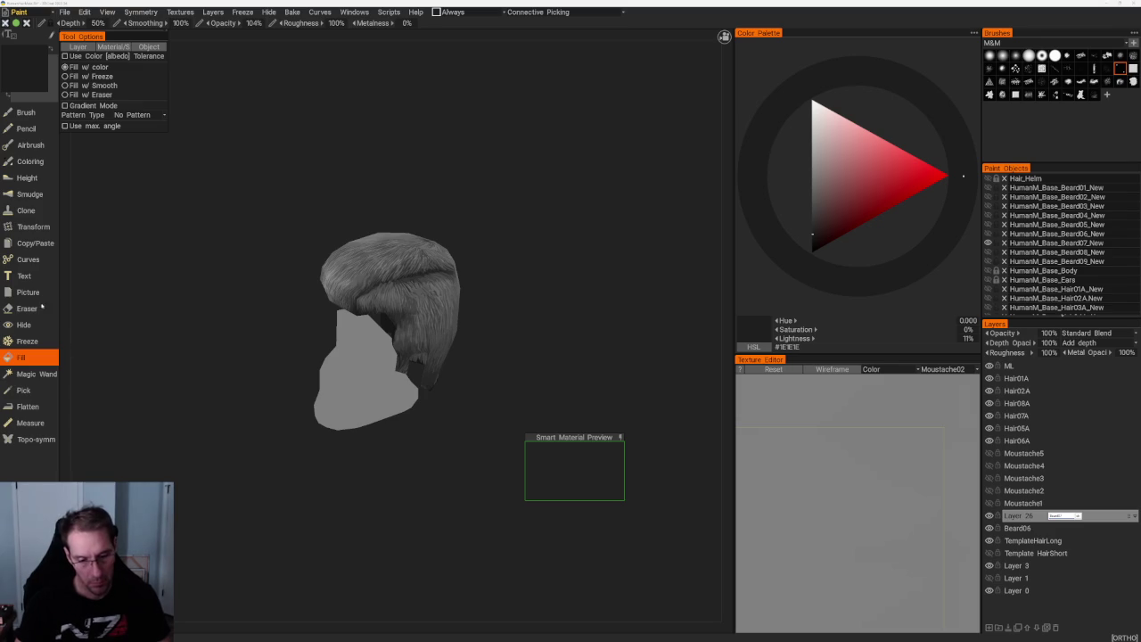
type("Beard07")
key("Return")
- Fill the full-beard mesh near-black and toggle Hair08A off and on to compare
left_click_drag(506, 359, 370, 360)
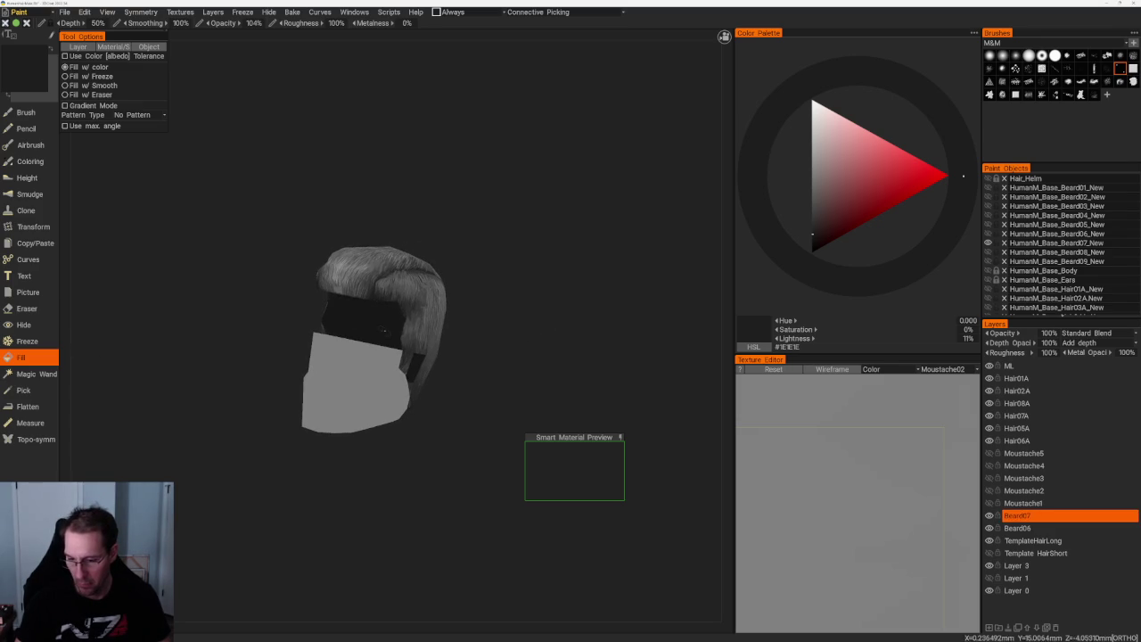
left_click(379, 390)
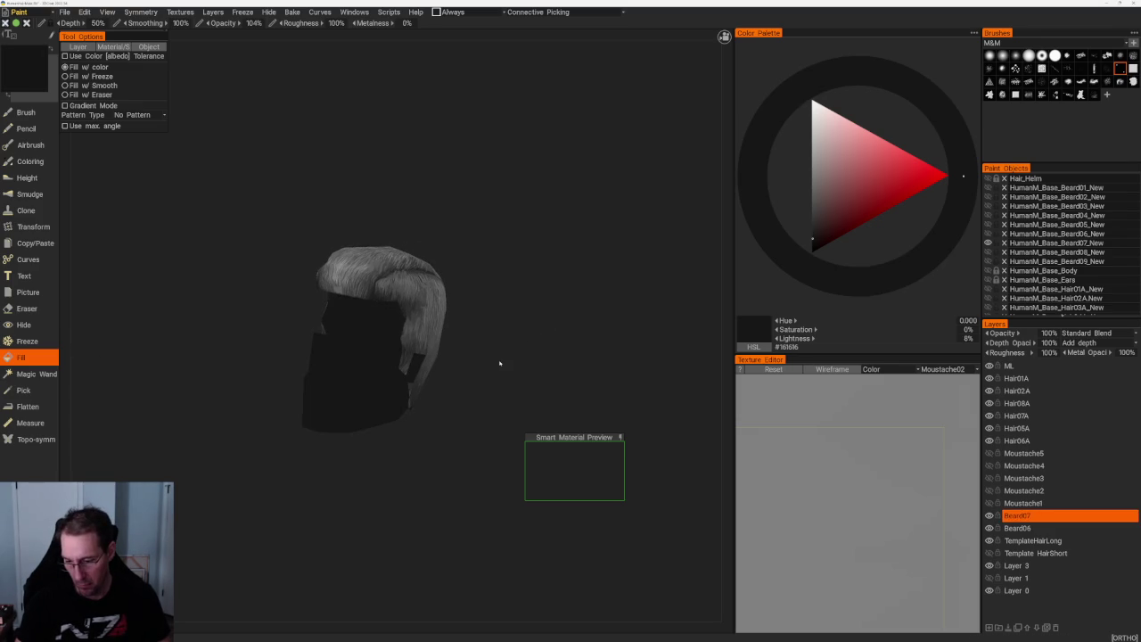
left_click_drag(499, 360, 504, 371)
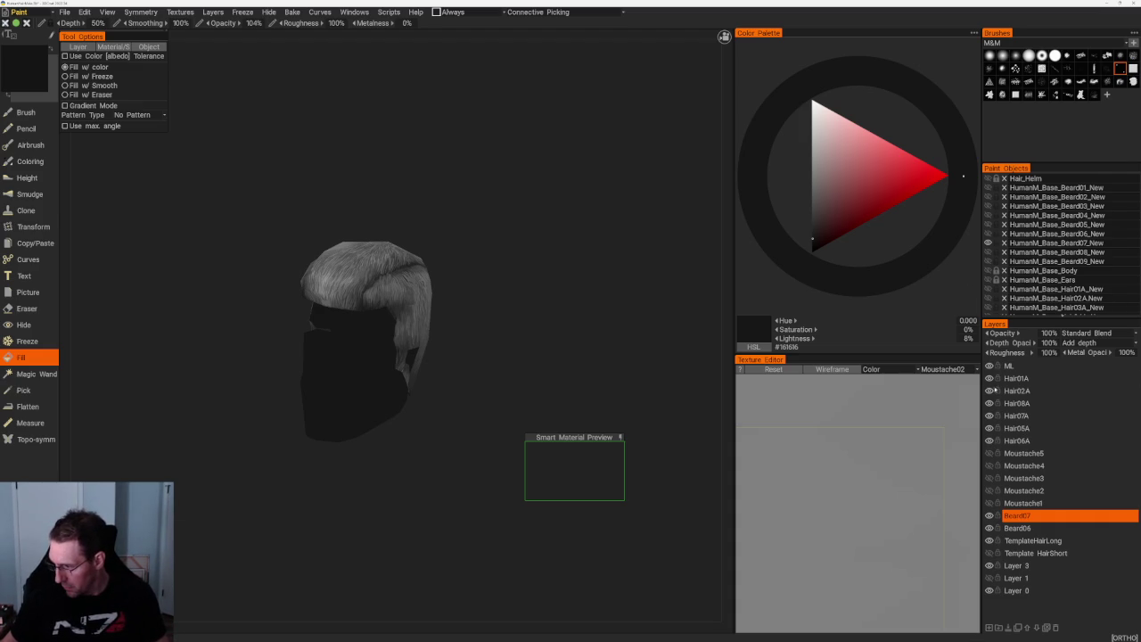
left_click(988, 403)
left_click(988, 403)
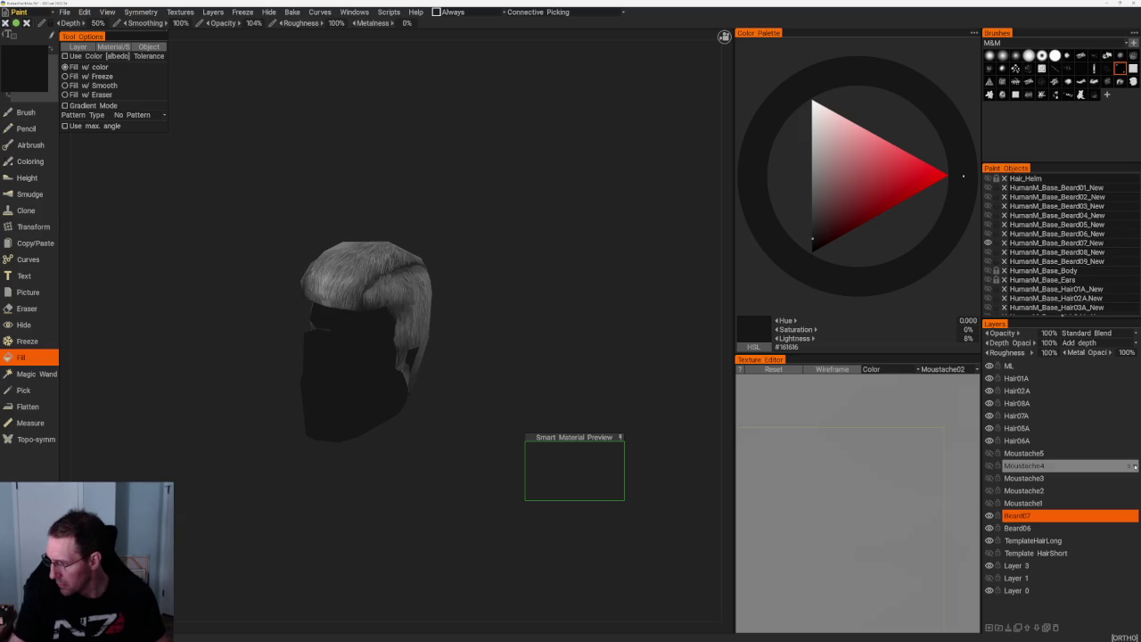
- Open the Hair07A layer's properties and move it within the layer stack
double_click(1122, 415)
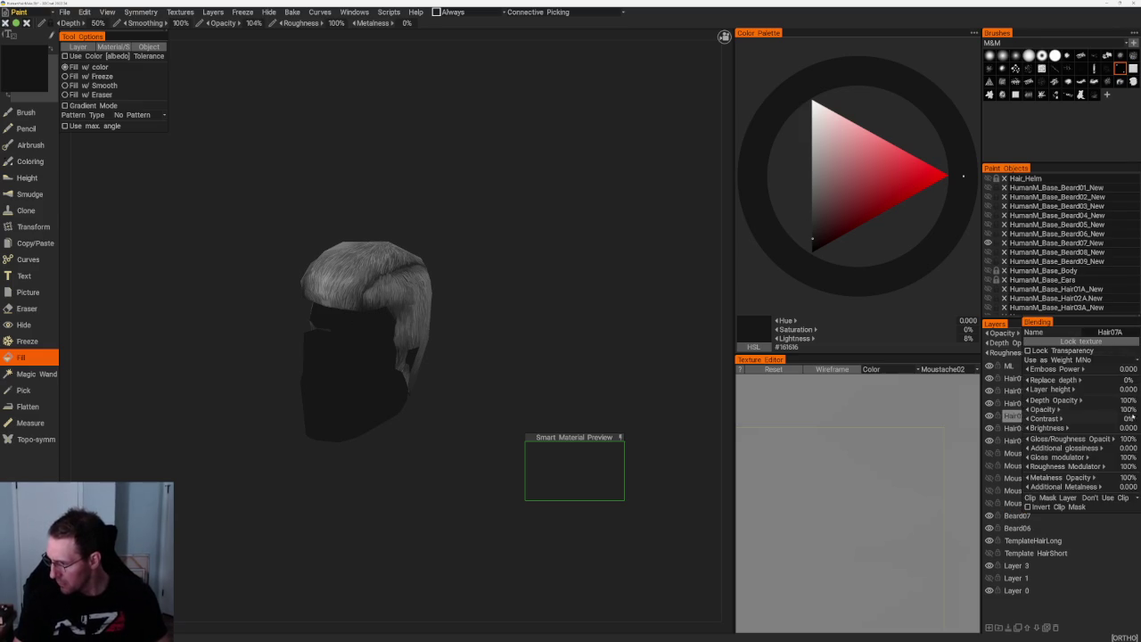
mouse_move(1122, 416)
left_mouse_down()
mouse_move(995, 425)
mouse_move(1010, 452)
mouse_move(1010, 440)
left_mouse_up()
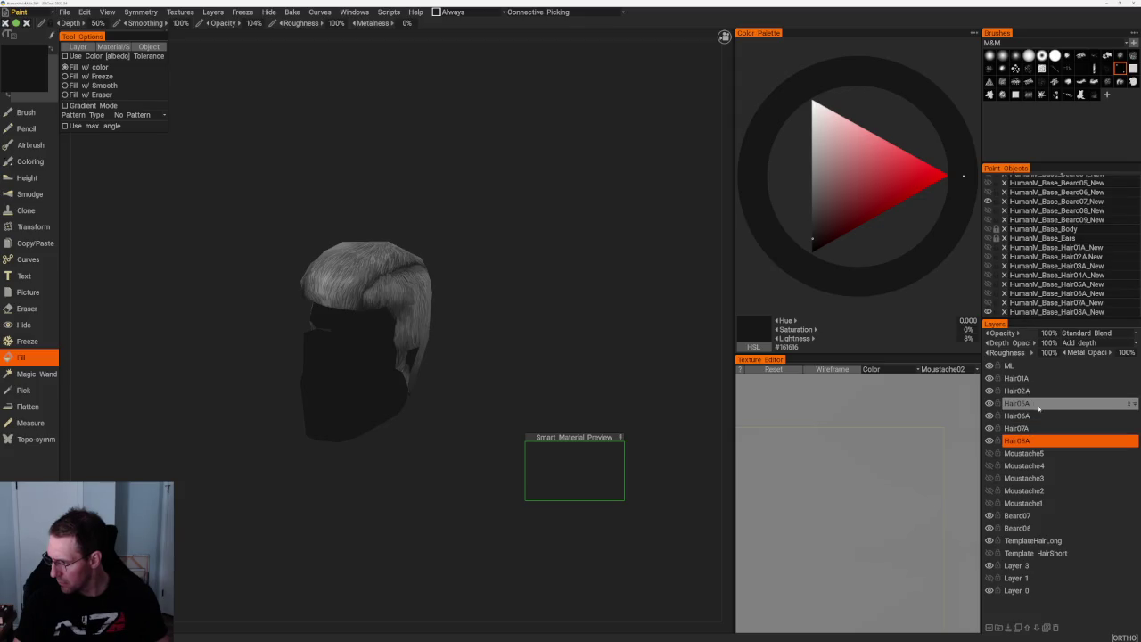
mouse_move(593, 300)
left_mouse_down()
mouse_move(583, 286)
mouse_move(591, 320)
left_mouse_up()
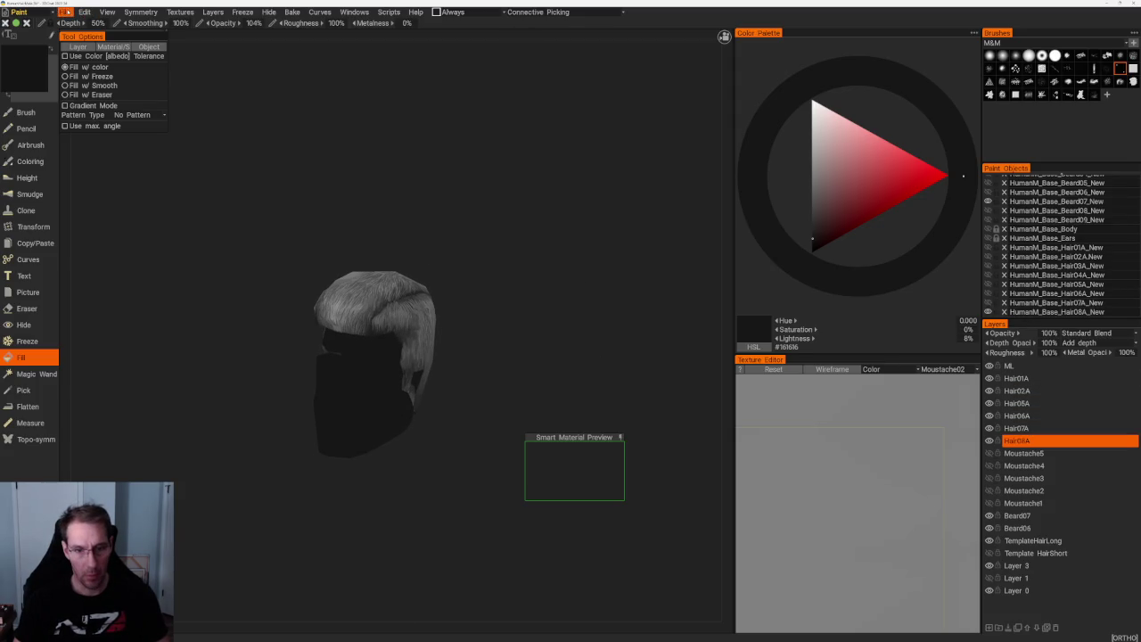
left_click(66, 12)
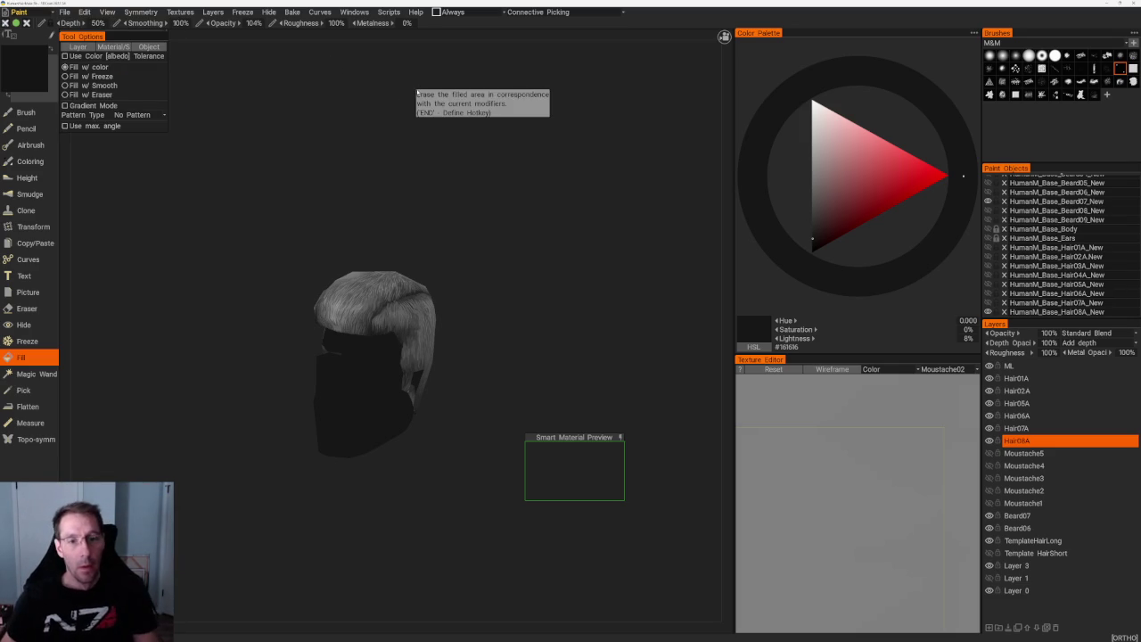
- Sample light grey #929292 from the hair and select the Beard07 layer
mouse_move(416, 93)
left_mouse_down()
mouse_move(542, 381)
mouse_move(530, 341)
mouse_move(558, 386)
mouse_move(588, 377)
mouse_move(562, 395)
mouse_move(612, 267)
mouse_move(565, 275)
mouse_move(562, 294)
left_mouse_up()
scroll(541, 353, "up", 2)
key("v")
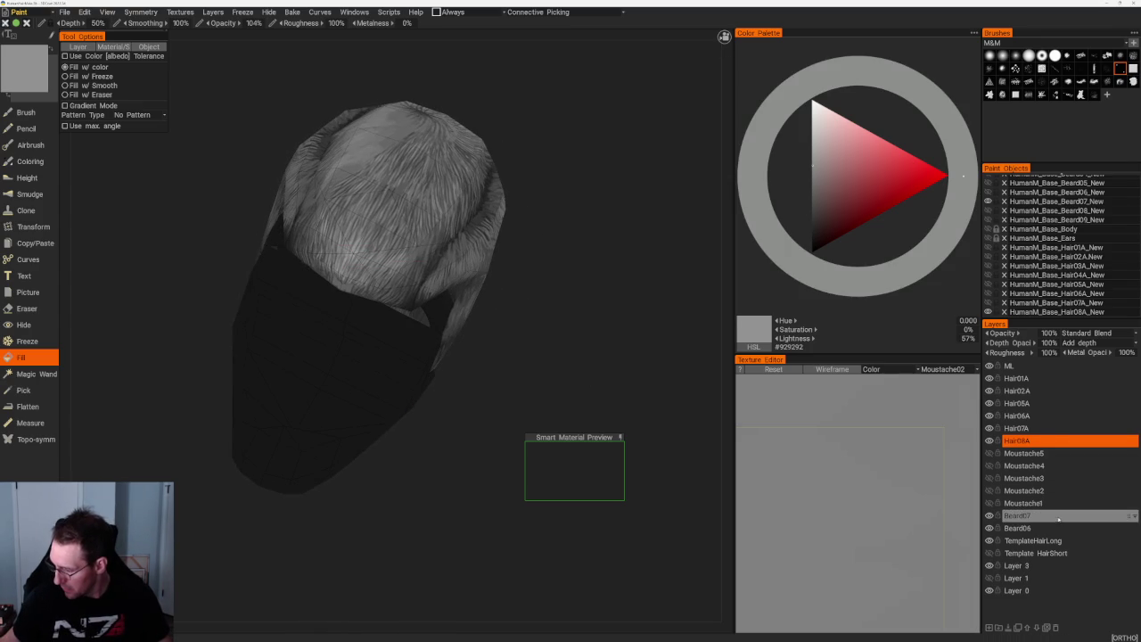
left_click(1032, 517)
- Try a light grey fill on the beard, undo it, and switch to the Brush
right_click_drag(448, 444, 428, 381)
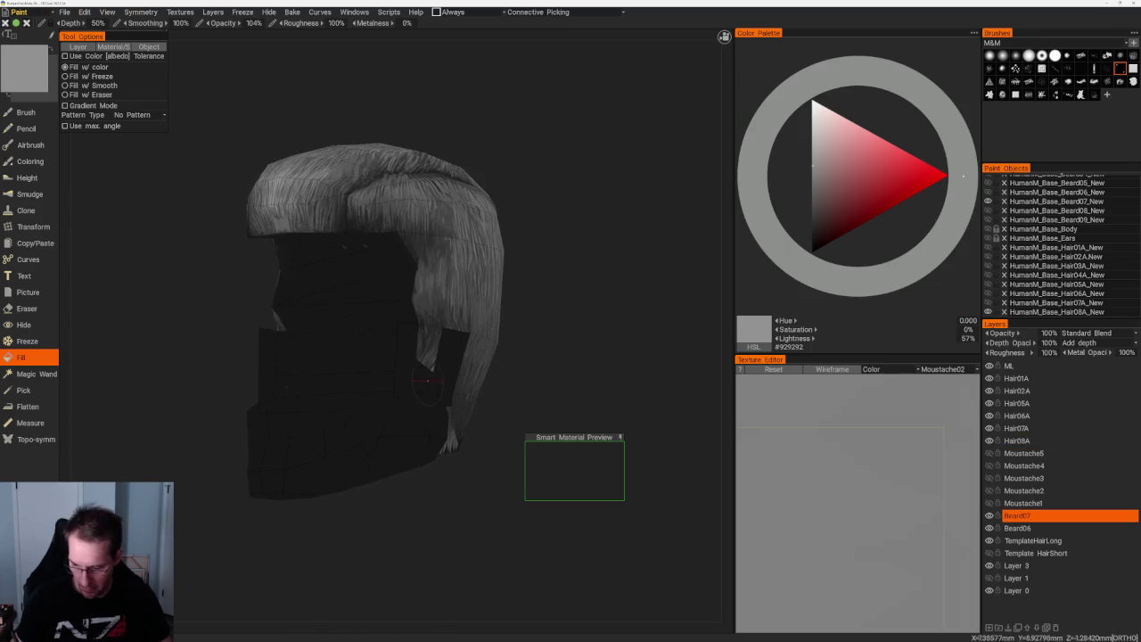
left_click(407, 339)
key("ctrl+z")
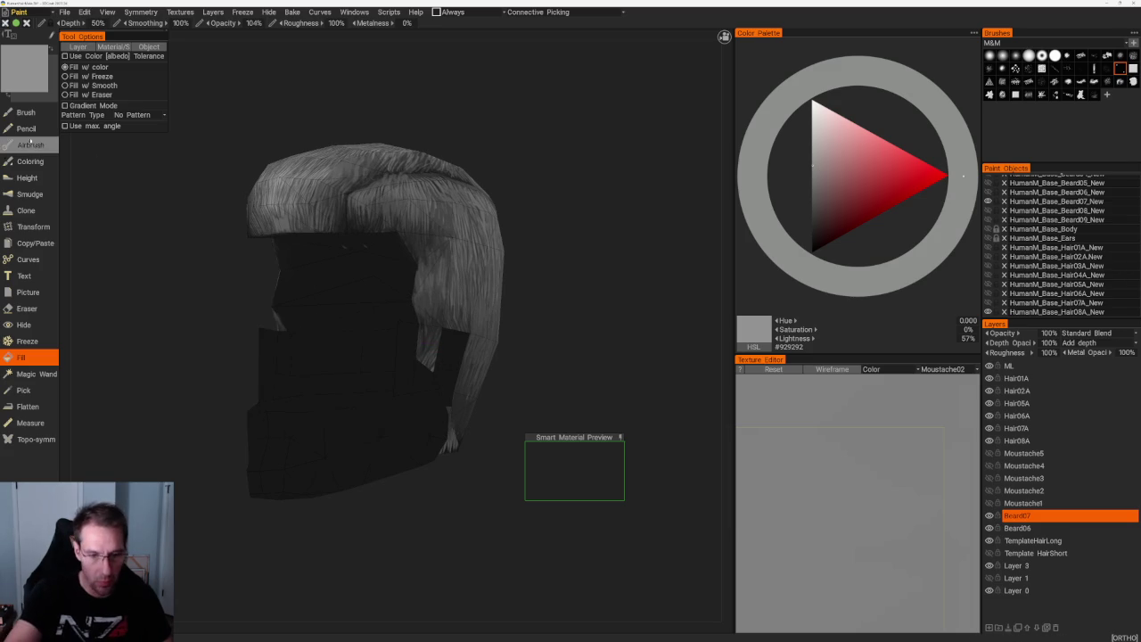
left_click(26, 112)
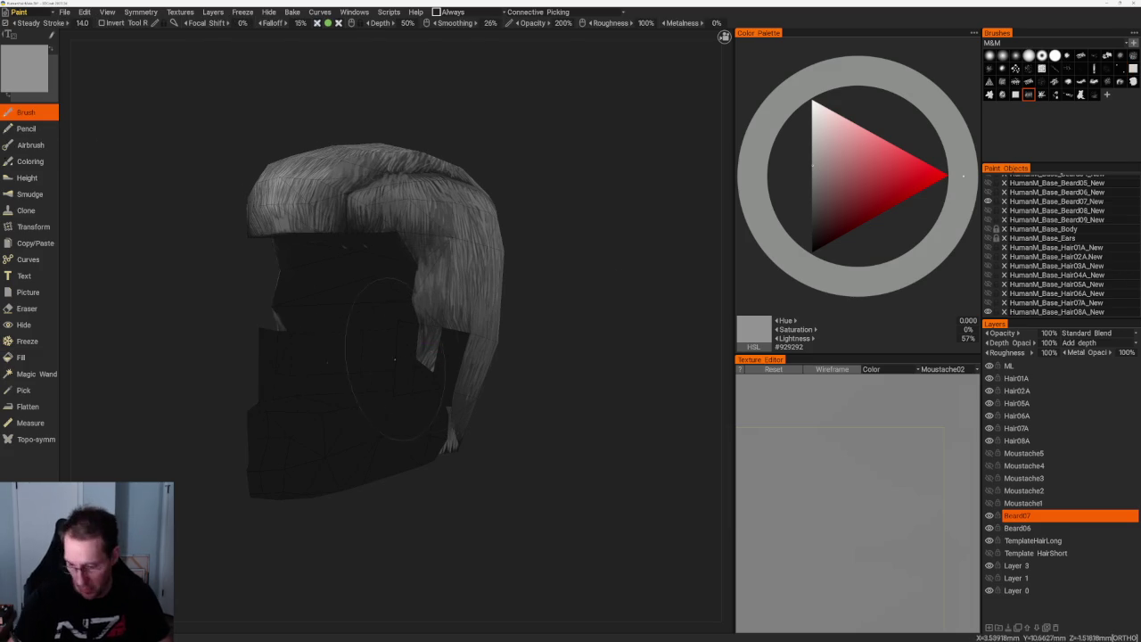
- Paint light grey mirrored strands down both sides of the beard
middle_click_drag(409, 335, 430, 321)
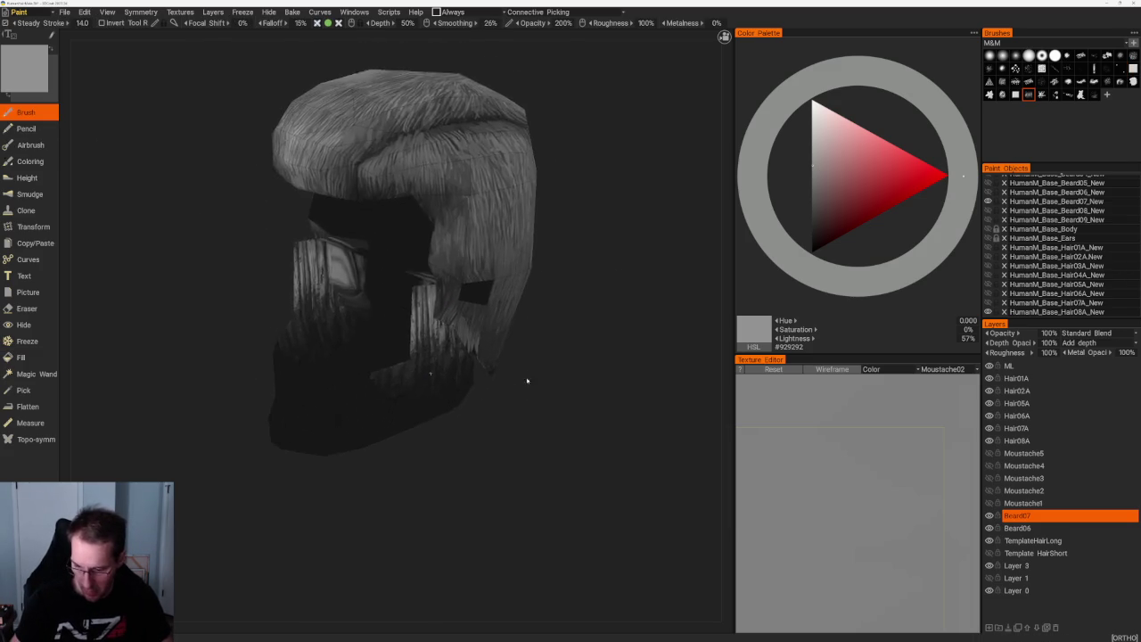
scroll(430, 321, "up", 2)
left_click_drag(428, 287, 434, 375)
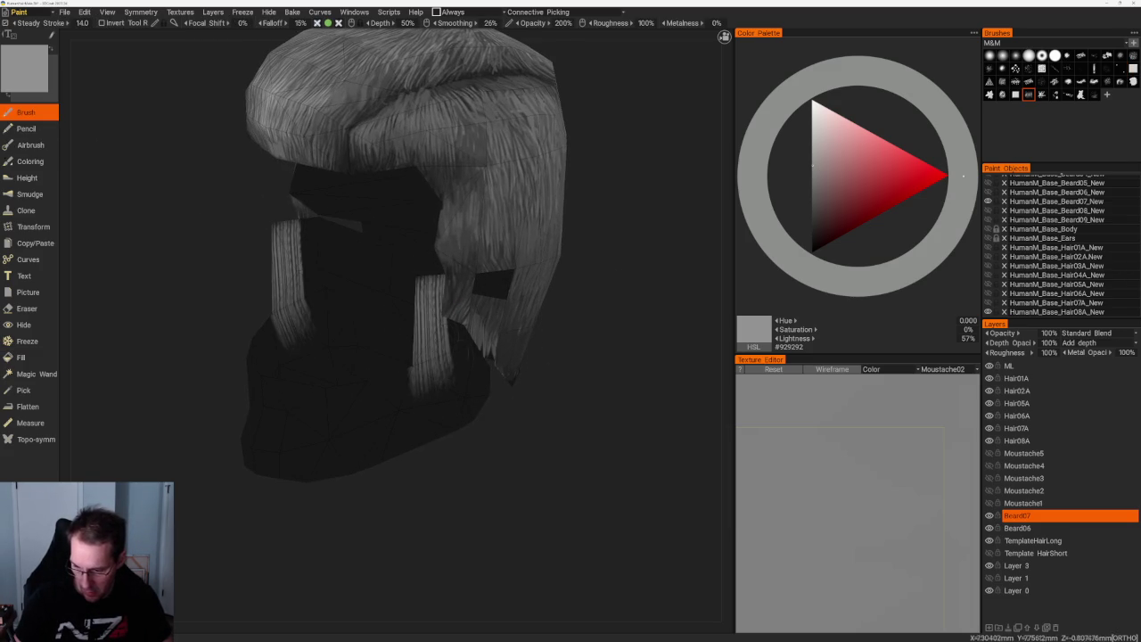
left_click_drag(435, 325, 482, 403)
left_click_drag(437, 334, 459, 414)
left_click_drag(419, 366, 441, 419)
middle_click_drag(459, 459, 419, 446)
mouse_move(401, 370)
left_mouse_down()
mouse_move(419, 441)
mouse_move(339, 428)
mouse_move(321, 454)
left_mouse_up()
- Add light strands along the beard's bottom edge and lower-left side
mouse_move(330, 410)
left_mouse_down()
mouse_move(294, 454)
mouse_move(245, 463)
left_mouse_up()
left_click_drag(290, 424, 236, 473)
mouse_move(375, 499)
middle_mouse_down()
mouse_move(386, 523)
mouse_move(357, 508)
middle_mouse_up()
mouse_move(446, 379)
left_mouse_down()
mouse_move(473, 432)
mouse_move(294, 481)
left_mouse_up()
middle_click_drag(303, 481, 268, 477)
- Switch to near-black and shade the beard's lower edge with dark strokes
left_click(812, 226)
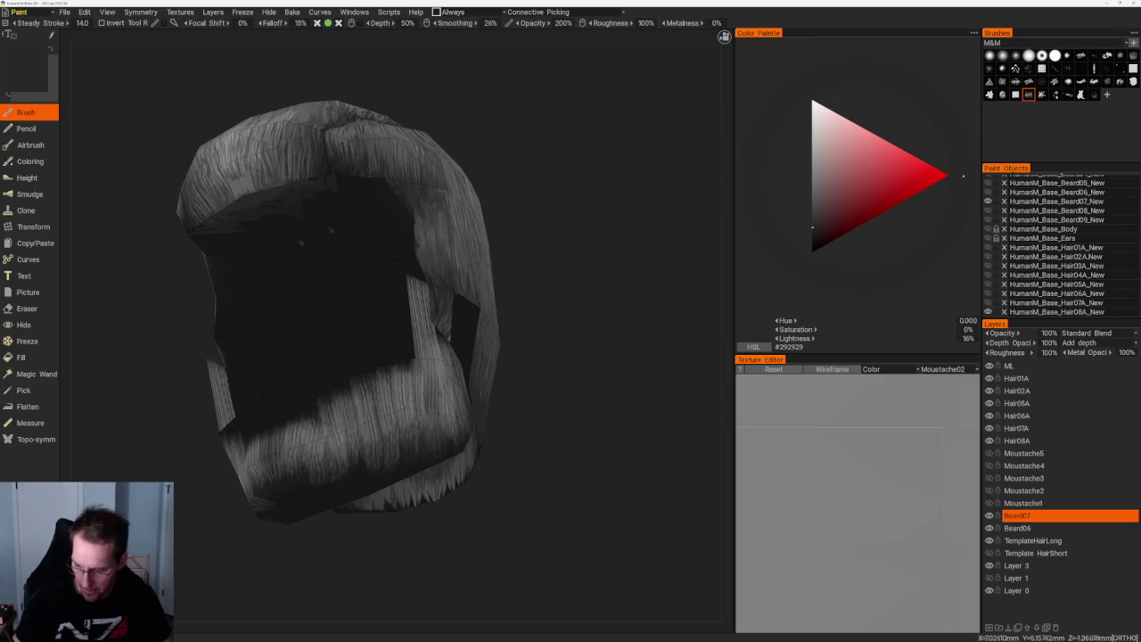
left_click(812, 239)
middle_click_drag(384, 357, 446, 339)
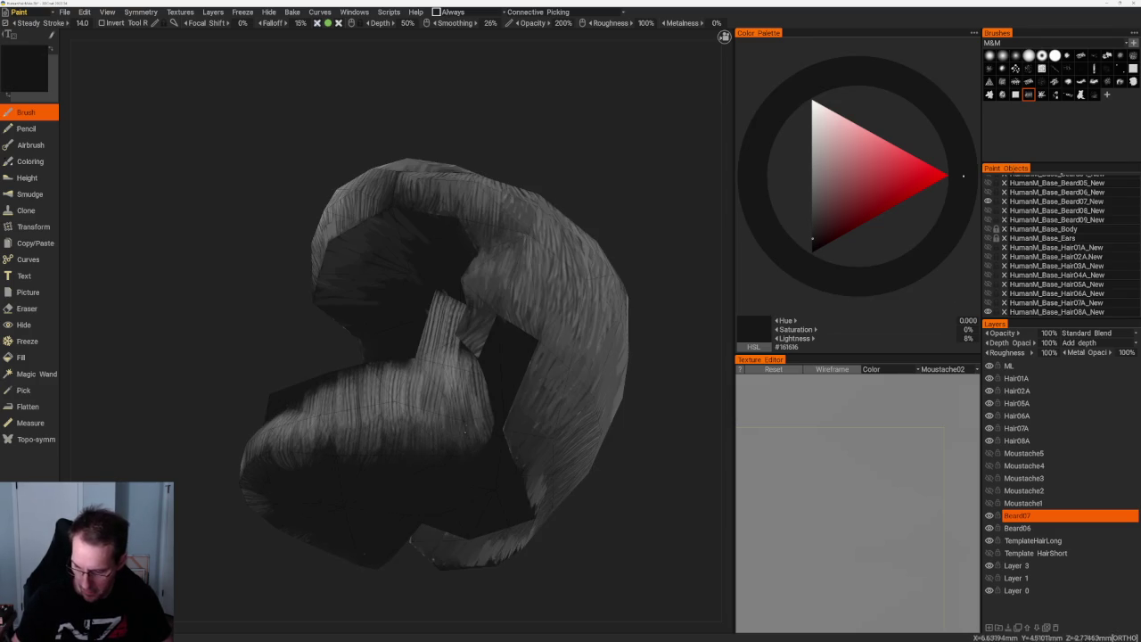
left_click_drag(469, 398, 410, 415)
middle_click_drag(410, 415, 412, 419)
mouse_move(420, 396)
left_mouse_down()
mouse_move(361, 445)
mouse_move(294, 463)
left_mouse_up()
middle_click_drag(295, 464, 338, 410)
left_click_drag(339, 410, 290, 428)
mouse_move(290, 428)
middle_mouse_down()
mouse_move(478, 514)
mouse_move(312, 508)
mouse_move(373, 526)
mouse_move(321, 472)
middle_mouse_up()
left_click_drag(321, 473, 388, 433)
- Darken the lower parts of the beard's side strands with dark strokes
left_click_drag(436, 393, 418, 356)
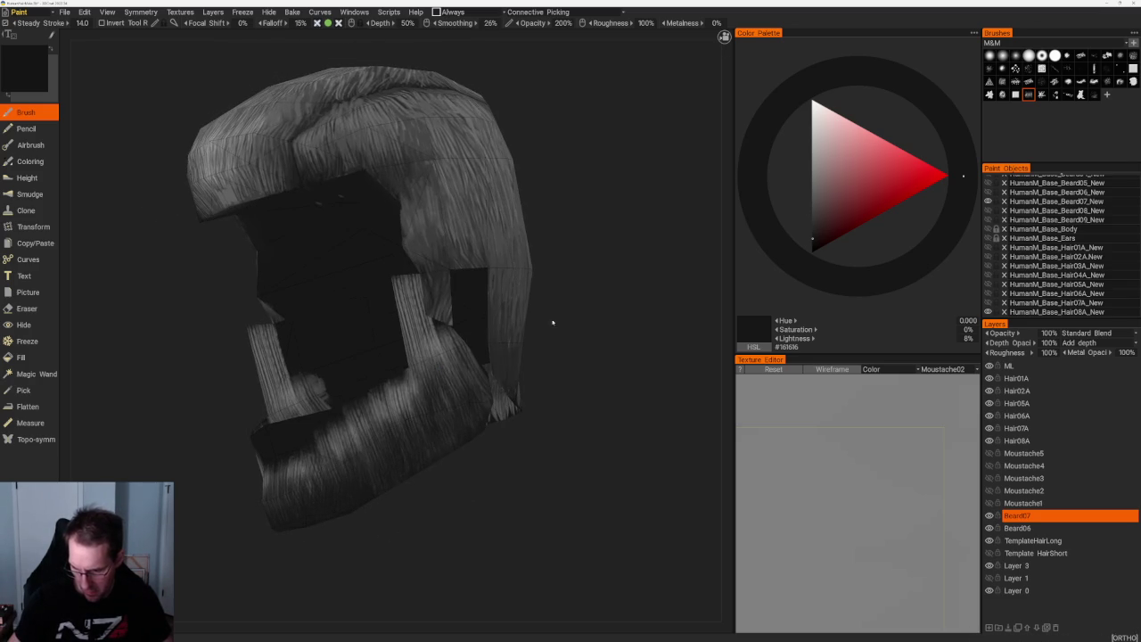
middle_click_drag(419, 356, 446, 312)
scroll(446, 312, "up", 5)
mouse_move(312, 214)
left_mouse_down()
mouse_move(461, 230)
mouse_move(468, 276)
left_mouse_up()
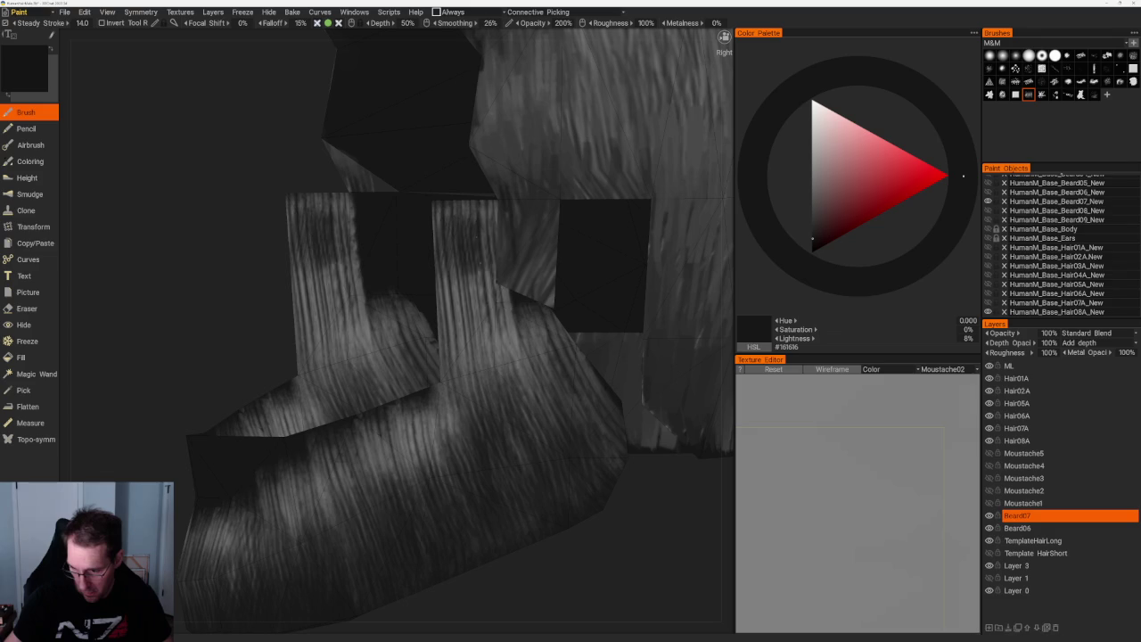
left_click_drag(464, 237, 499, 352)
left_click_drag(459, 272, 482, 374)
mouse_move(468, 307)
left_mouse_down()
mouse_move(477, 388)
mouse_move(534, 392)
left_mouse_up()
mouse_move(525, 312)
left_mouse_down()
mouse_move(562, 383)
mouse_move(544, 361)
mouse_move(562, 410)
mouse_move(474, 419)
mouse_move(437, 468)
left_mouse_up()
middle_click_drag(445, 357, 410, 339)
scroll(410, 339, "down", 3)
left_click_drag(447, 355, 331, 437)
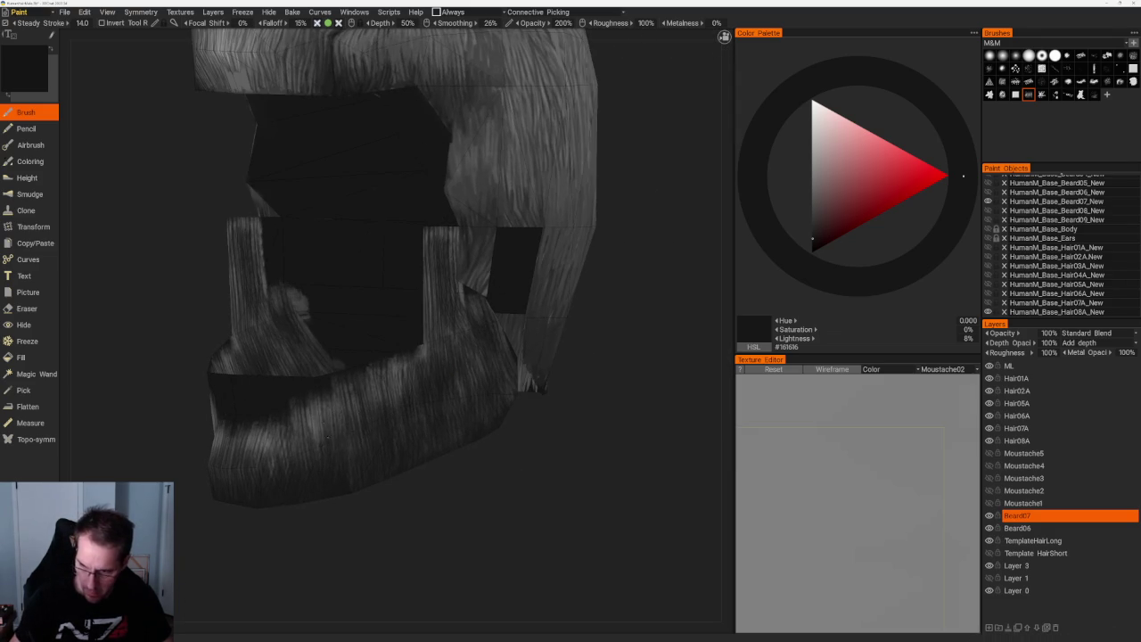
middle_click_drag(332, 437, 495, 437)
- Sample mid-dark grey #444444 and add marks along both beard sides
key("v")
left_click_drag(495, 438, 448, 495)
mouse_move(464, 451)
left_mouse_down()
mouse_move(446, 492)
mouse_move(414, 514)
left_mouse_up()
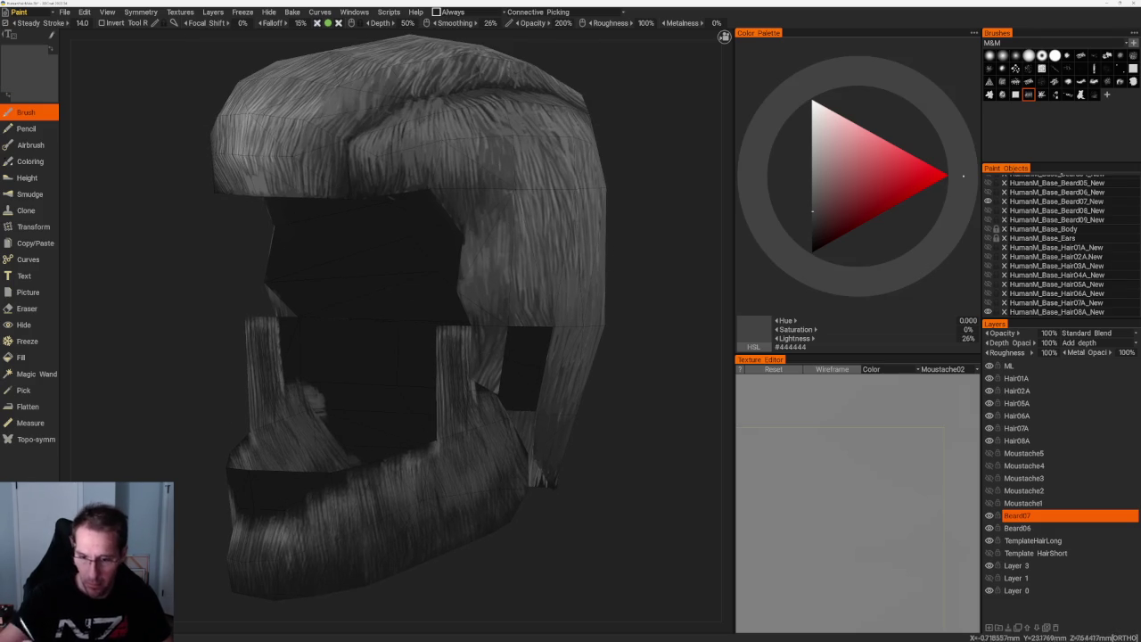
- Sample lighter grey #979797 and paint light strands on the moustache
key("v")
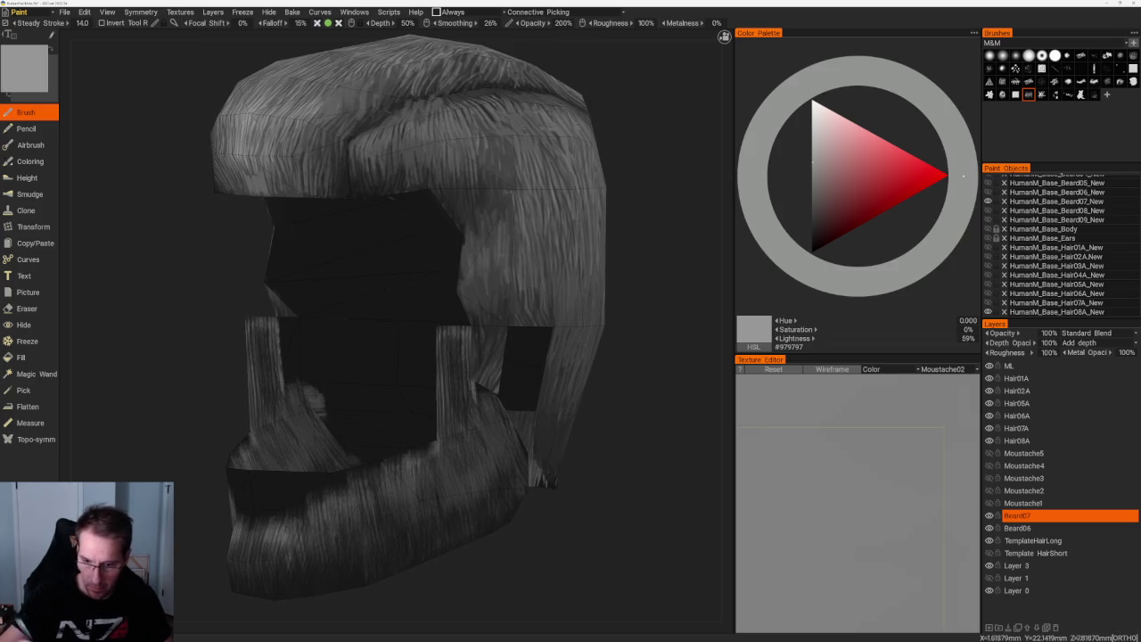
left_click_drag(589, 419, 619, 420)
right_click_drag(619, 420, 493, 375)
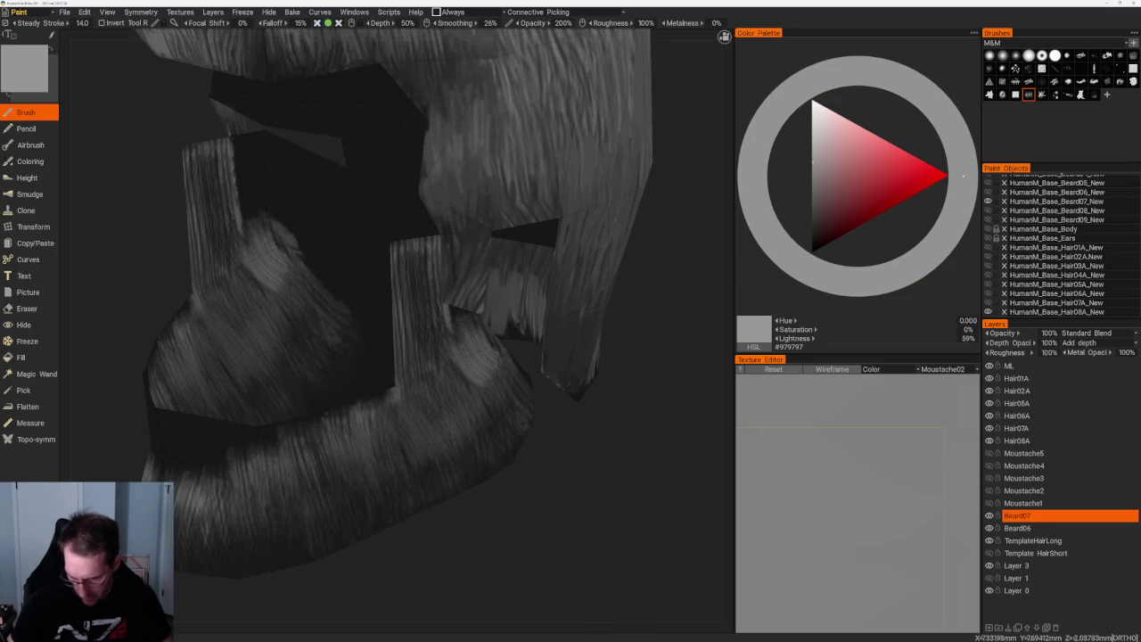
mouse_move(468, 337)
left_mouse_down()
mouse_move(481, 357)
mouse_move(453, 346)
mouse_move(465, 369)
mouse_move(454, 396)
mouse_move(421, 372)
left_mouse_up()
mouse_move(437, 410)
left_mouse_down()
mouse_move(414, 370)
mouse_move(428, 441)
left_mouse_up()
left_click_drag(450, 379, 433, 414)
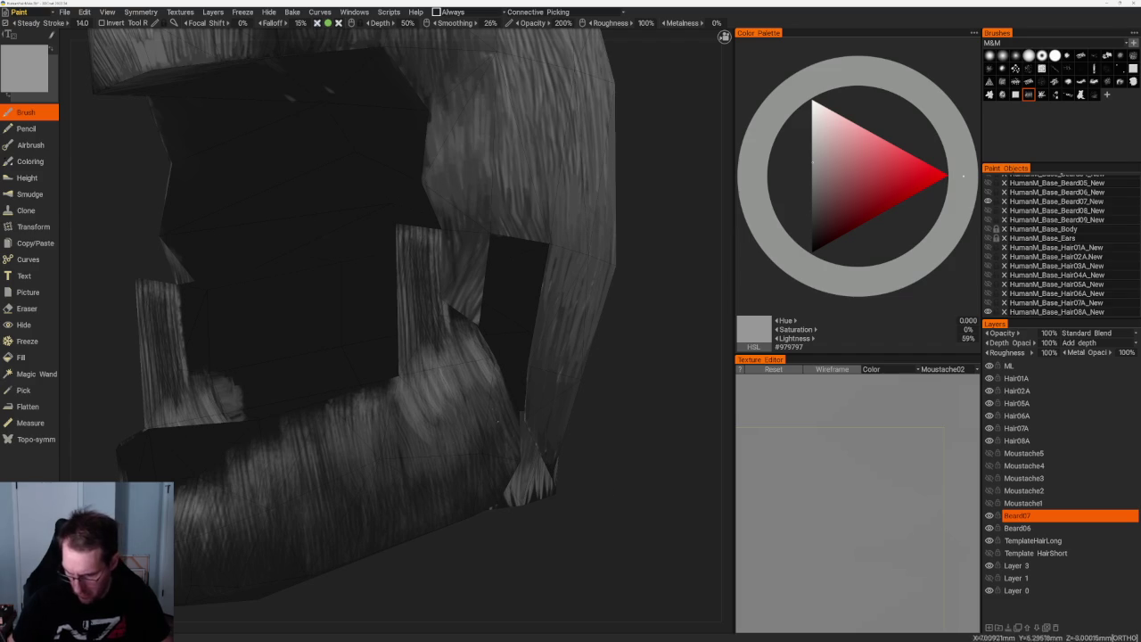
- Brighten streaks on the lower beard, then sample dark grey #3E3E3E
left_click_drag(509, 437, 615, 494, "alt")
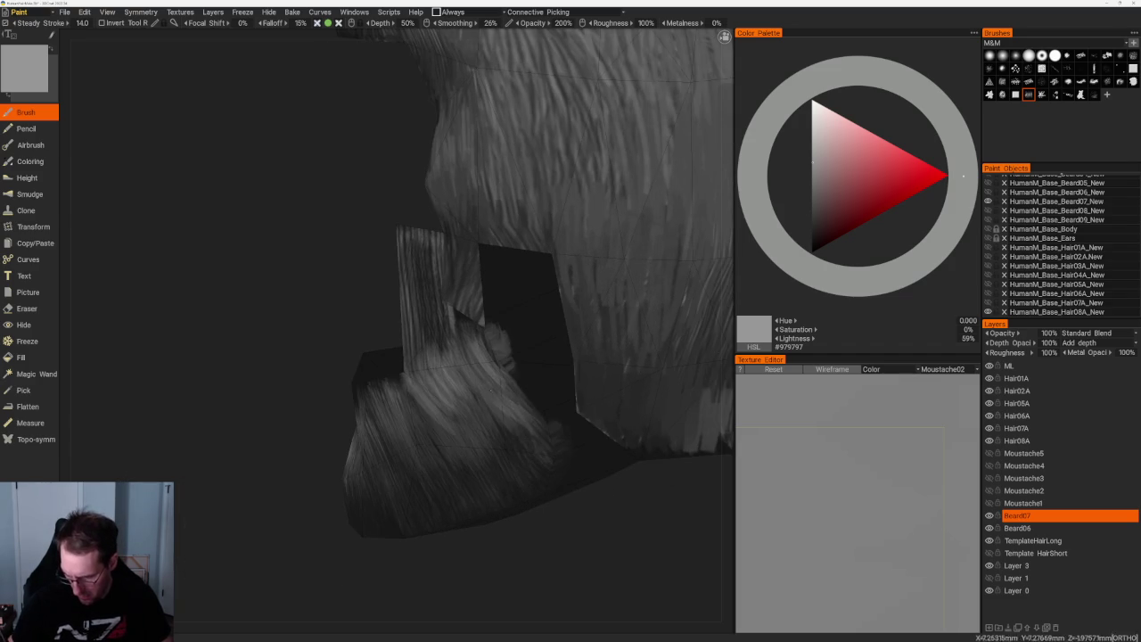
right_click_drag(495, 419, 428, 374)
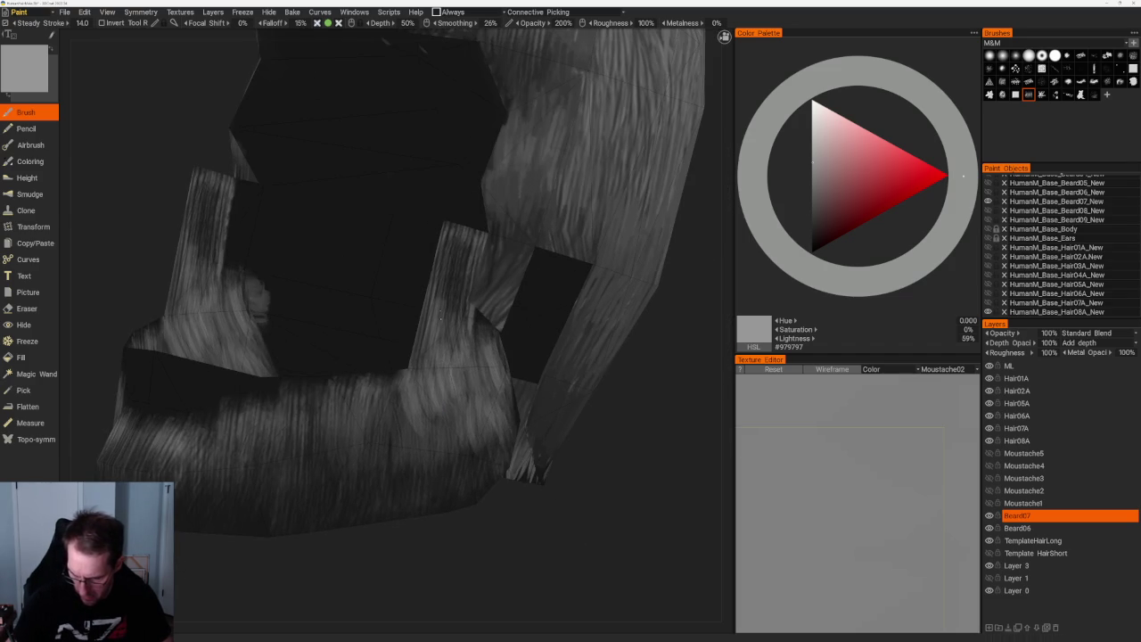
right_click_drag(339, 326, 303, 330)
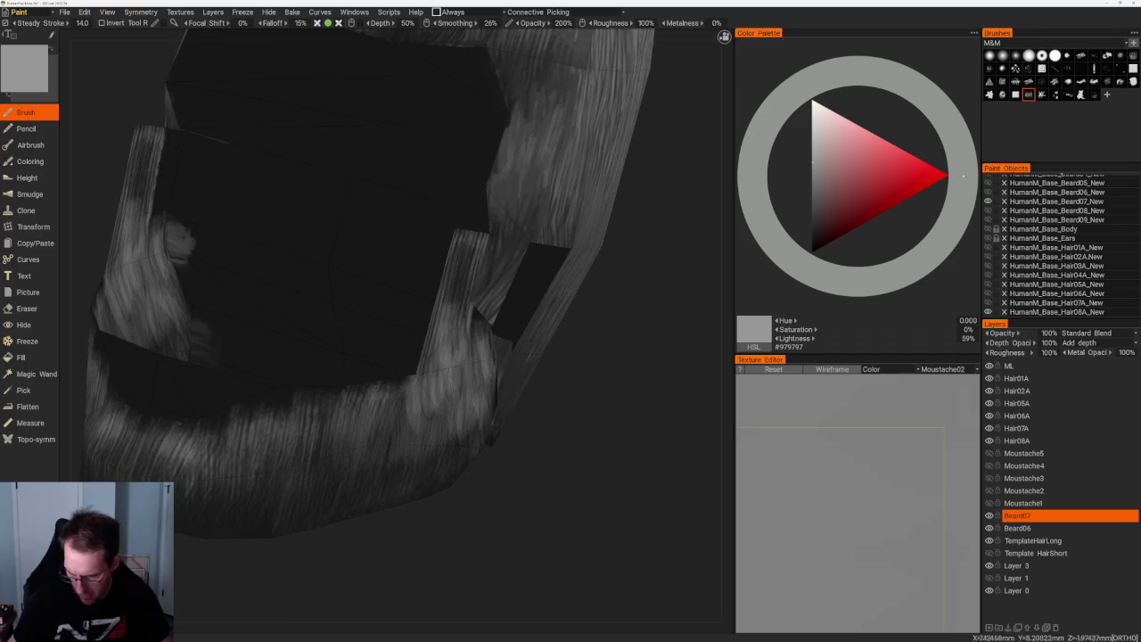
mouse_move(410, 392)
right_mouse_down()
mouse_move(439, 409)
mouse_move(455, 441)
mouse_move(548, 491)
right_mouse_up()
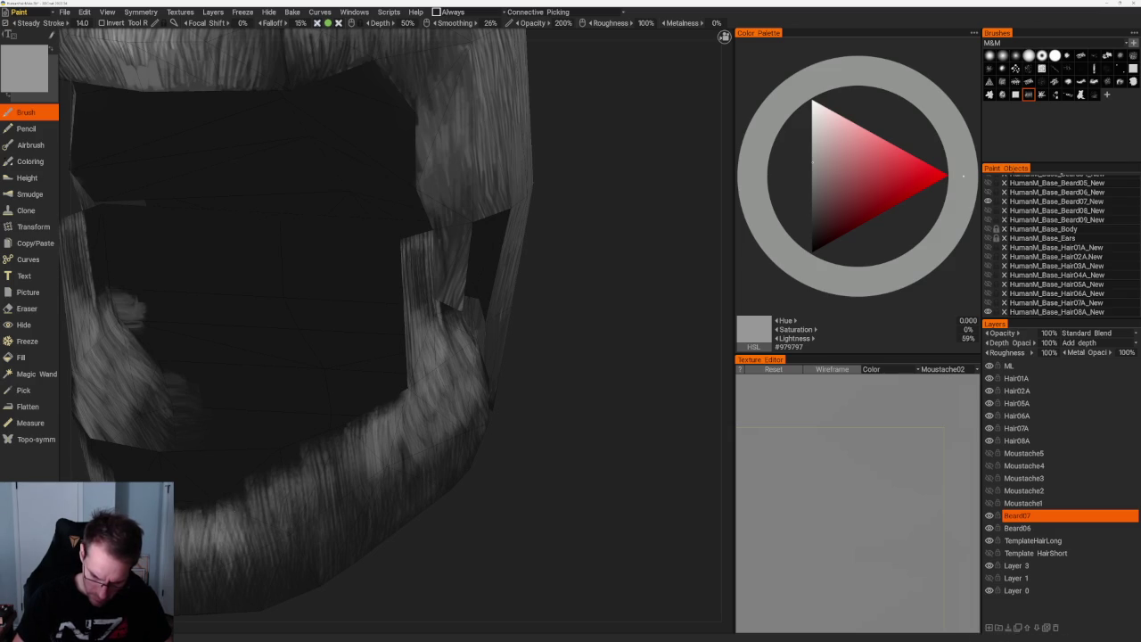
left_click_drag(290, 563, 296, 538)
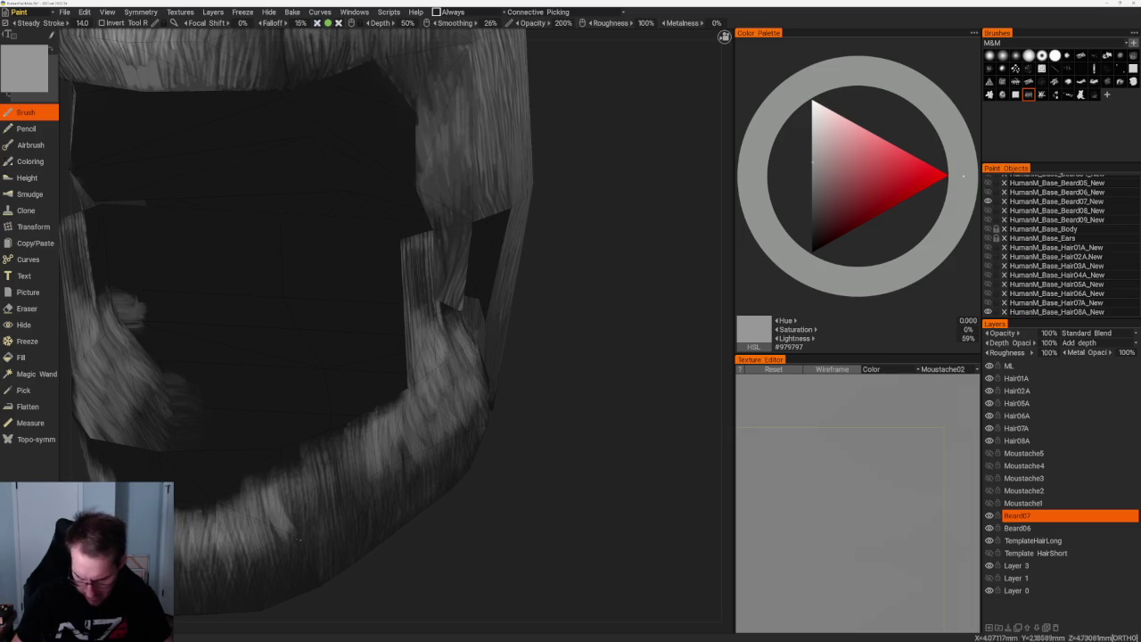
key("v")
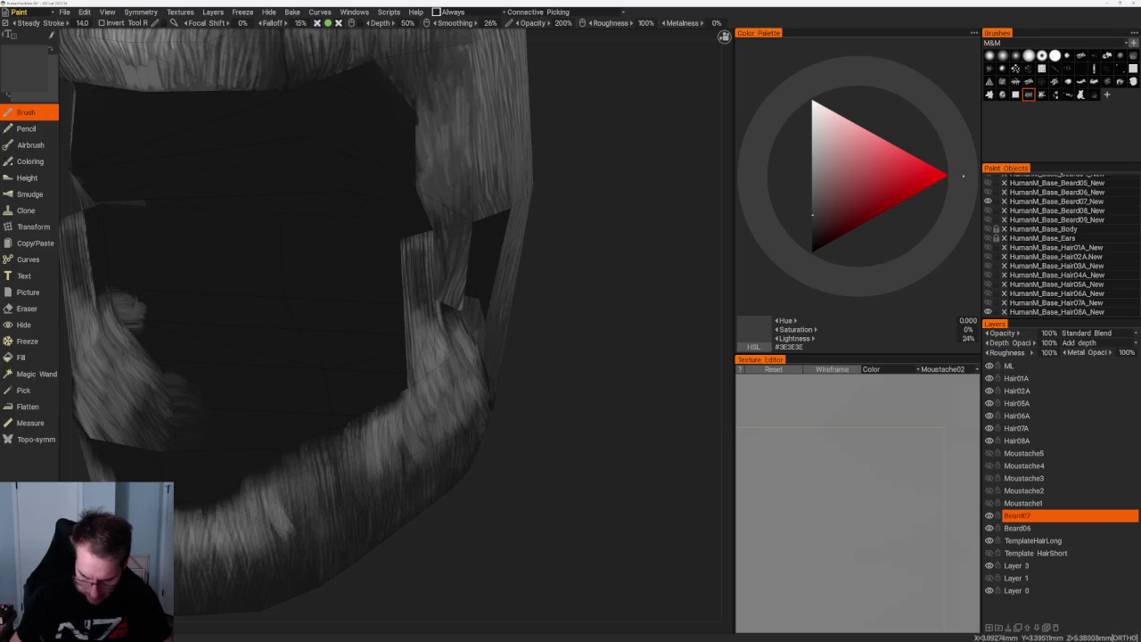
left_click_drag(484, 489, 598, 275)
scroll(598, 276, "down", 5)
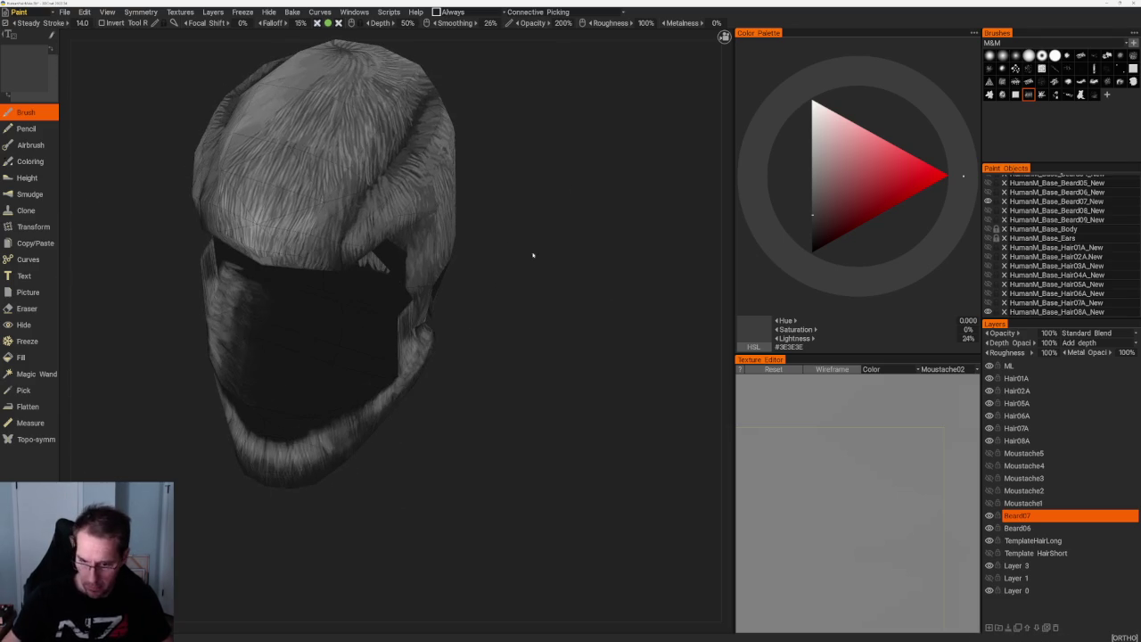
- Sample dark grey #242424 and darken small patches on the lower beard
key("v")
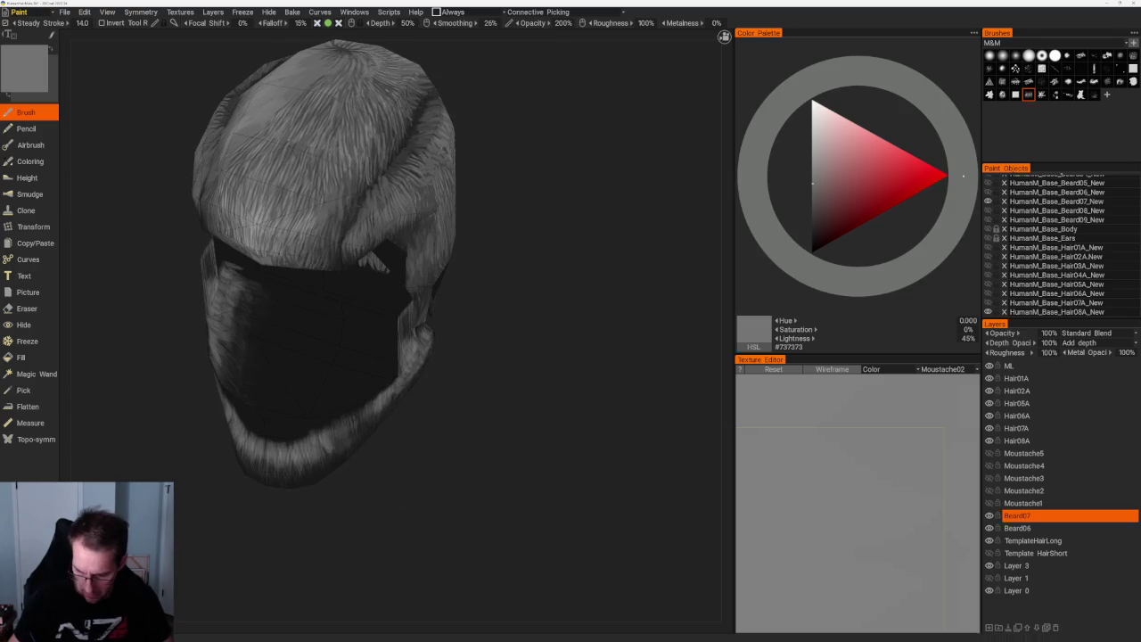
left_click_drag(337, 435, 269, 466, "shift")
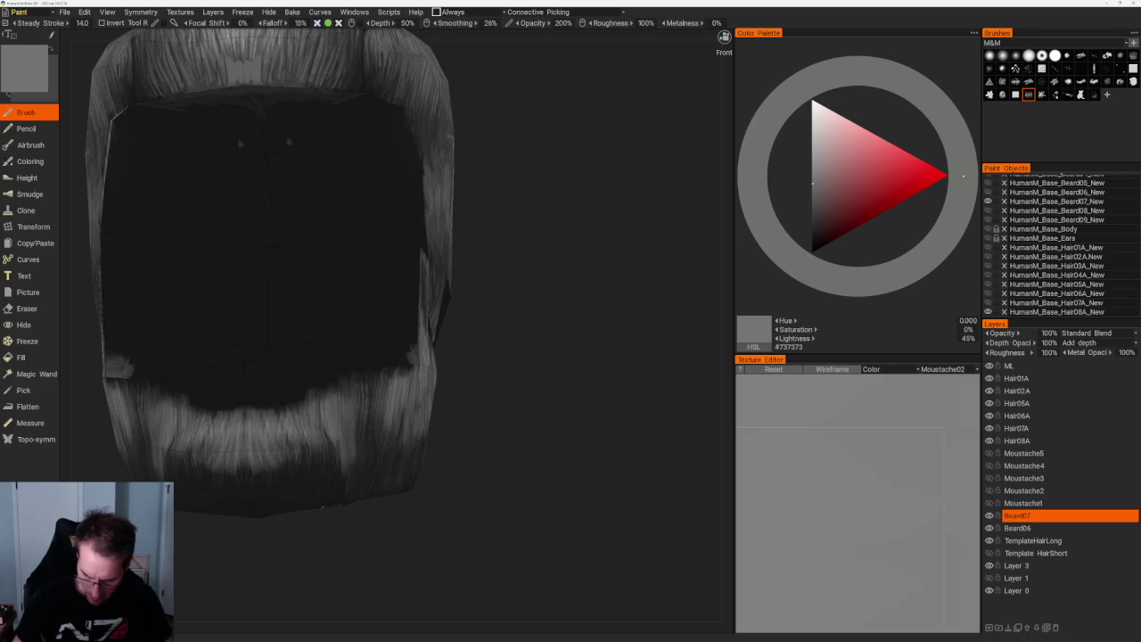
middle_click_drag(274, 453, 258, 530)
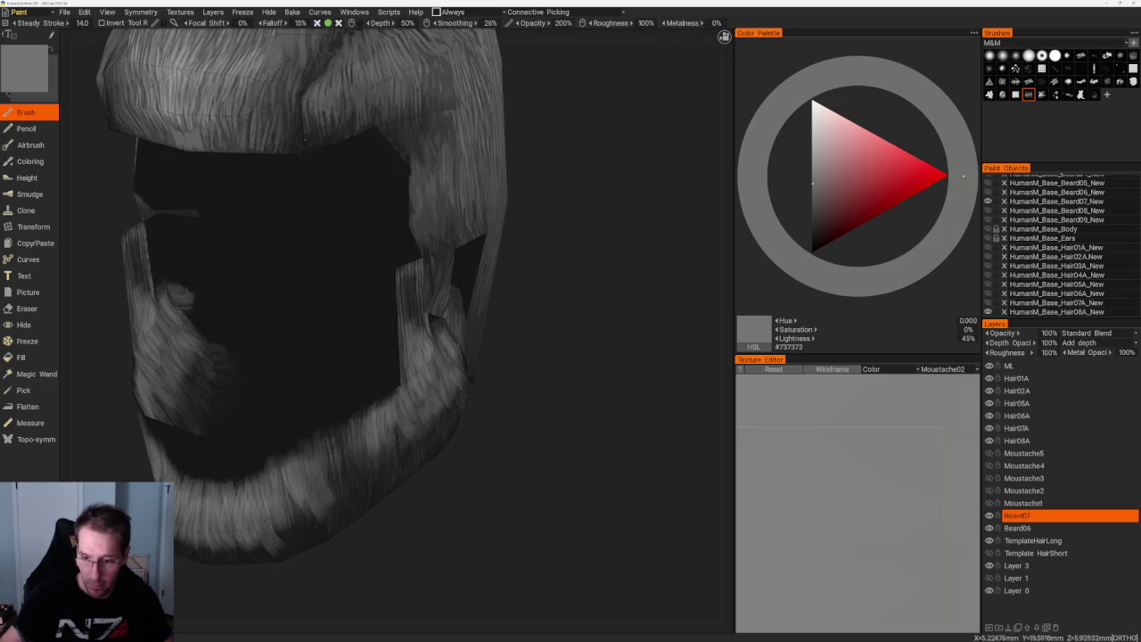
key("v")
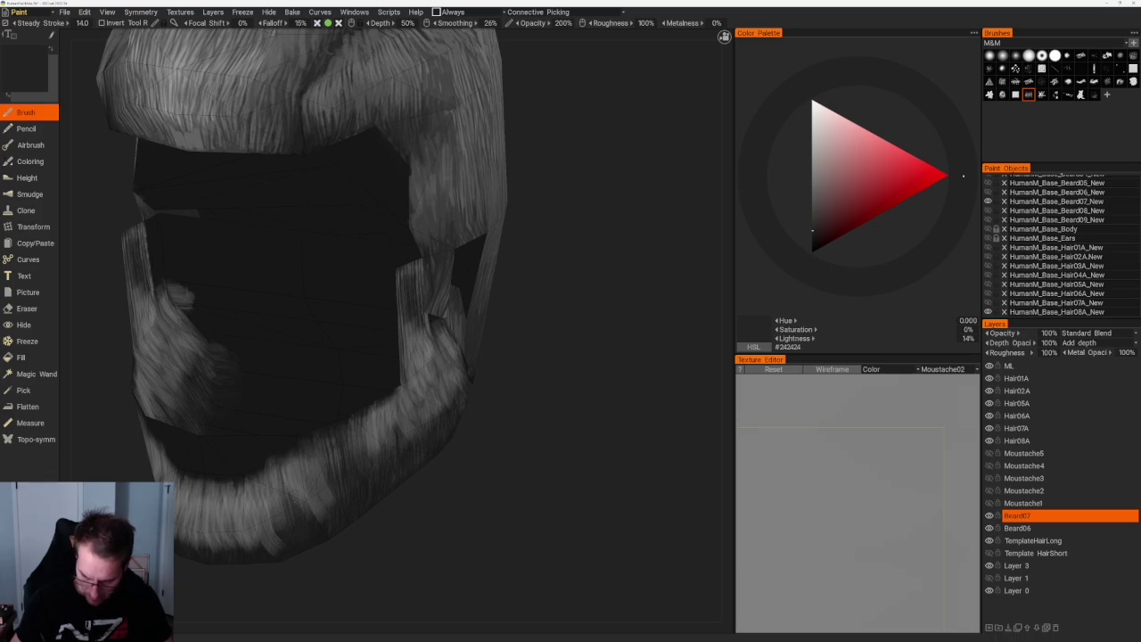
mouse_move(304, 461)
left_mouse_down()
mouse_move(316, 483)
mouse_move(257, 524)
left_mouse_up()
mouse_move(241, 486)
left_mouse_down()
mouse_move(255, 515)
mouse_move(272, 517)
left_mouse_up()
mouse_move(268, 570)
left_mouse_down()
mouse_move(351, 565)
mouse_move(348, 473)
mouse_move(400, 496)
mouse_move(415, 522)
mouse_move(419, 499)
left_mouse_up()
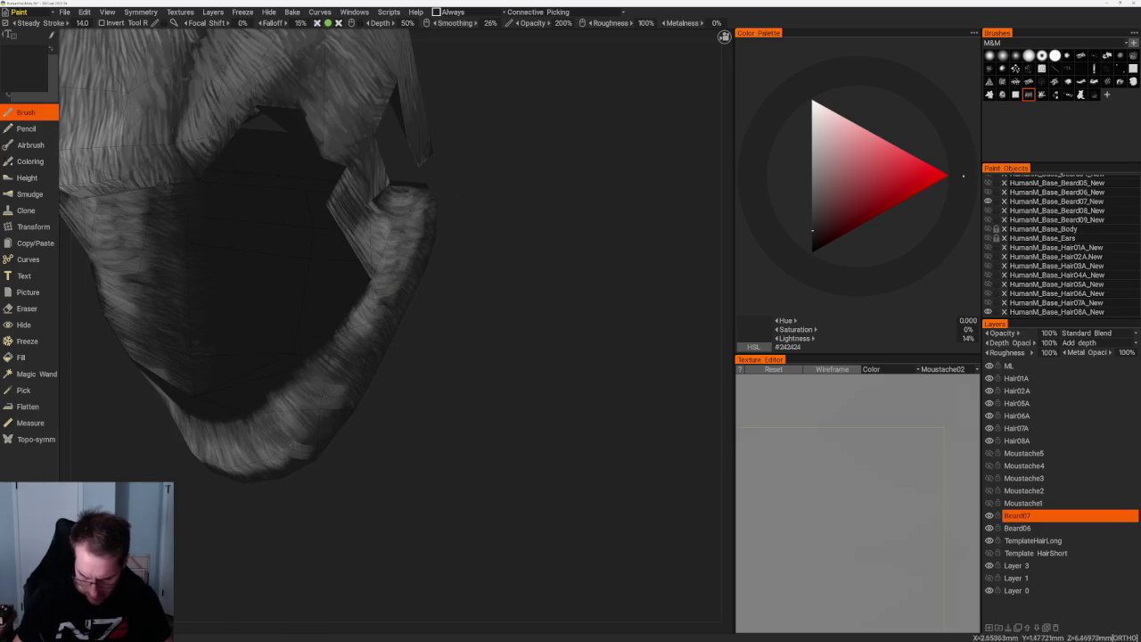
- Sample grey #6B6B6B, brighten lower-beard patches, and turn to view the underside
key("v")
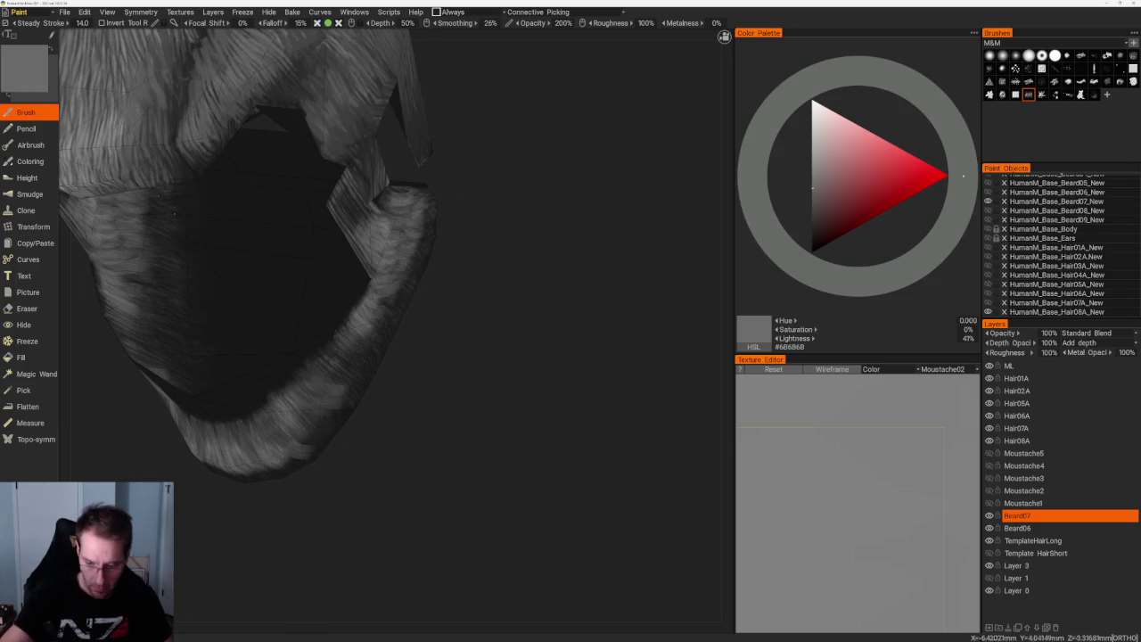
mouse_move(260, 424)
left_mouse_down()
mouse_move(287, 447)
mouse_move(310, 441)
mouse_move(294, 451)
left_mouse_up()
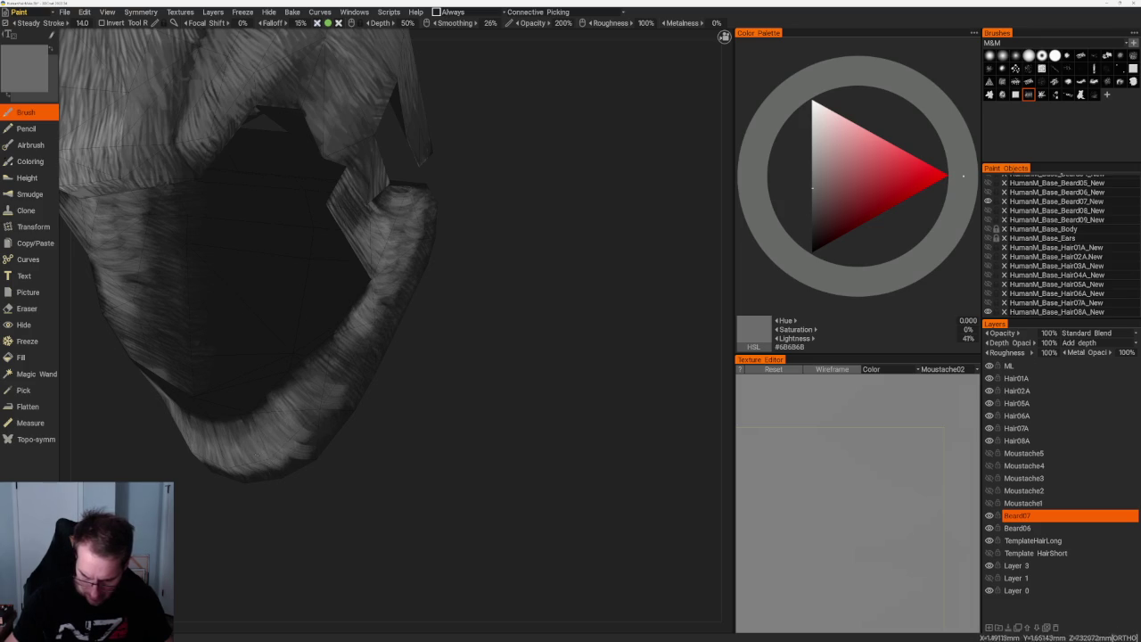
key("KP_1")
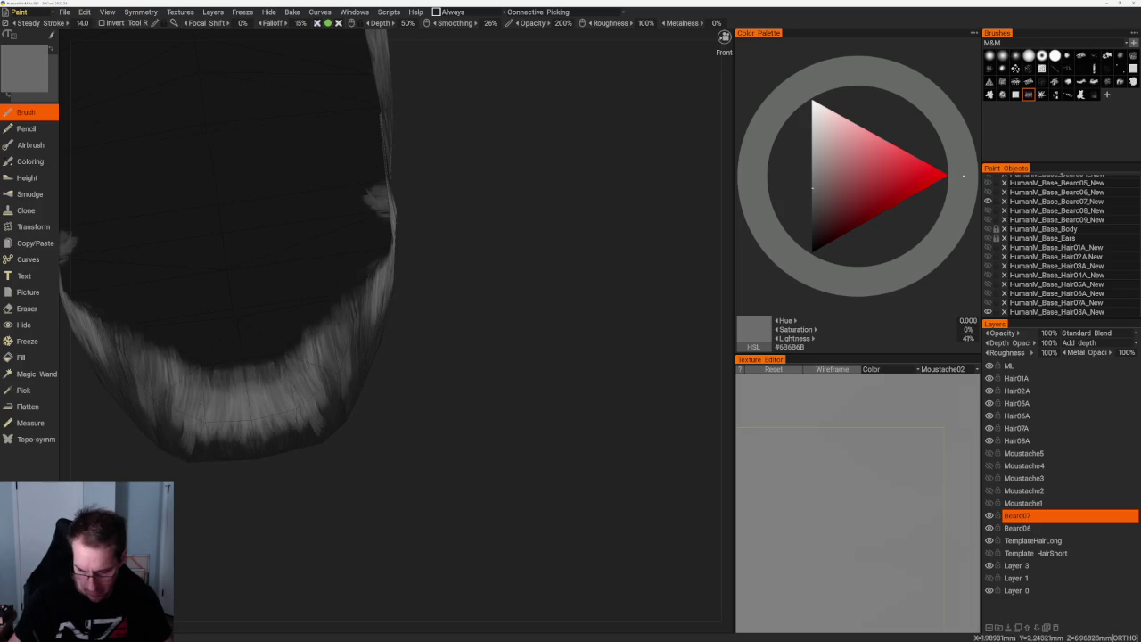
left_click_drag(409, 425, 276, 397)
mouse_move(387, 416)
left_mouse_down()
mouse_move(285, 385)
mouse_move(273, 400)
left_mouse_up()
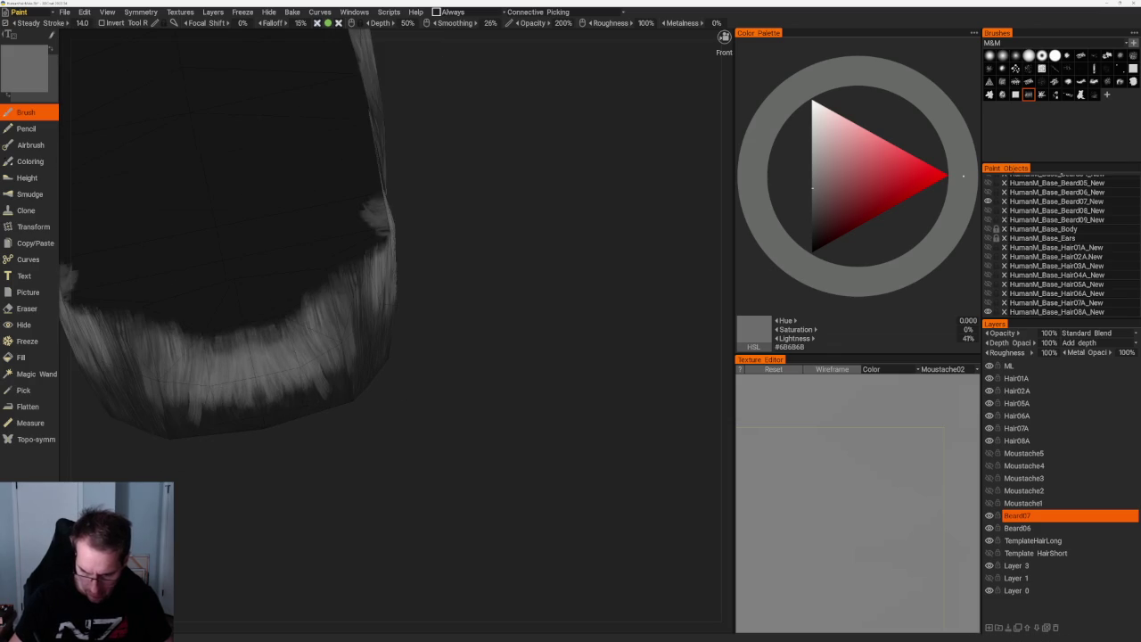
mouse_move(433, 338)
left_mouse_down()
mouse_move(296, 415)
mouse_move(301, 435)
mouse_move(271, 454)
left_mouse_up()
- Paint near-black strands on the lower edge, then set the colour to dim grey #696969
key("v")
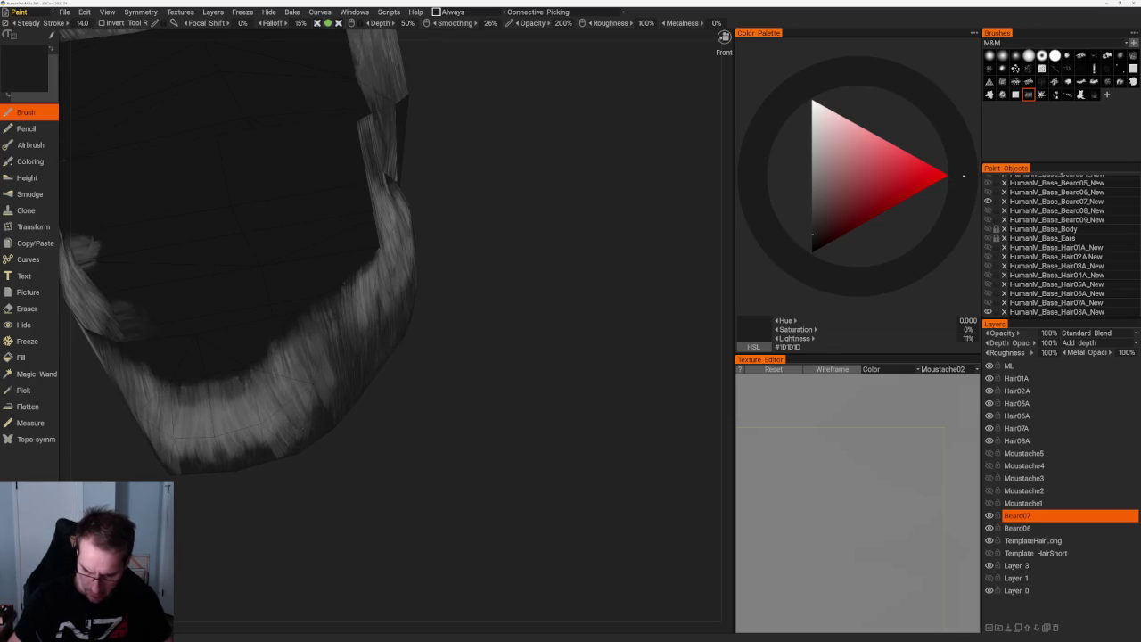
left_click_drag(282, 450, 299, 438)
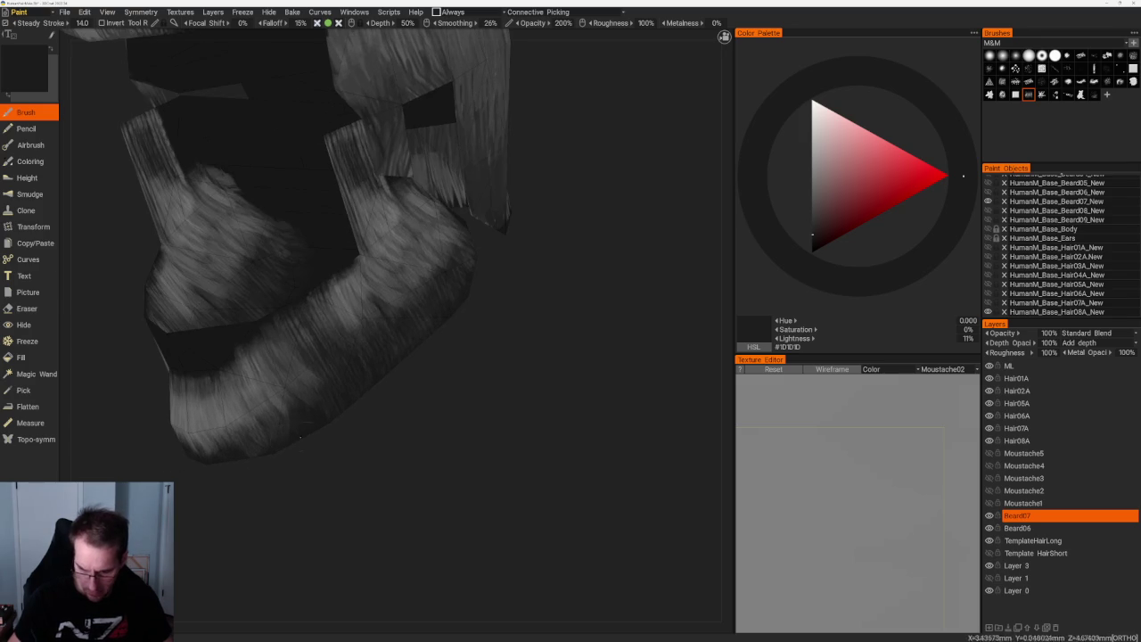
key("v")
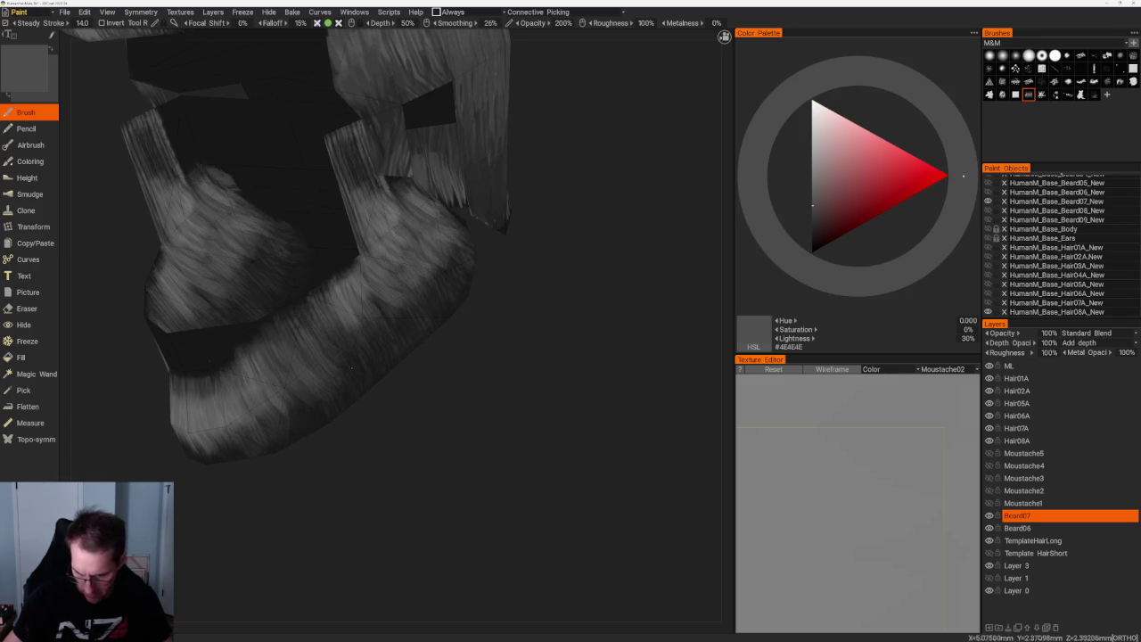
left_click_drag(416, 410, 384, 406)
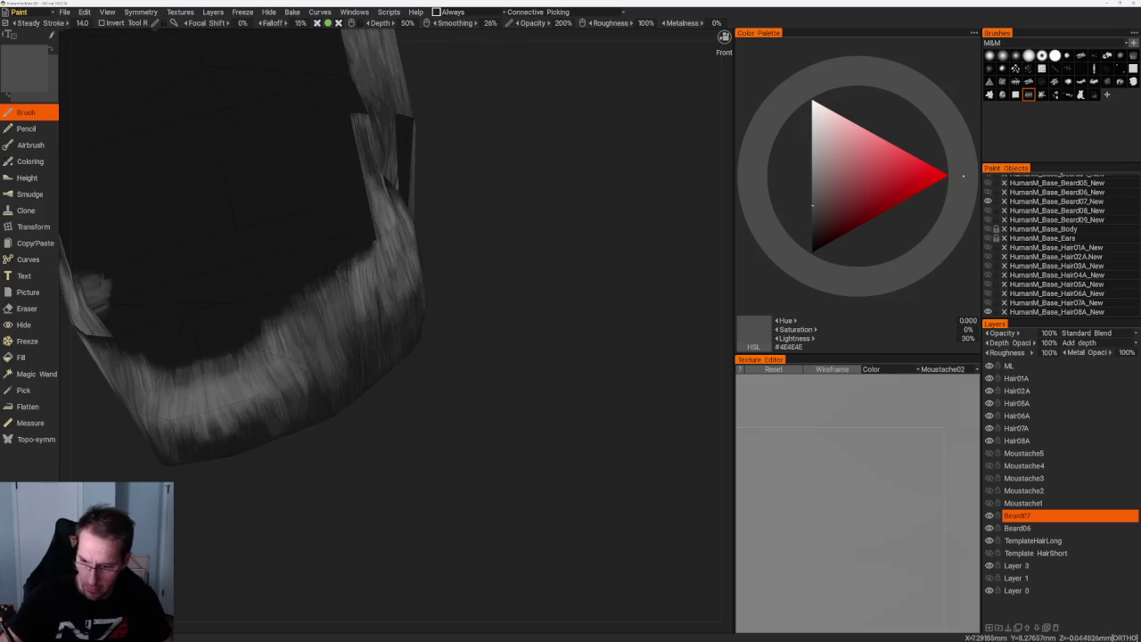
key("v")
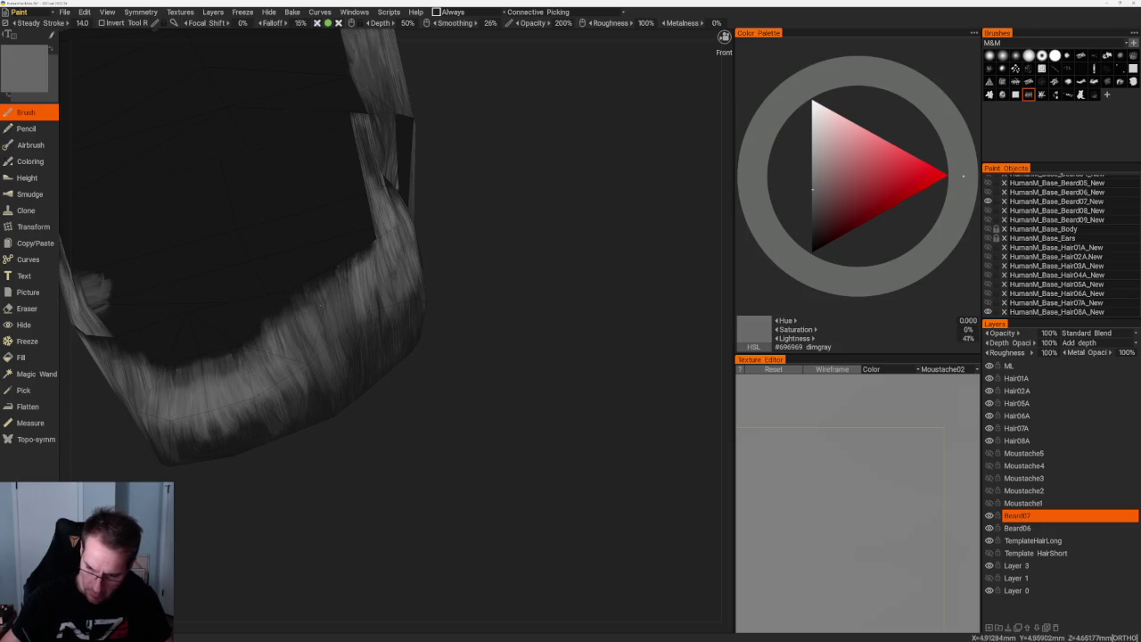
left_click_drag(314, 358, 351, 412)
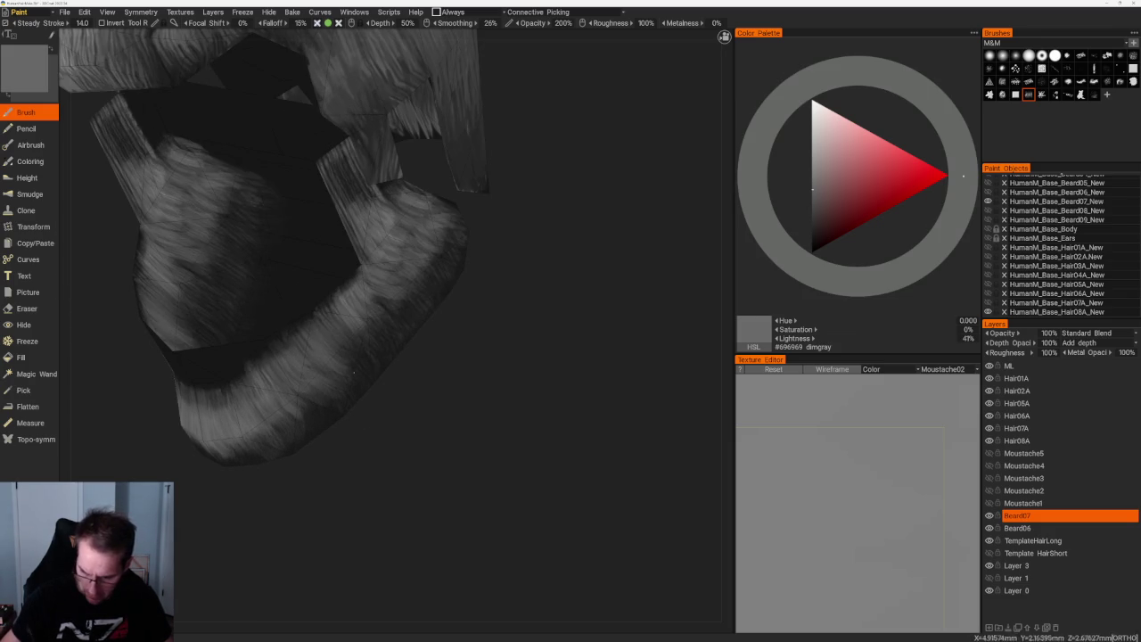
left_click_drag(193, 313, 383, 333)
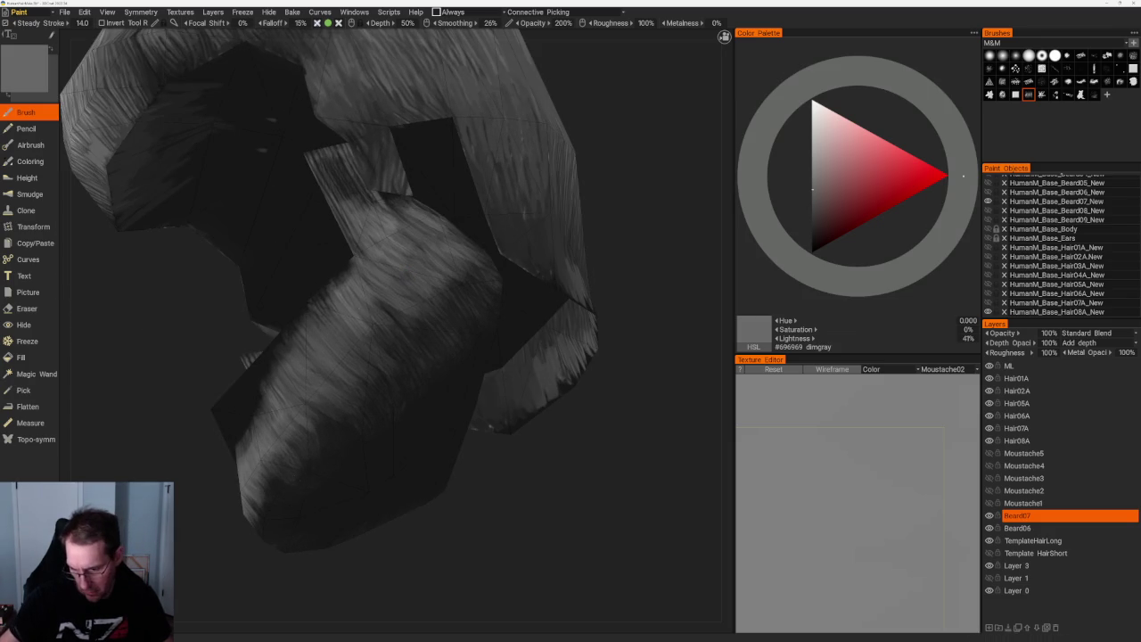
- Orbit around the beard from the right side and move in closer
mouse_move(312, 475)
left_mouse_down("shift")
mouse_move(479, 287)
mouse_move(538, 382)
left_mouse_up("shift")
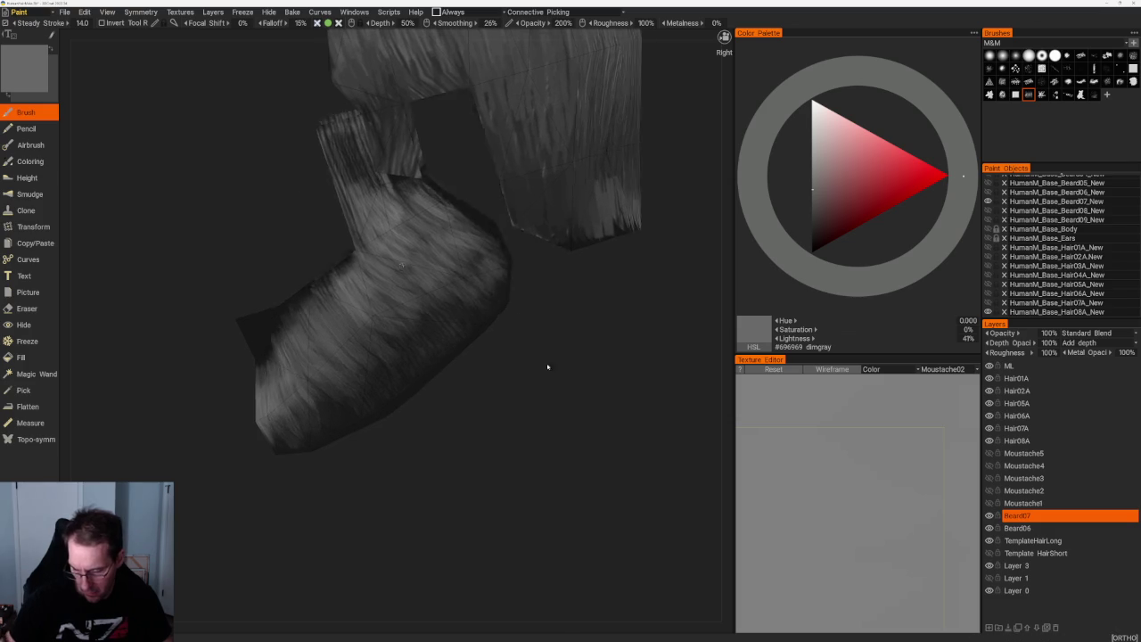
middle_click_drag(480, 298, 438, 324)
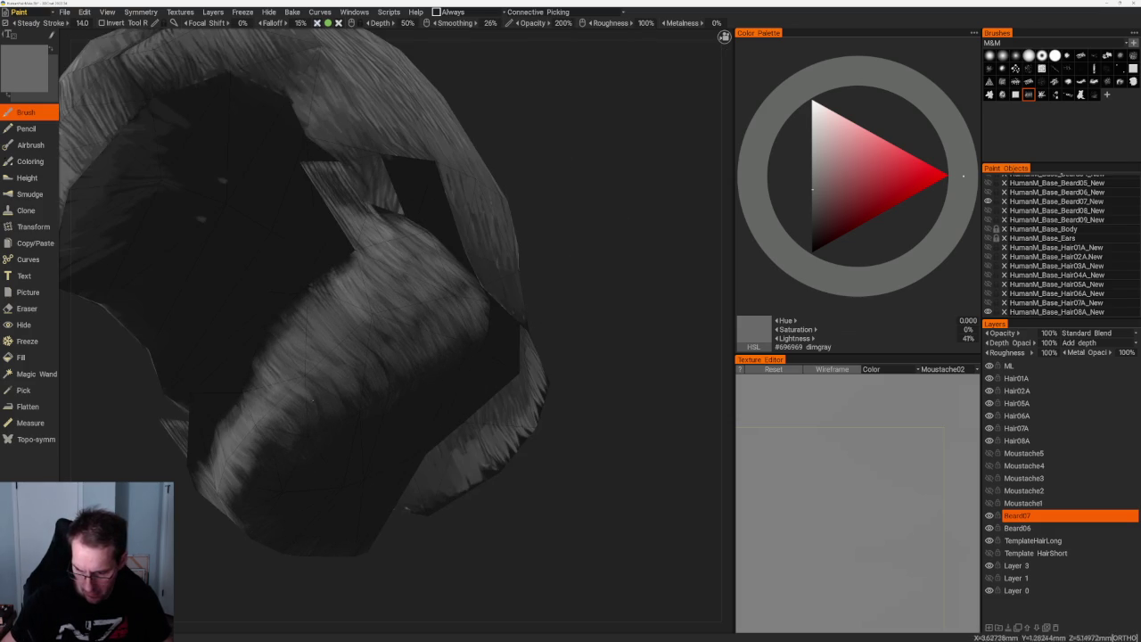
middle_click_drag(319, 414, 390, 454)
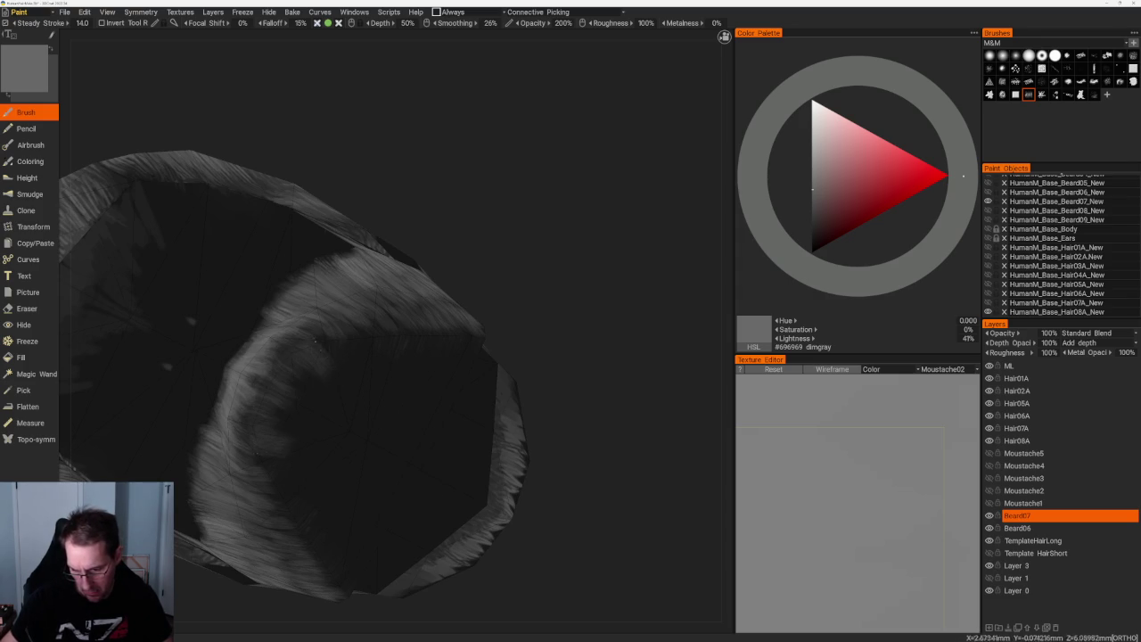
middle_click_drag(490, 257, 298, 437)
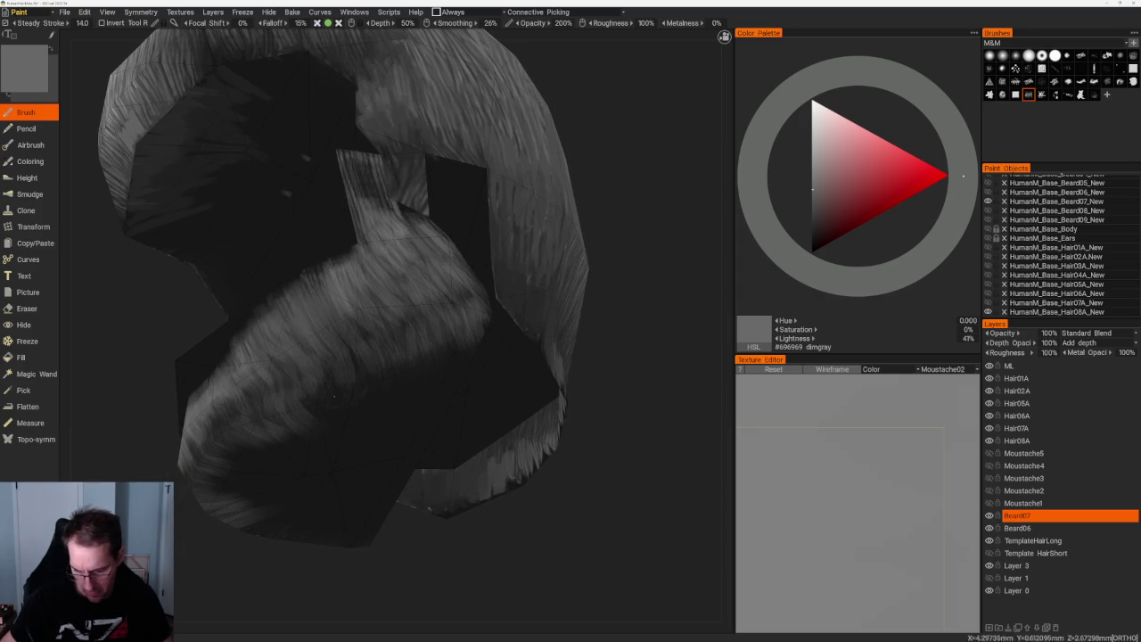
mouse_move(315, 394)
middle_mouse_down()
mouse_move(434, 319)
mouse_move(376, 408)
middle_mouse_up()
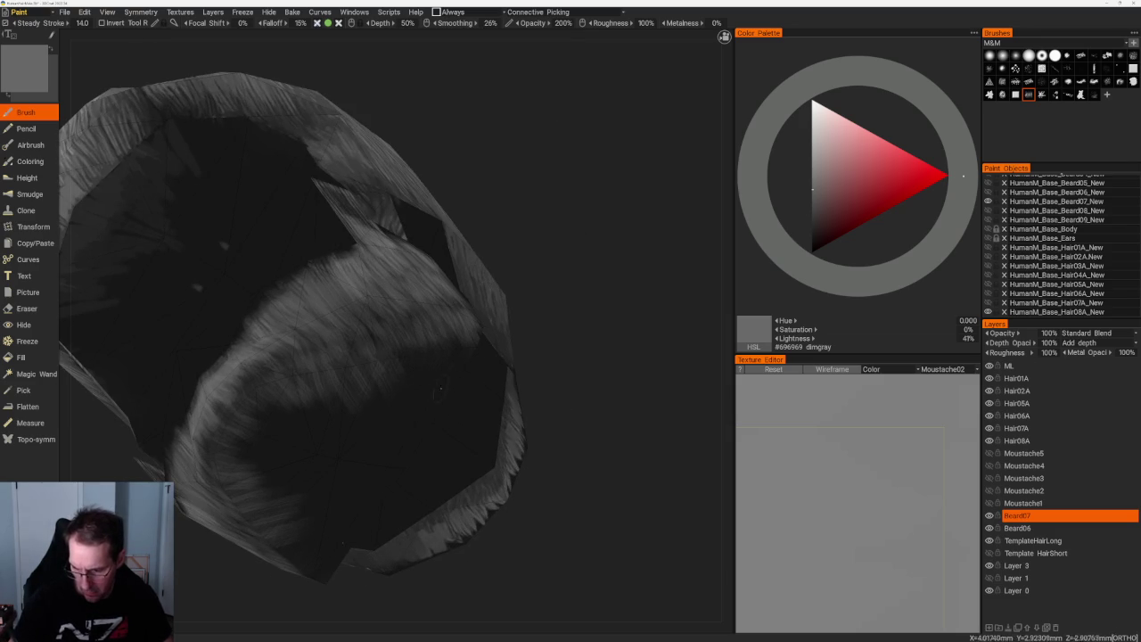
middle_click_drag(435, 390, 517, 354)
middle_click_drag(404, 370, 440, 355)
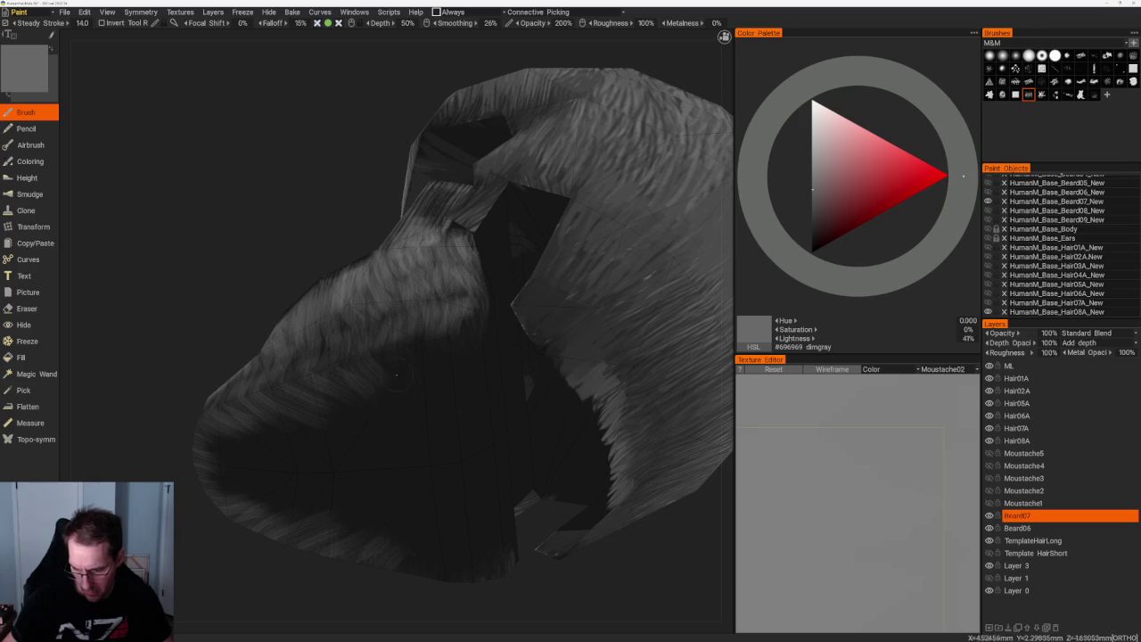
- Paint a thin very dark grey streak on the beard's inner side
middle_click_drag(362, 232, 554, 214)
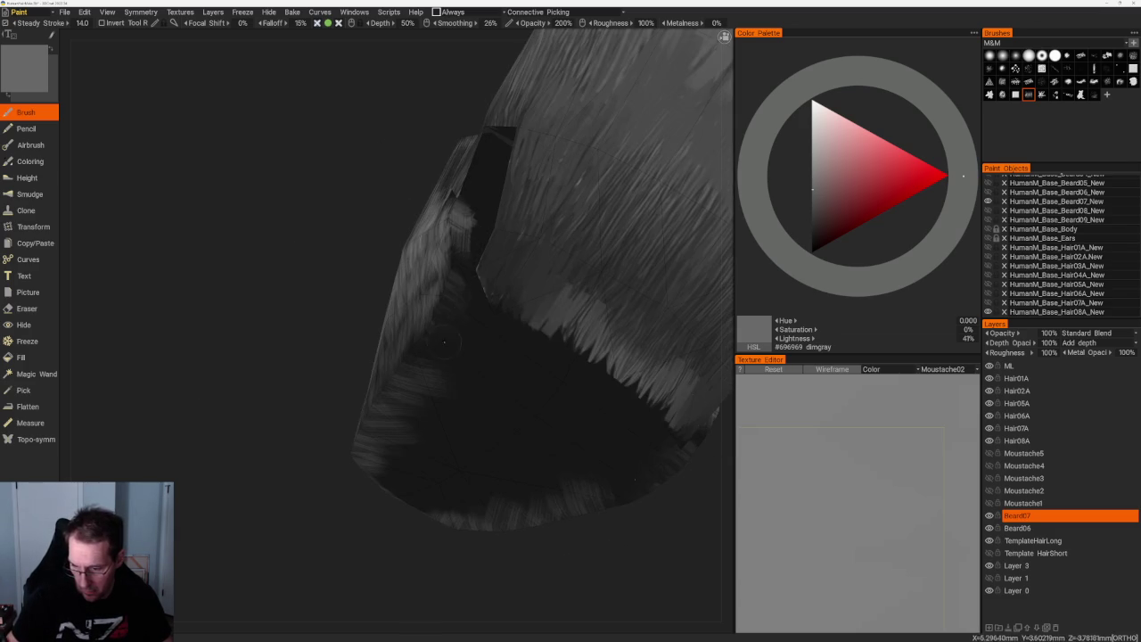
middle_click_drag(451, 319, 321, 527)
key("v")
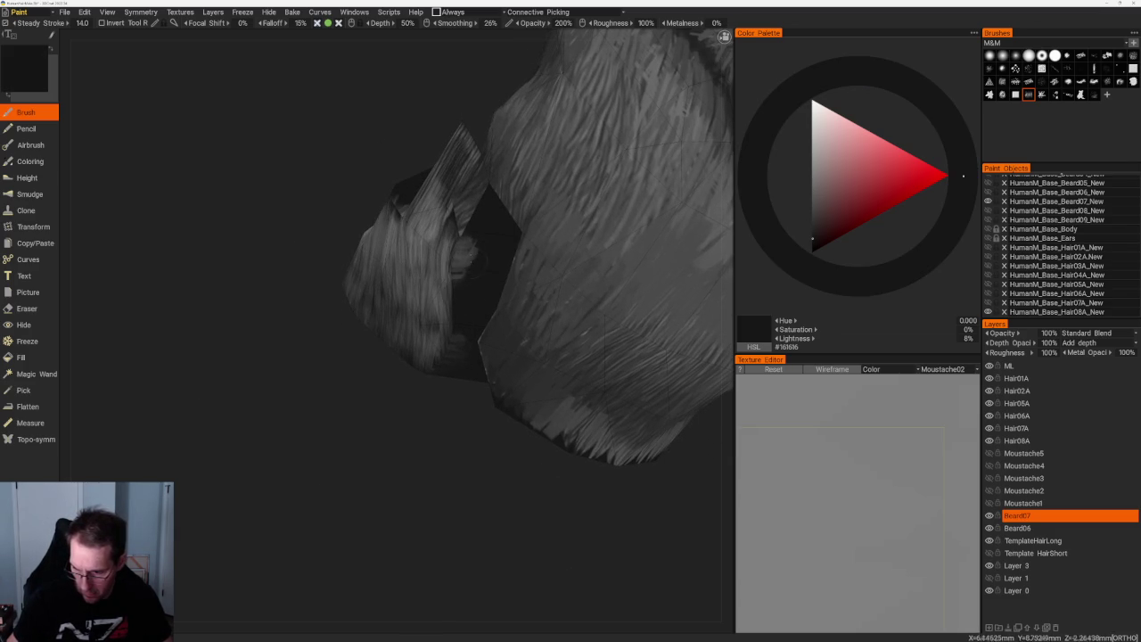
left_click_drag(467, 281, 472, 372)
key("v")
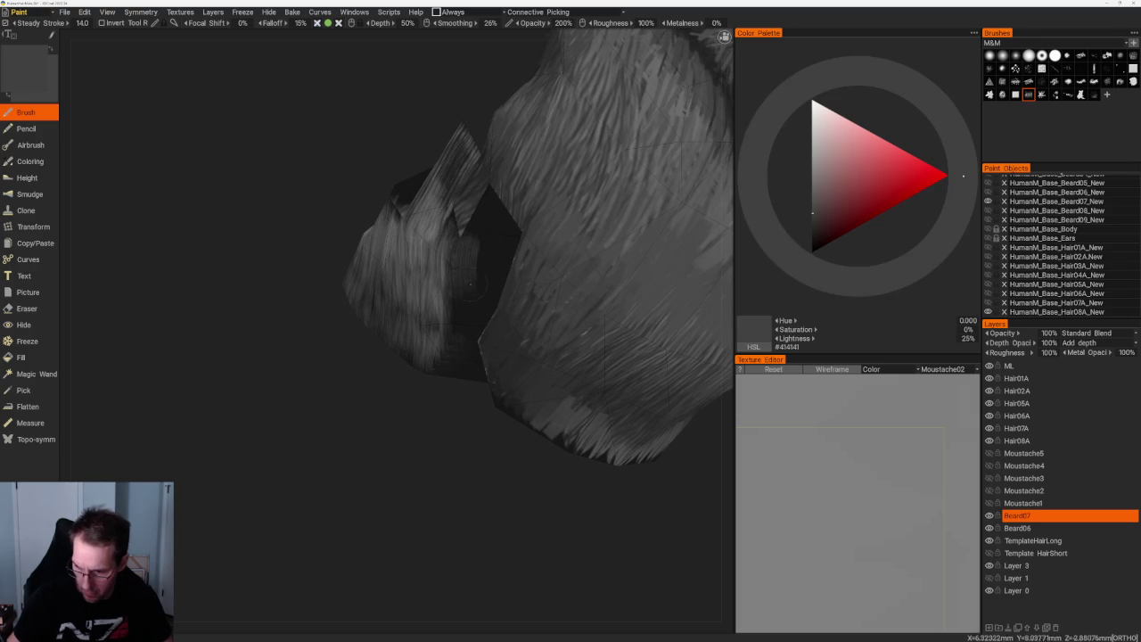
- Fill the gap between the hair pieces with lighter grey strands, undoing a faint extra stroke
left_click_drag(481, 433, 432, 400, "alt")
mouse_move(300, 419)
left_mouse_down("alt")
mouse_move(495, 284)
mouse_move(495, 312)
left_mouse_up("alt")
mouse_move(504, 255)
left_mouse_down()
mouse_move(510, 317)
mouse_move(526, 319)
left_mouse_up()
mouse_move(504, 234)
left_mouse_down()
mouse_move(482, 257)
mouse_move(518, 232)
mouse_move(510, 294)
left_mouse_up()
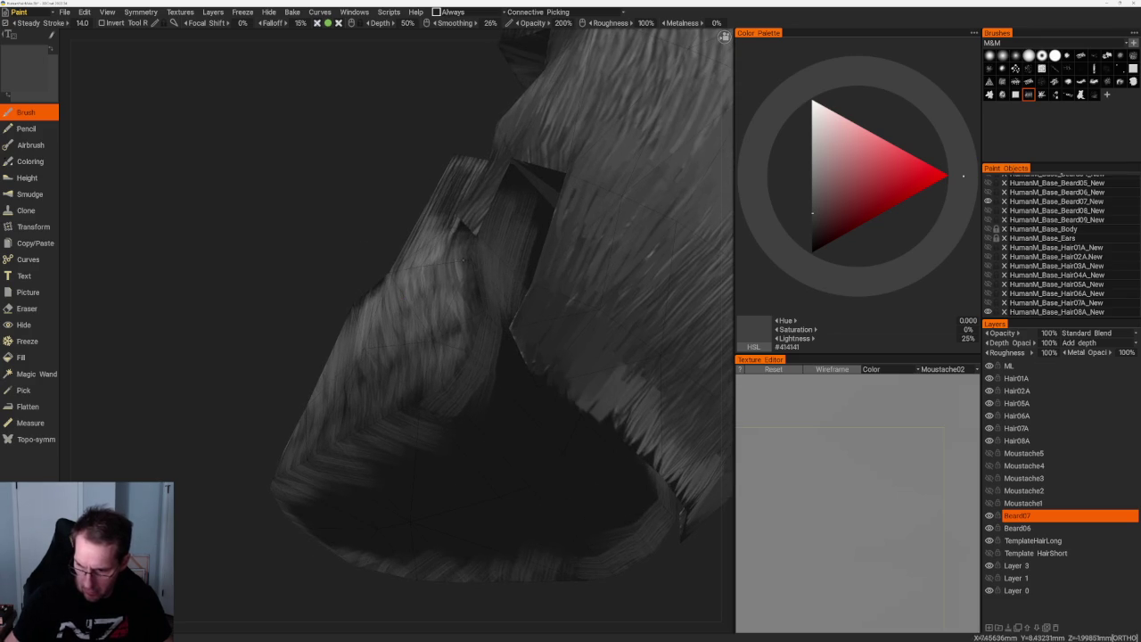
key("v")
left_click_drag(472, 239, 490, 328)
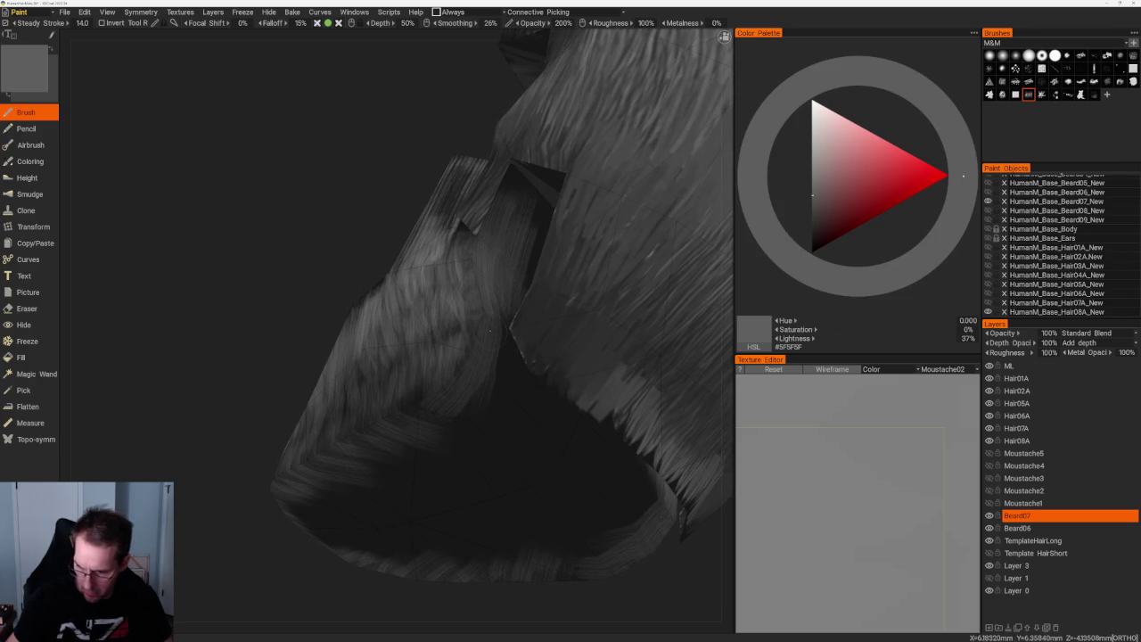
key("ctrl+z")
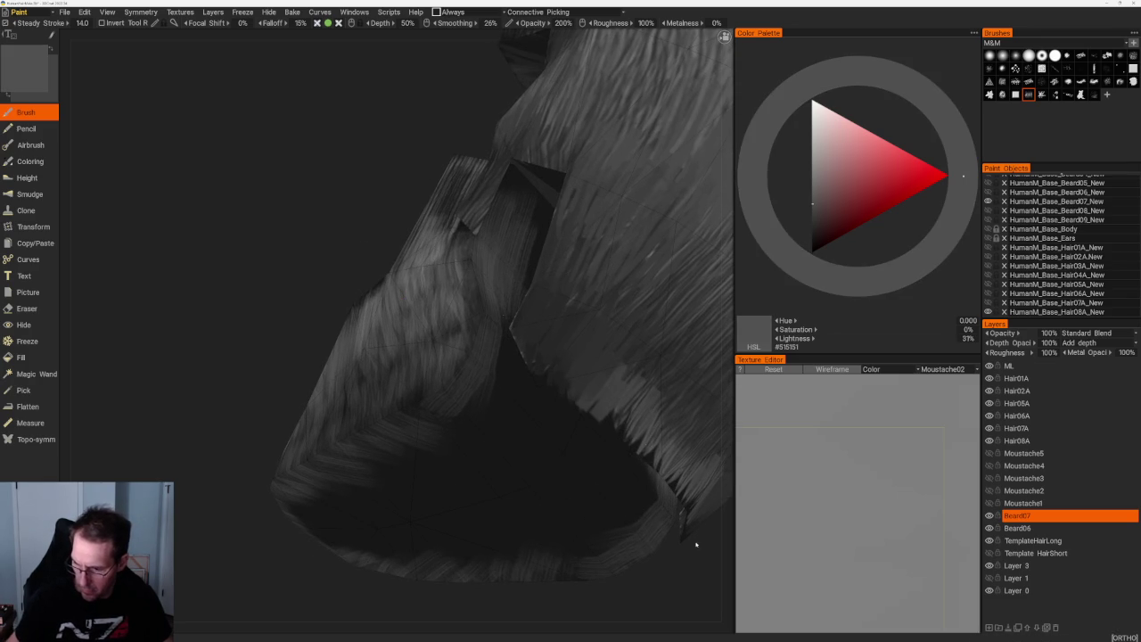
- Orbit the hair mesh while switching paint to mid grey, then near-black #191919
right_click_drag(499, 312, 446, 321)
mouse_move(422, 481)
right_mouse_down()
mouse_move(414, 515)
mouse_move(491, 448)
right_mouse_up()
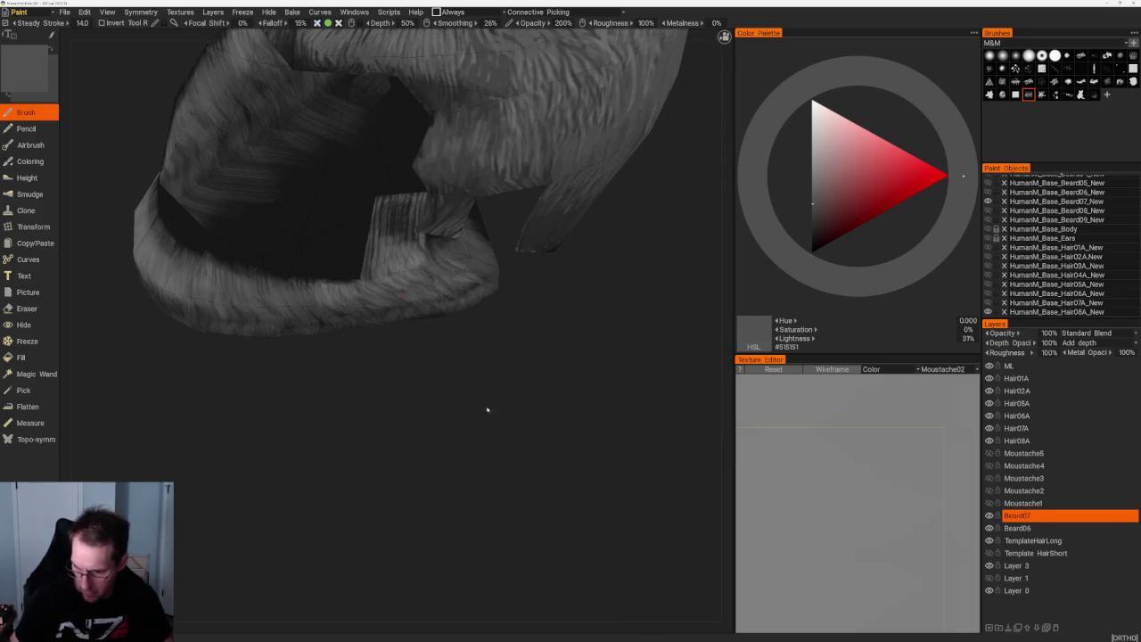
key("v")
right_click_drag(505, 296, 445, 240)
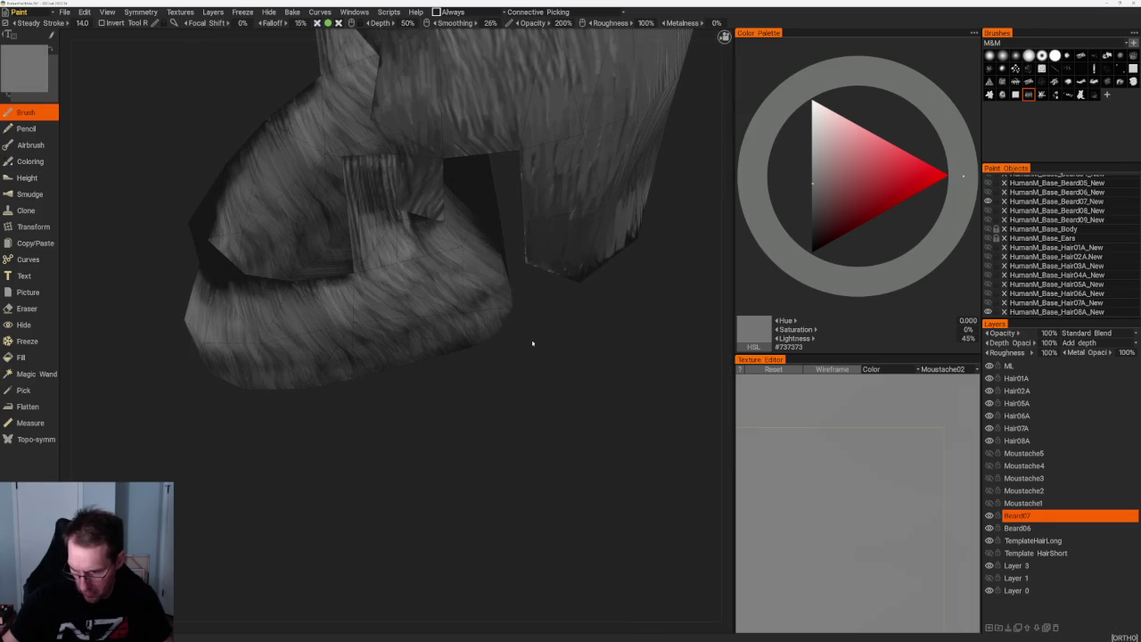
right_click_drag(486, 274, 498, 271)
right_click_drag(589, 544, 606, 385, "shift")
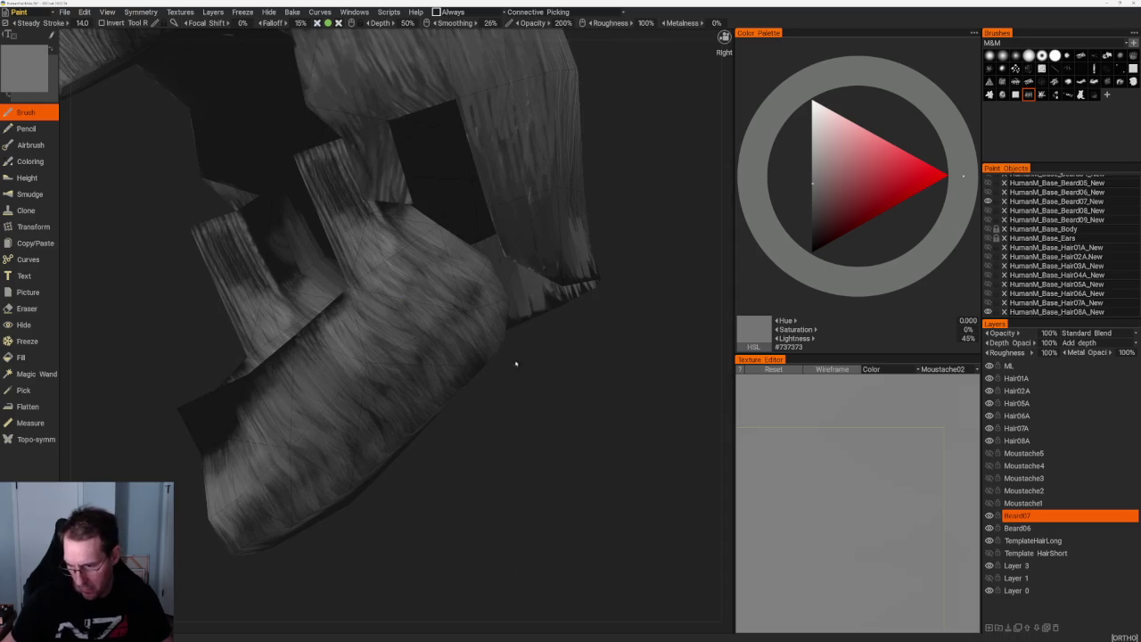
key("v")
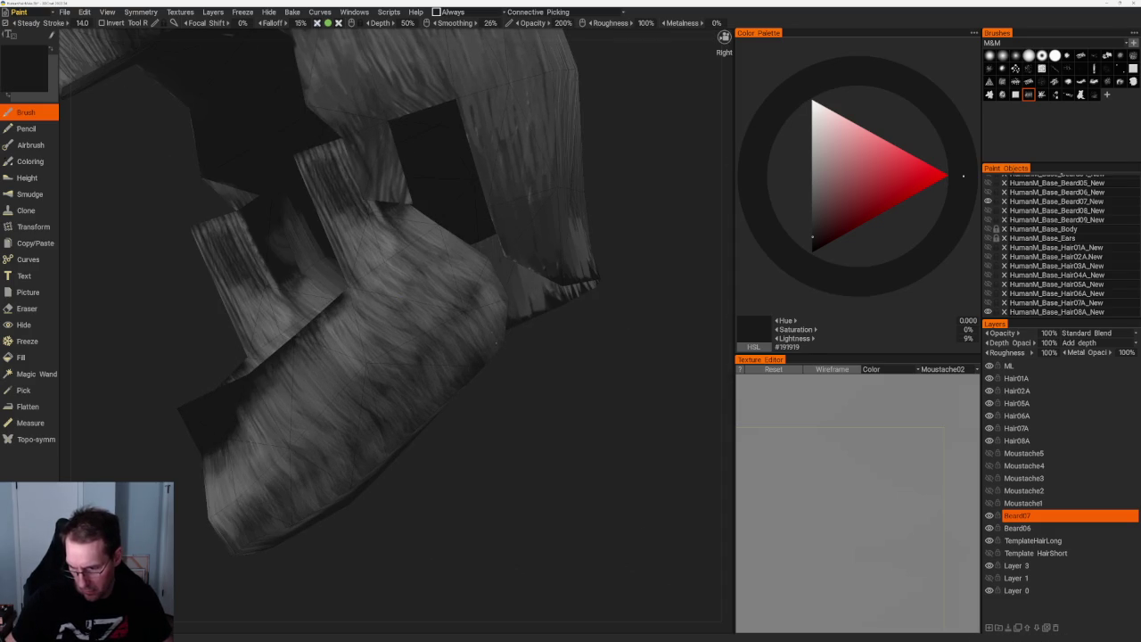
right_click_drag(528, 392, 499, 334)
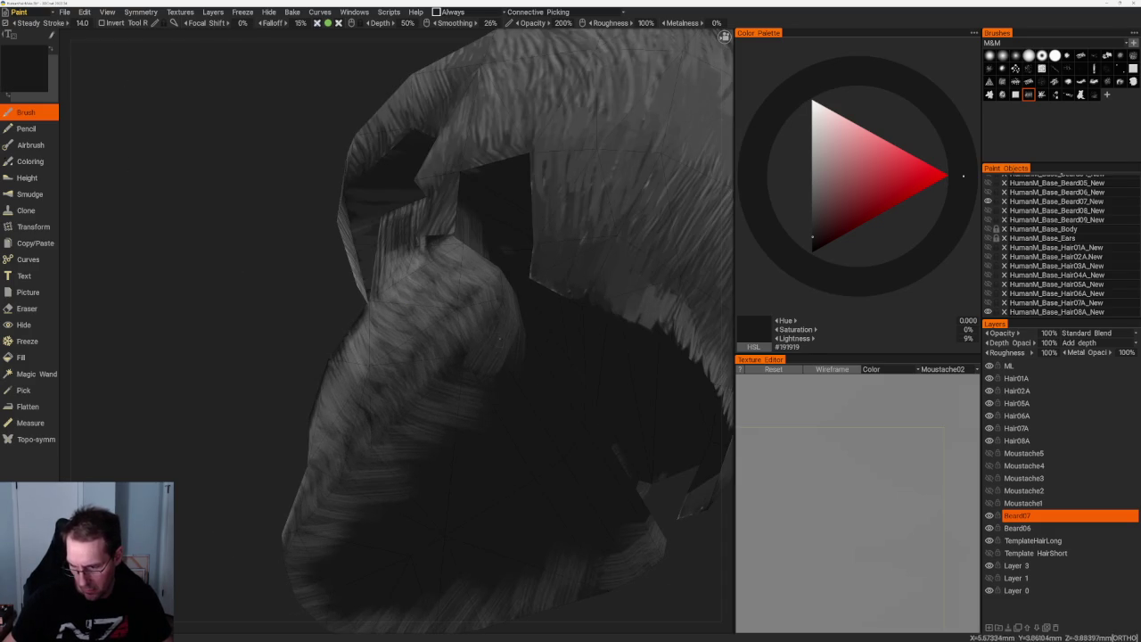
mouse_move(268, 383)
right_mouse_down("shift")
mouse_move(350, 464)
mouse_move(538, 487)
right_mouse_up("shift")
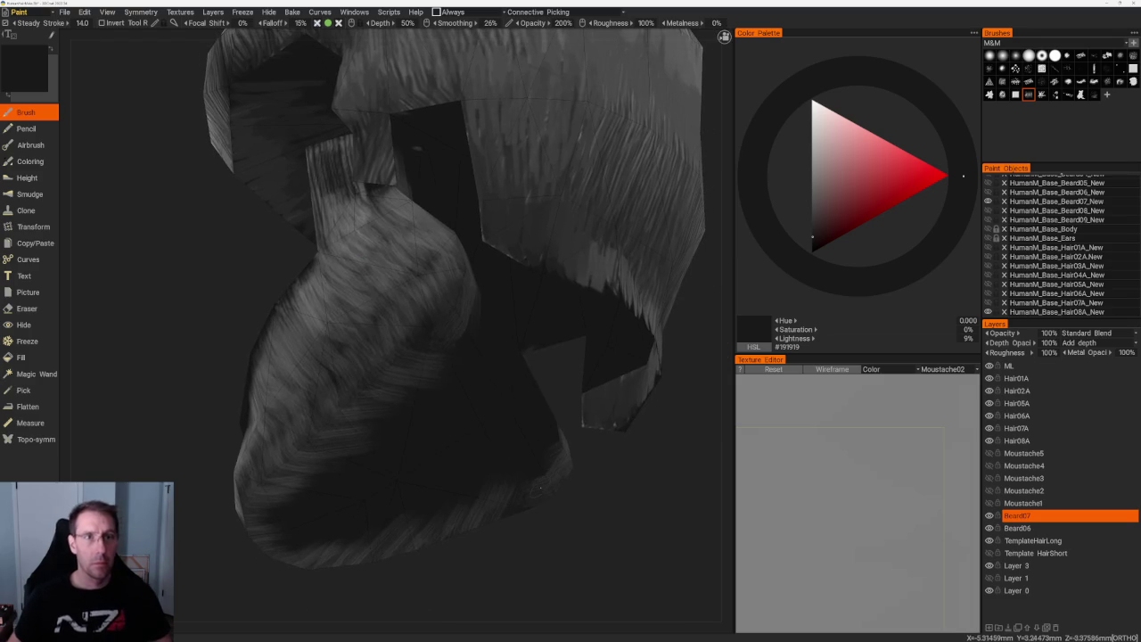
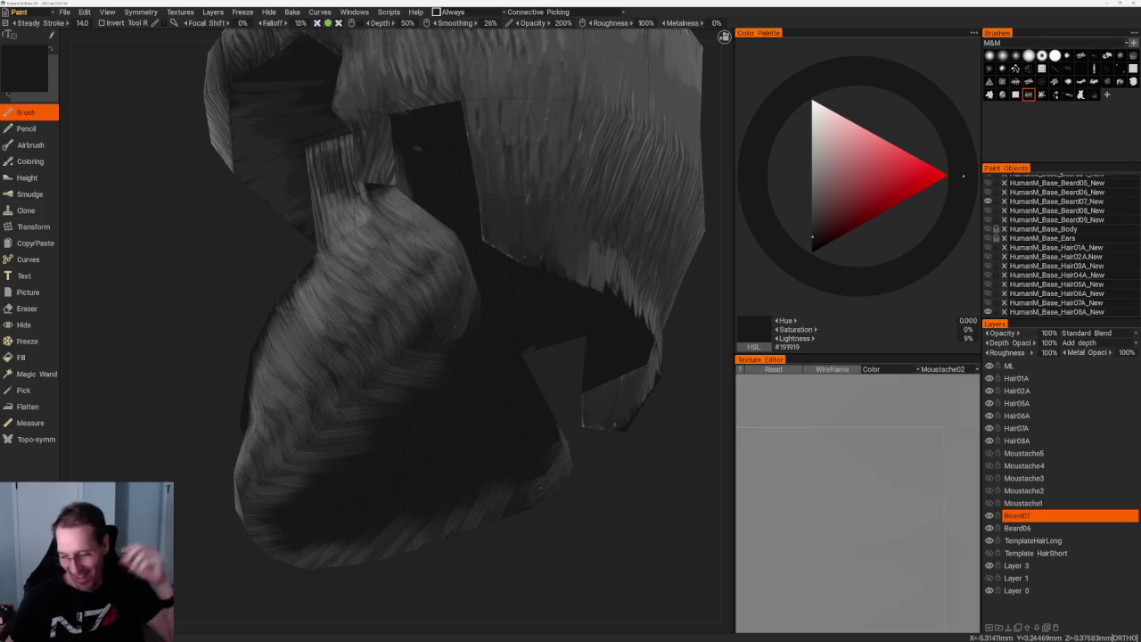
- Sample a mid grey from the beard while orbiting round to its right side
mouse_move(539, 488)
right_mouse_down()
mouse_move(661, 560)
mouse_move(532, 390)
mouse_move(550, 423)
mouse_move(539, 382)
right_mouse_up()
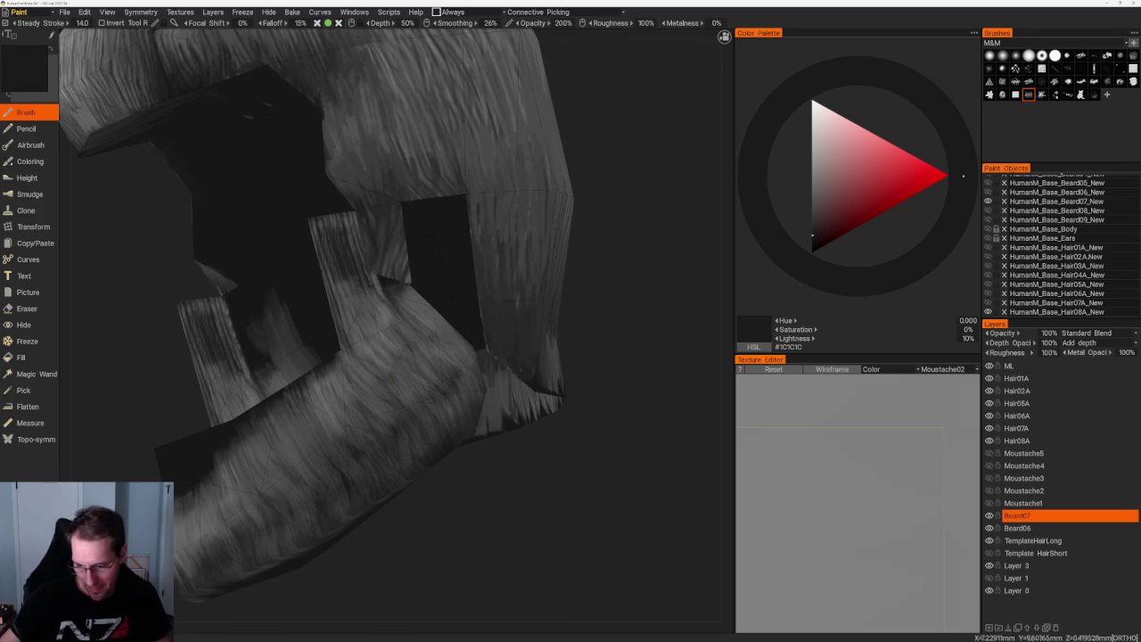
key("v")
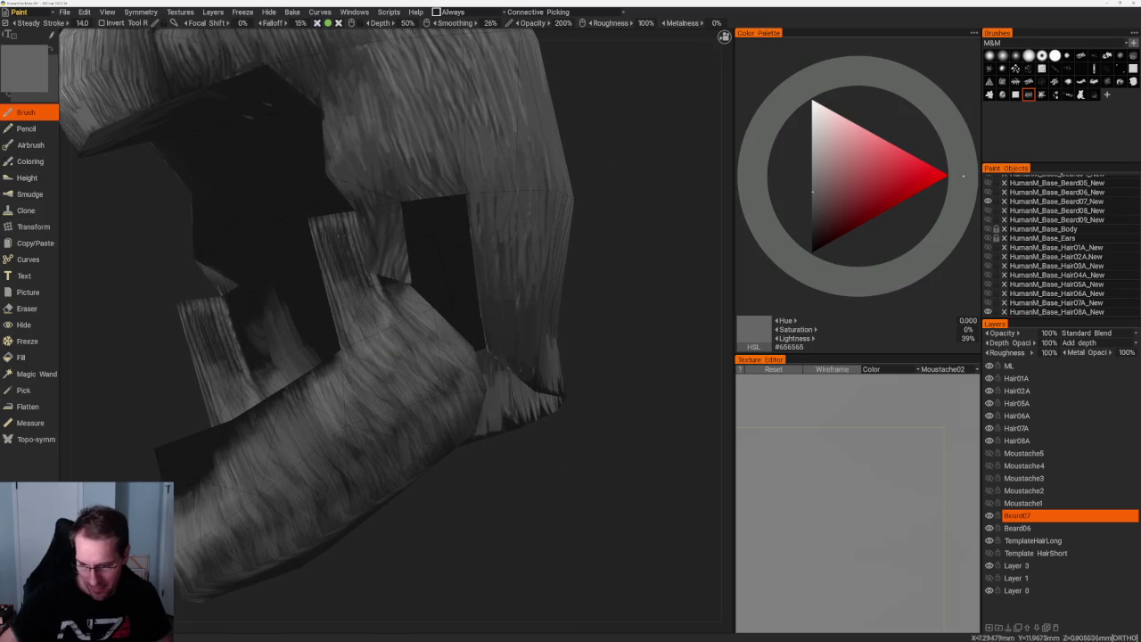
right_click_drag(497, 469, 464, 428)
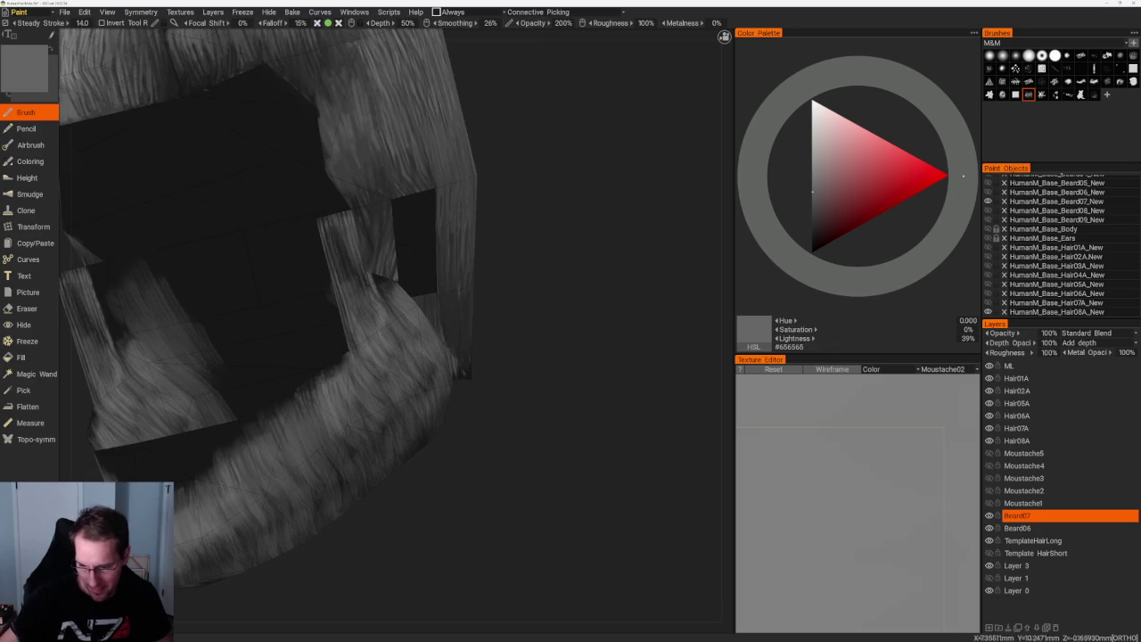
right_click_drag(464, 373, 540, 339)
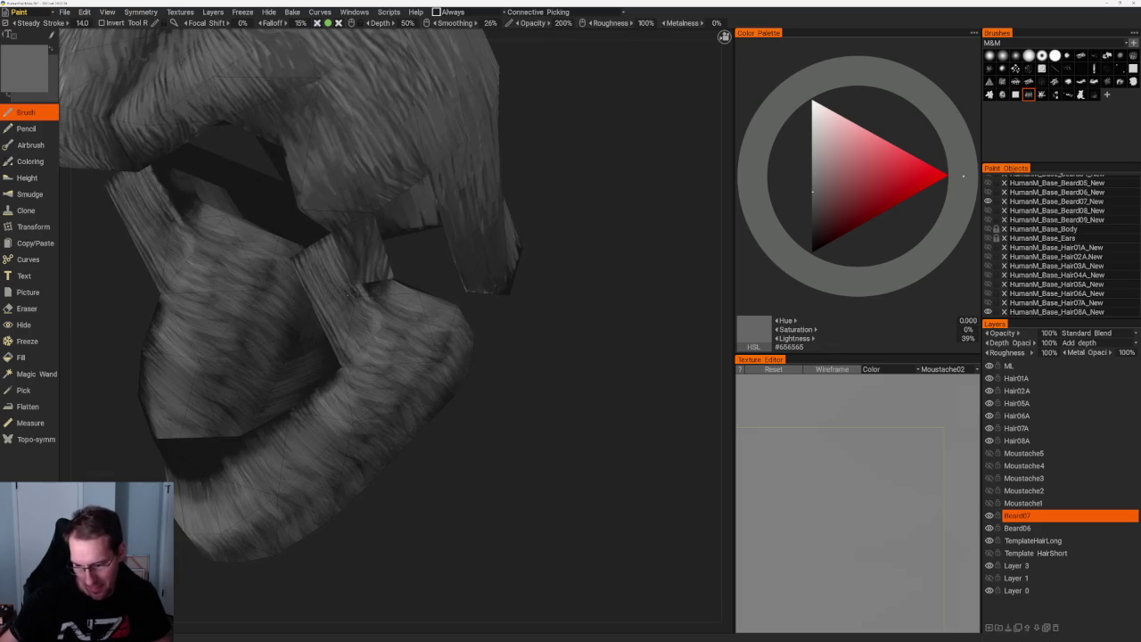
right_click_drag(556, 383, 411, 317, "shift")
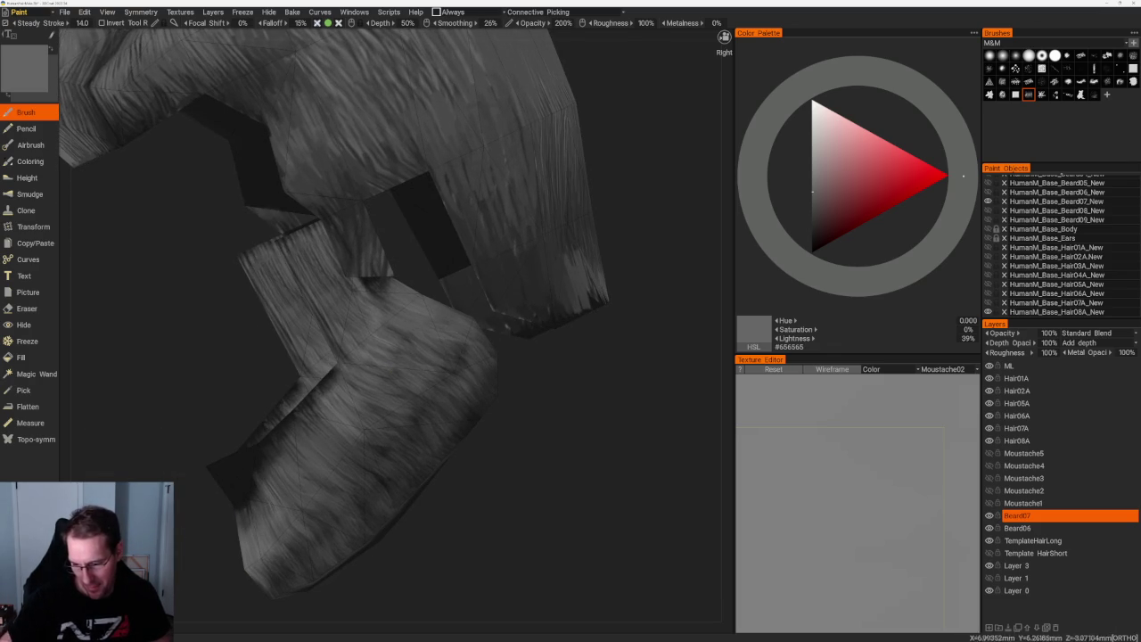
scroll(448, 548, "up", 2)
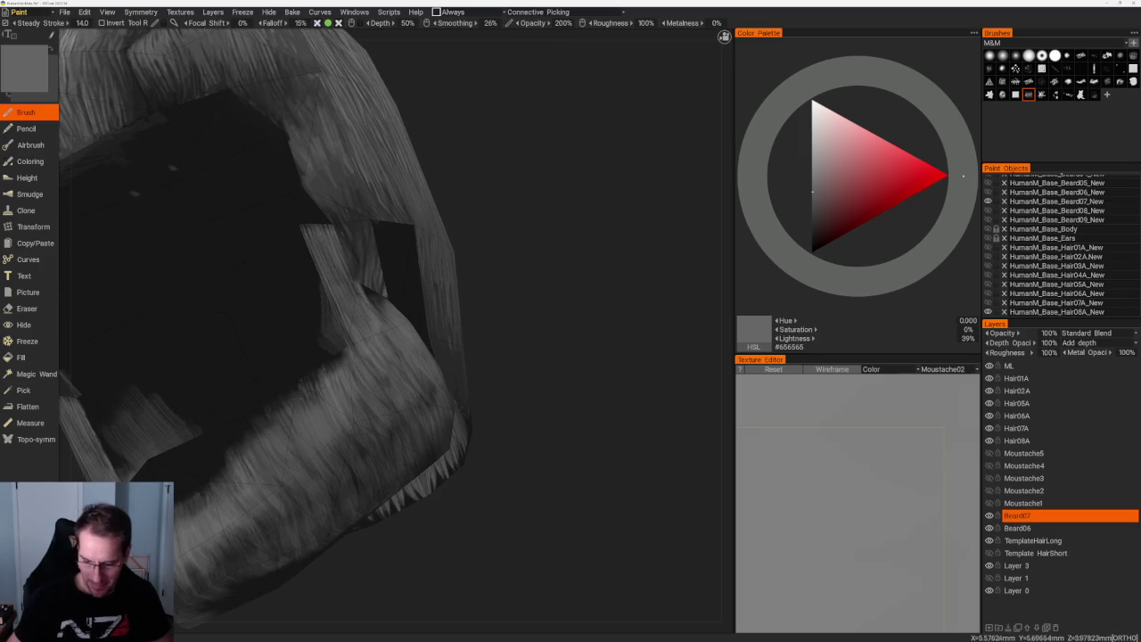
- Sample dark grey #333333 for the beard's inner edges and switch to a different strand brush
key("v")
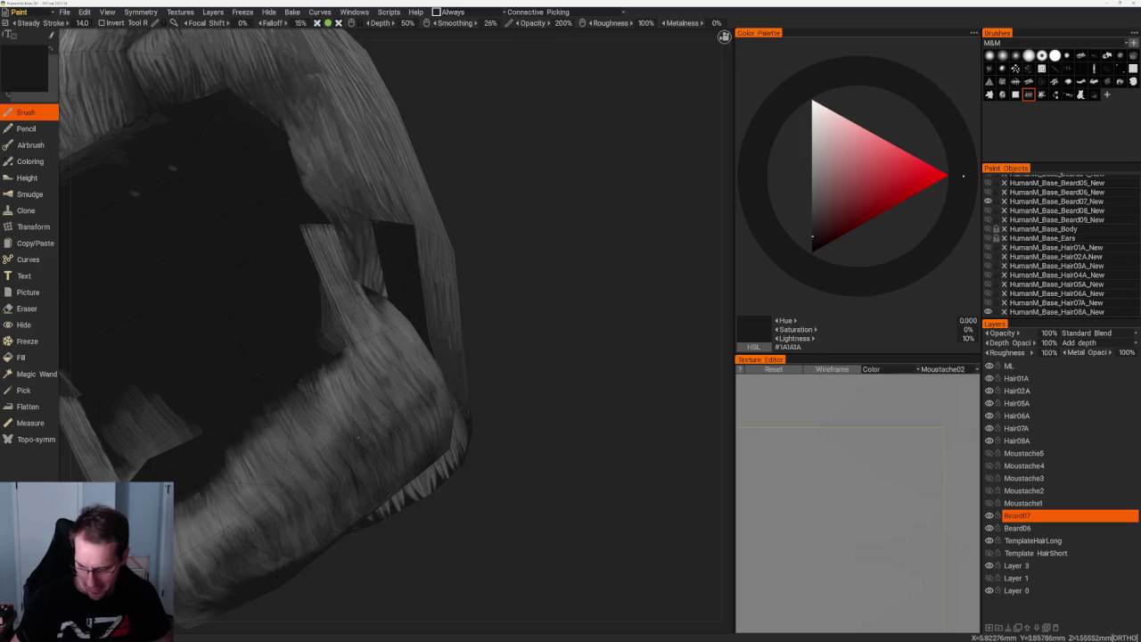
mouse_move(526, 481)
left_mouse_down()
mouse_move(540, 476)
mouse_move(415, 479)
left_mouse_up()
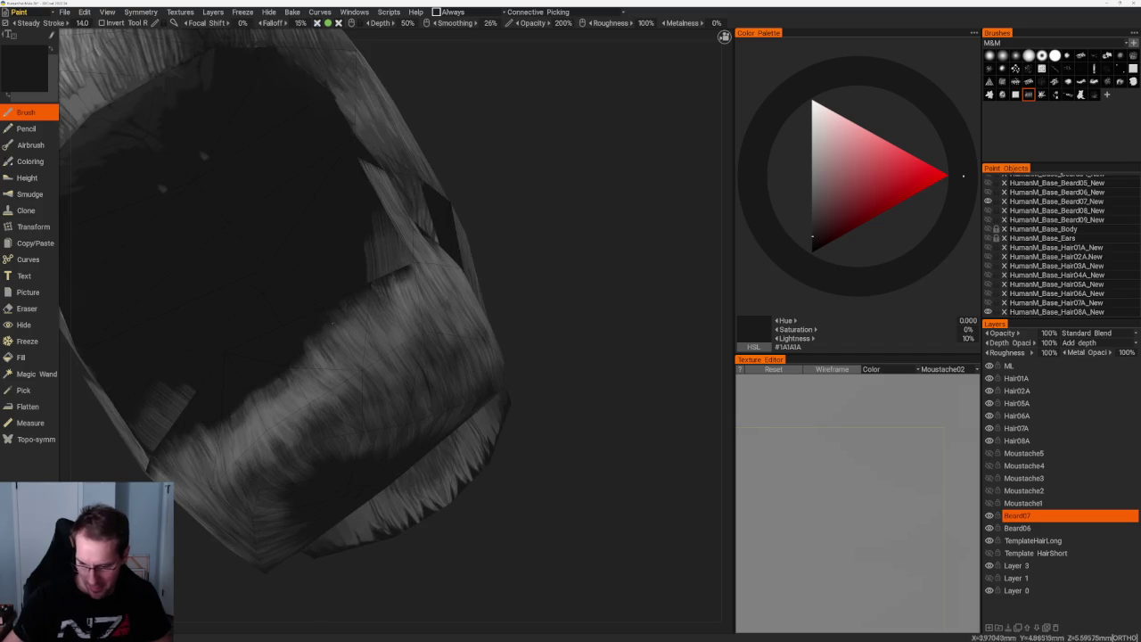
mouse_move(492, 259)
left_mouse_down()
mouse_move(538, 285)
mouse_move(408, 383)
left_mouse_up()
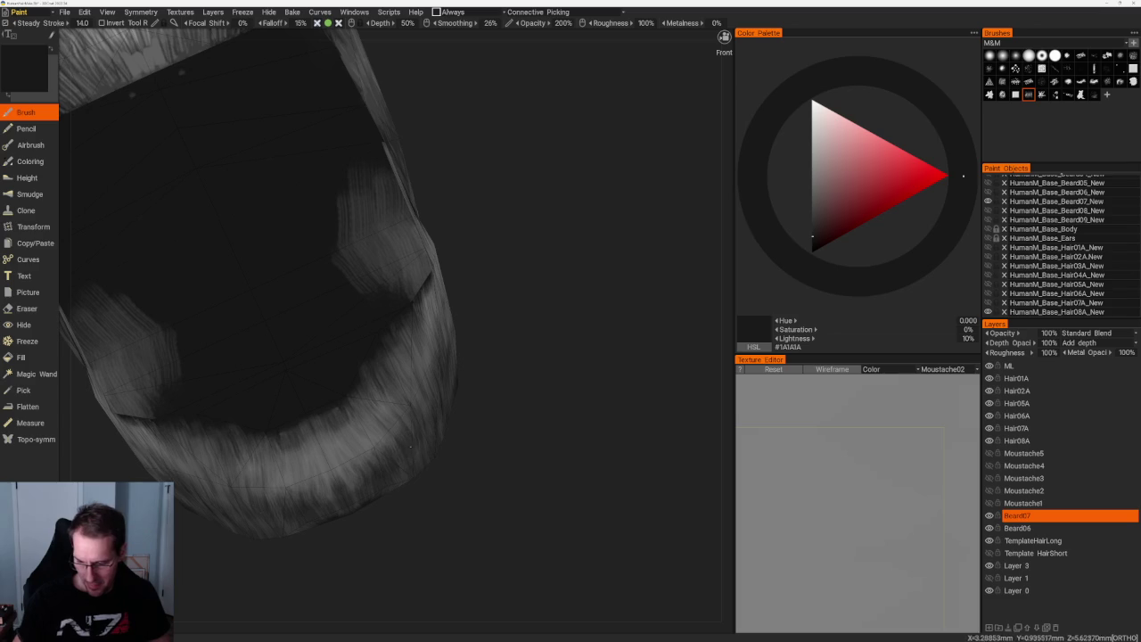
key("v")
left_click_drag(463, 507, 405, 486)
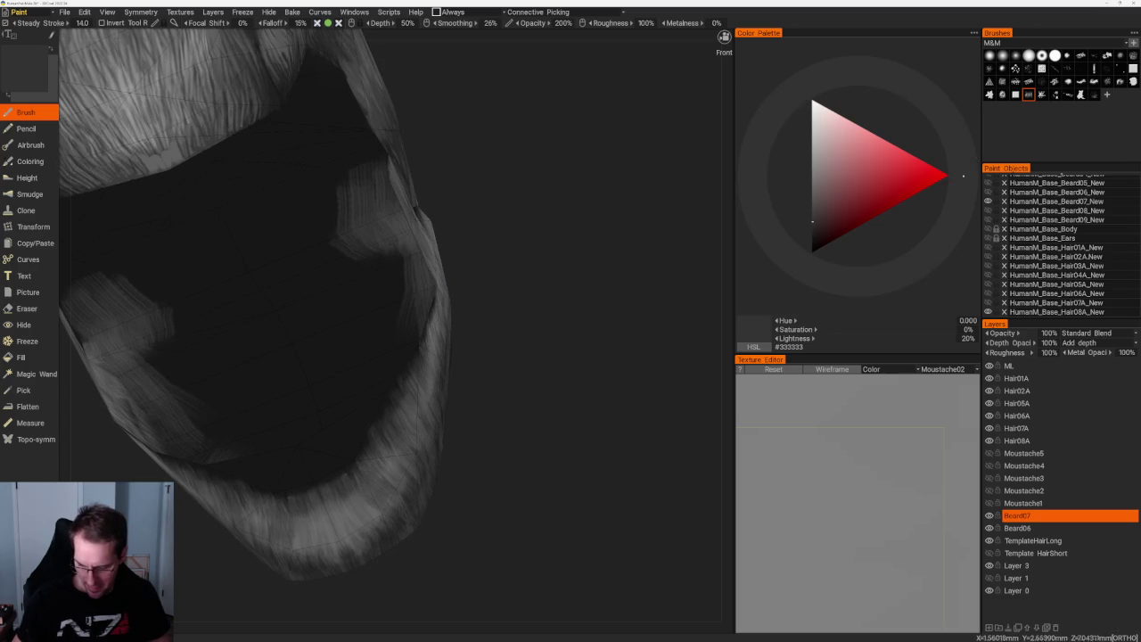
left_click(1120, 82)
mouse_move(624, 419)
left_mouse_down()
mouse_move(575, 430)
mouse_move(650, 364)
left_mouse_up()
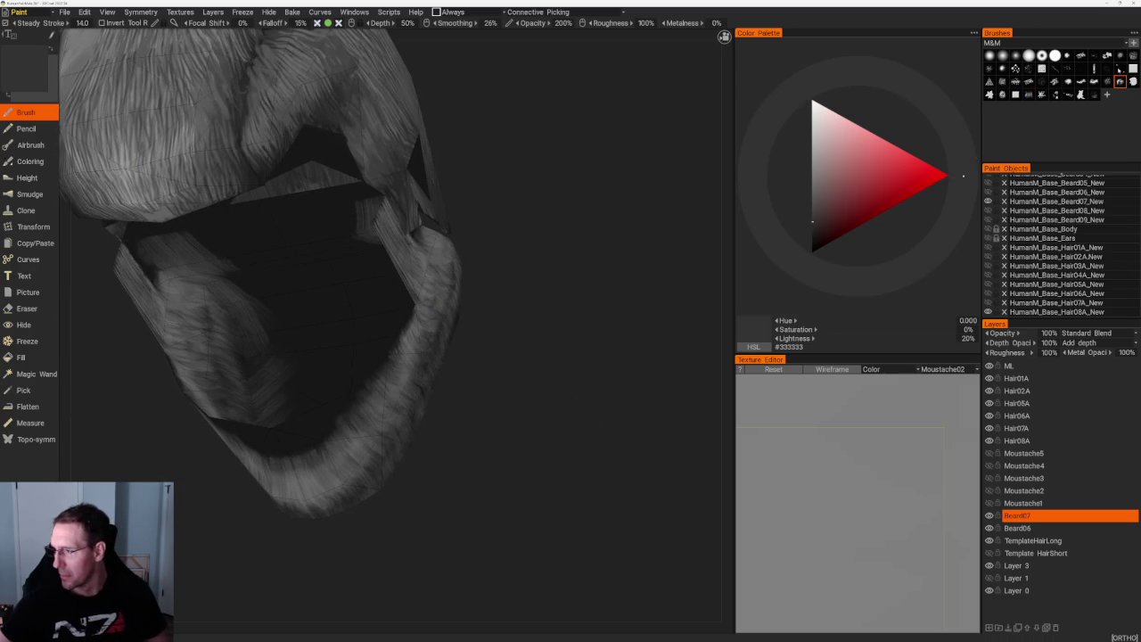
- Sample light grey #949494 and view the moustache and beard head-on from the front
key("v")
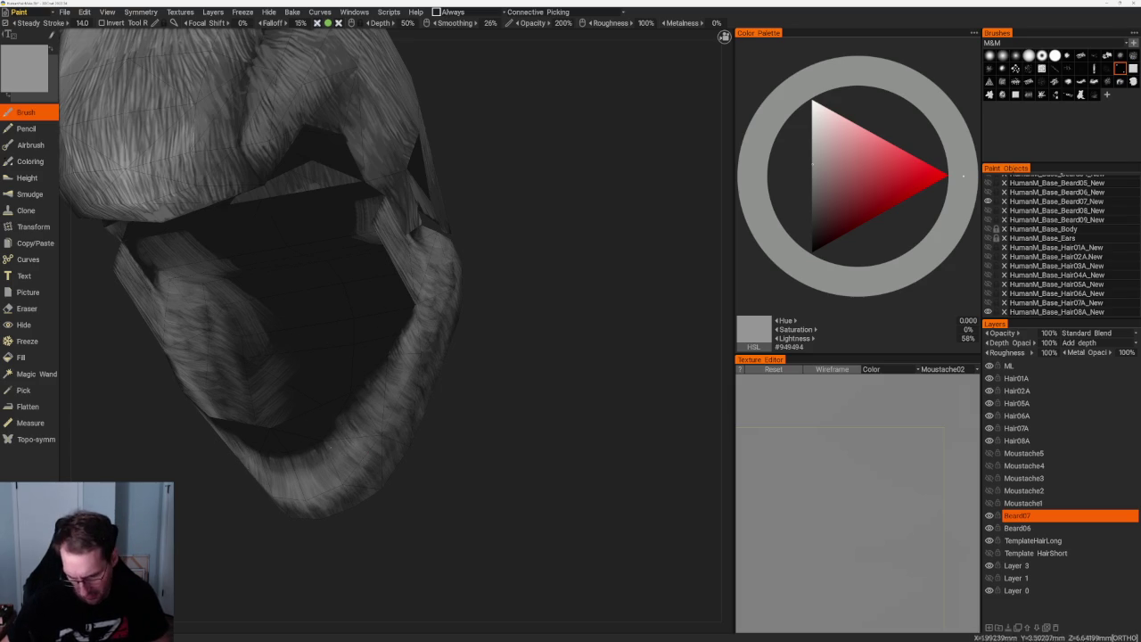
key("KP_1")
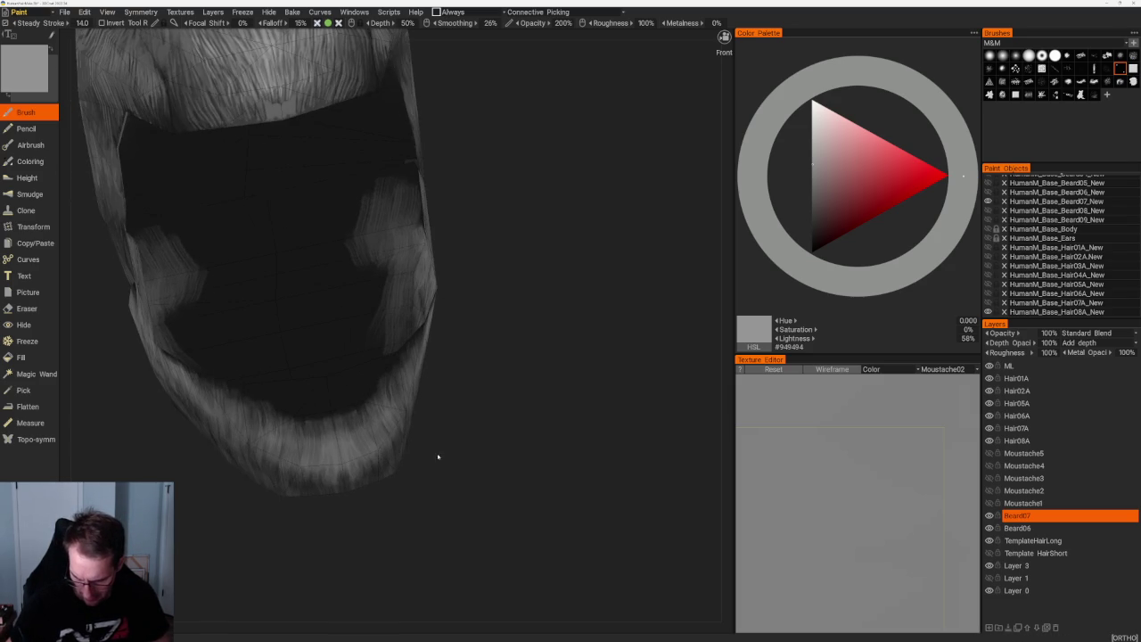
left_click_drag(435, 452, 437, 481)
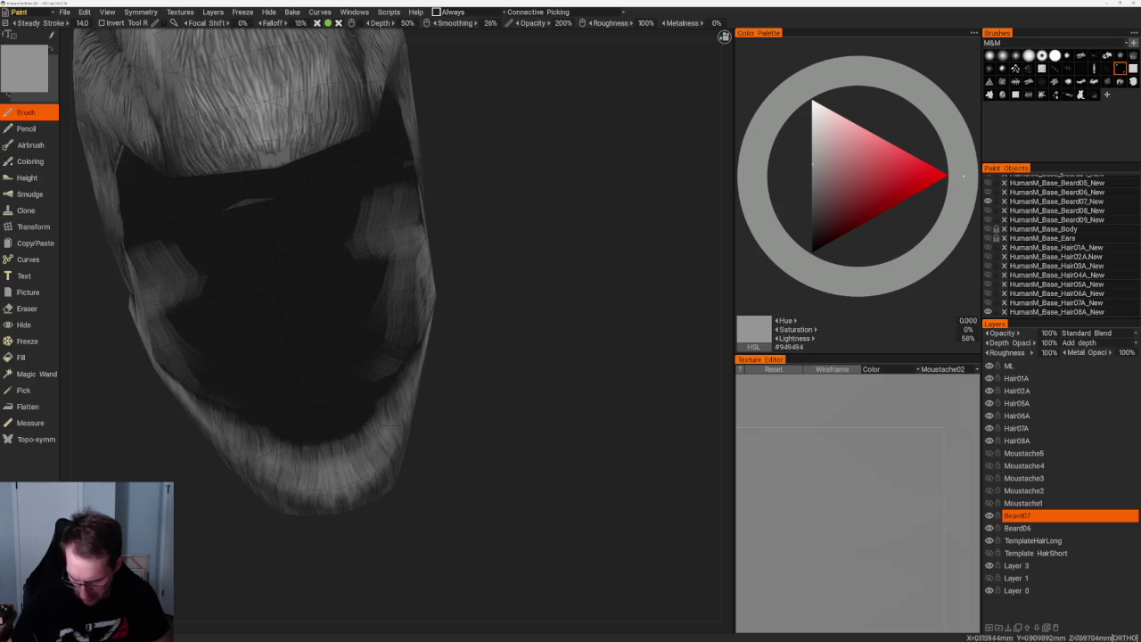
left_click_drag(408, 515, 446, 482)
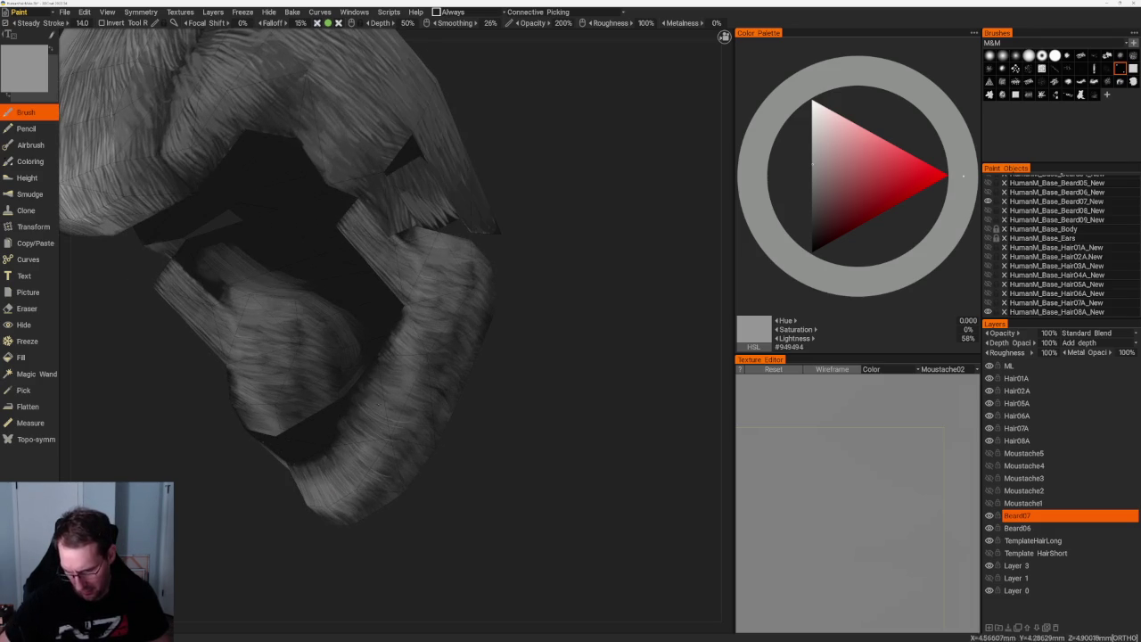
left_click_drag(491, 422, 496, 425)
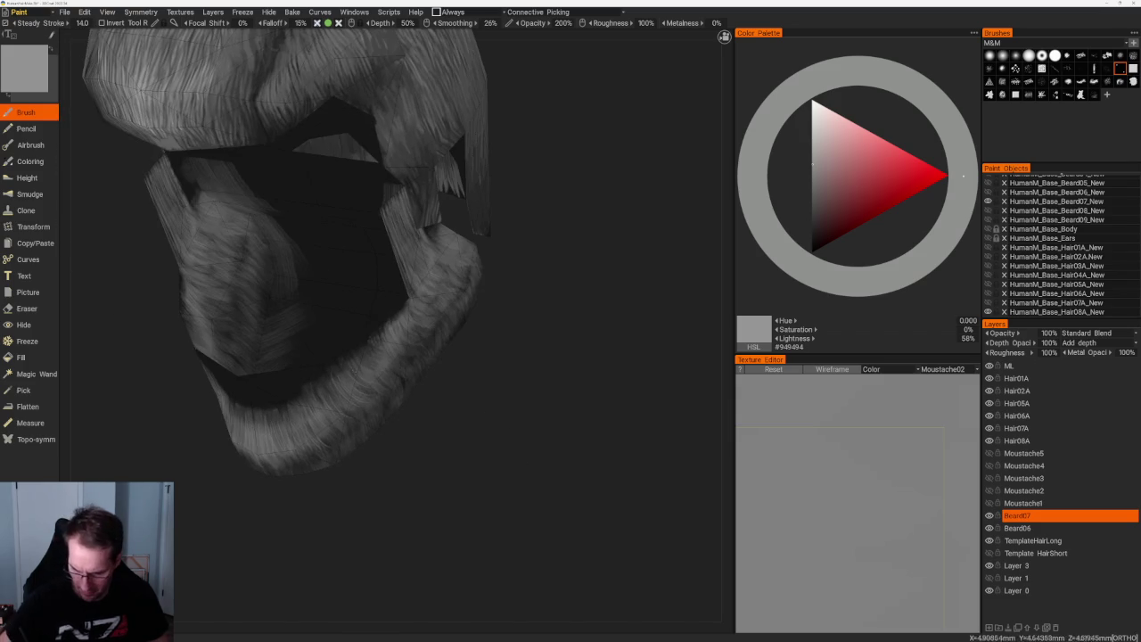
mouse_move(368, 437)
left_mouse_down()
mouse_move(380, 413)
mouse_move(353, 463)
left_mouse_up()
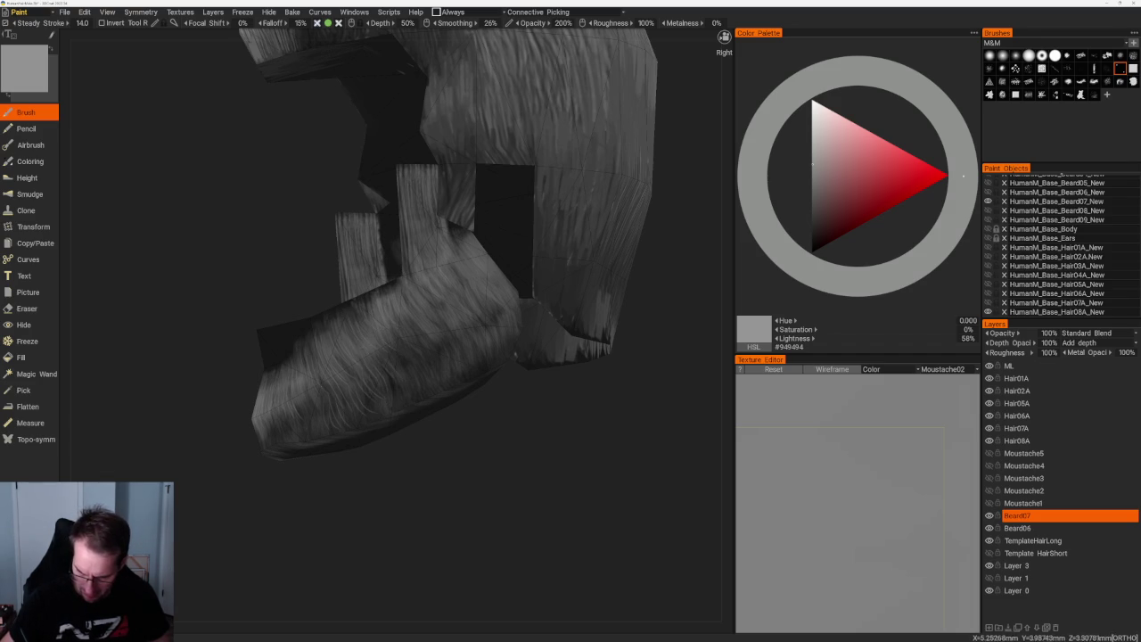
- Check the light strand highlights from an orthographic front view and the right side
mouse_move(446, 459)
right_mouse_down()
mouse_move(491, 458)
mouse_move(535, 422)
right_mouse_up()
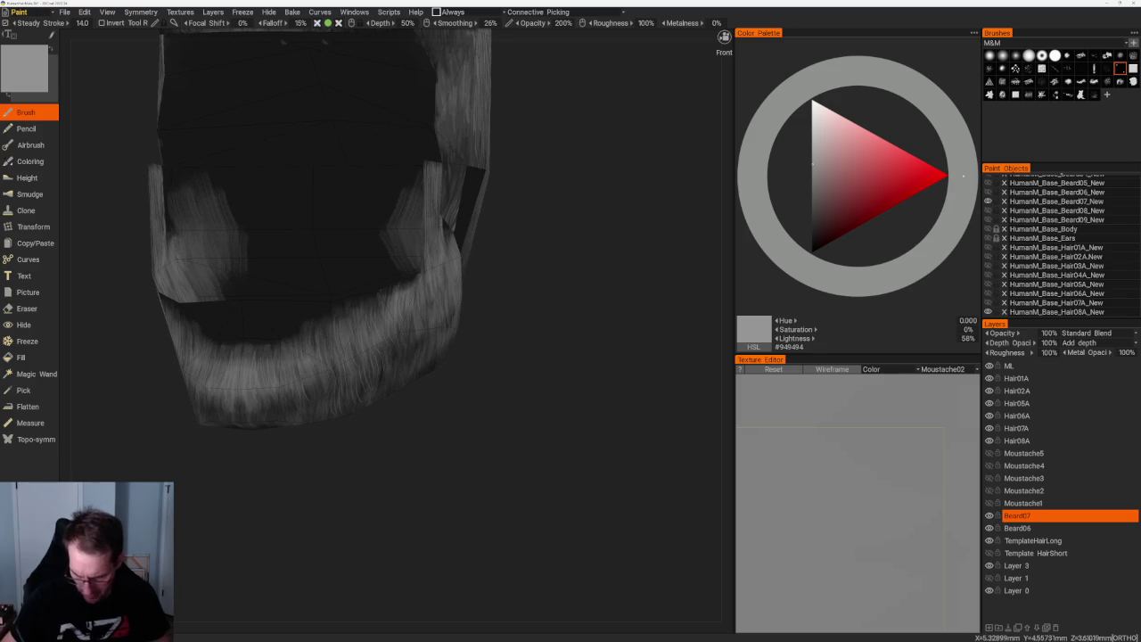
right_click_drag(325, 332, 486, 410)
key("F5")
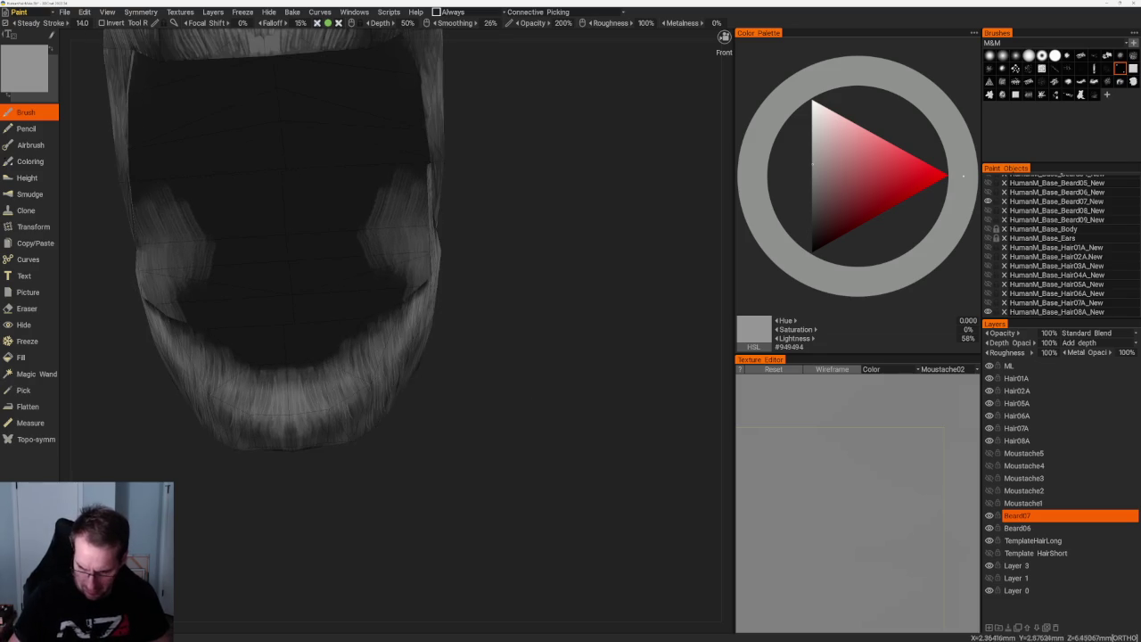
right_click_drag(357, 411, 382, 458)
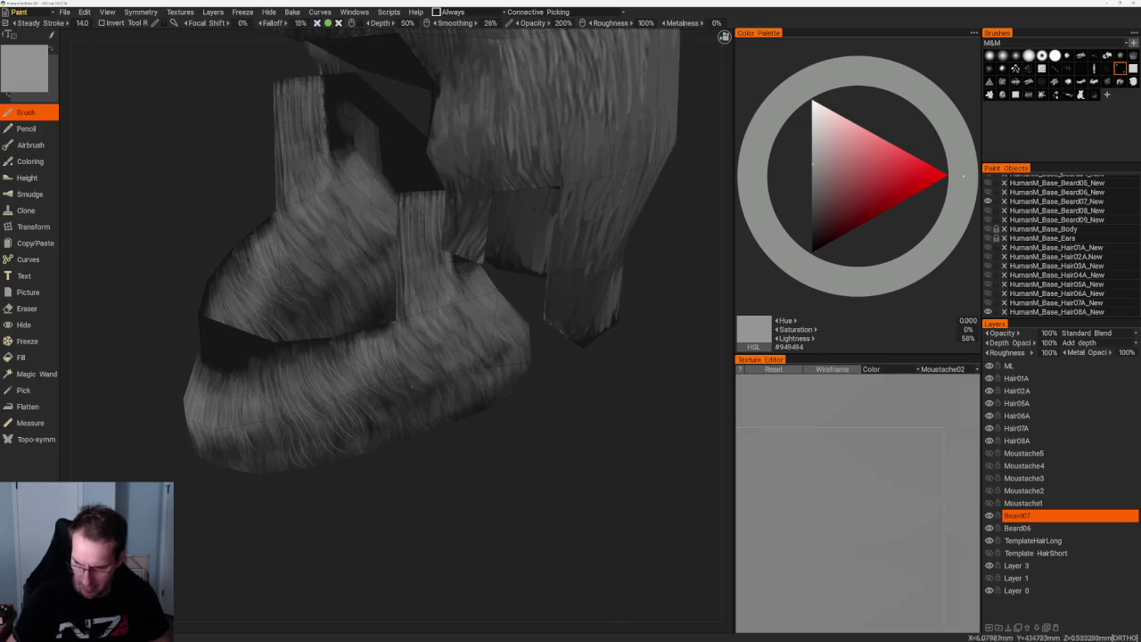
right_click_drag(509, 451, 535, 419)
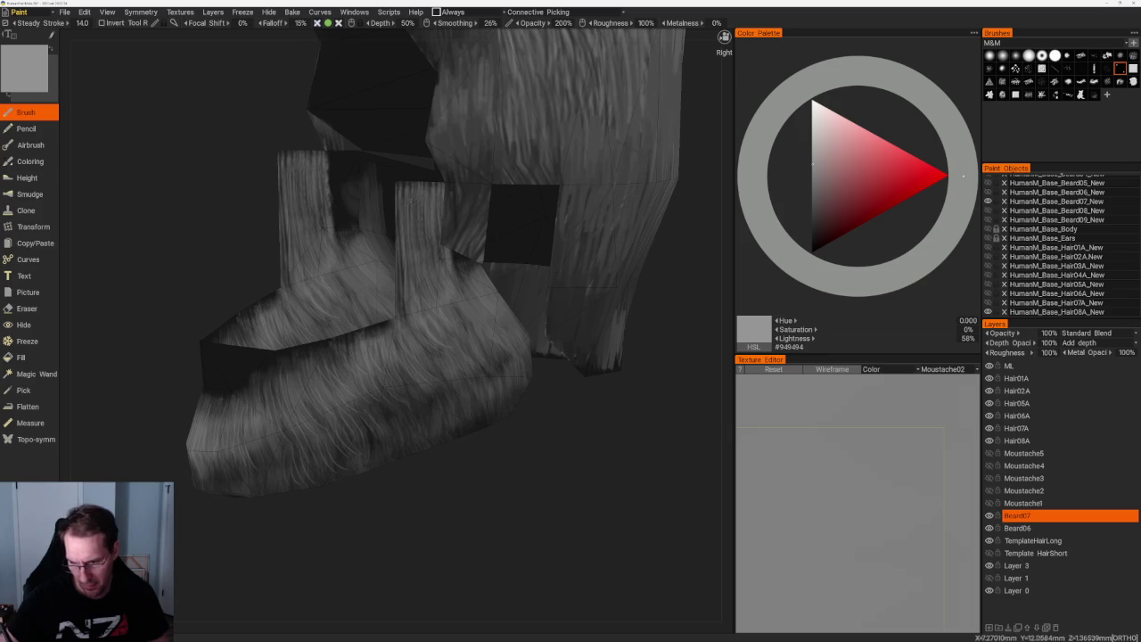
- Orbit around the beard to inspect the light strand highlights from oblique angles
mouse_move(499, 428)
right_mouse_down()
mouse_move(553, 419)
mouse_move(535, 419)
right_mouse_up()
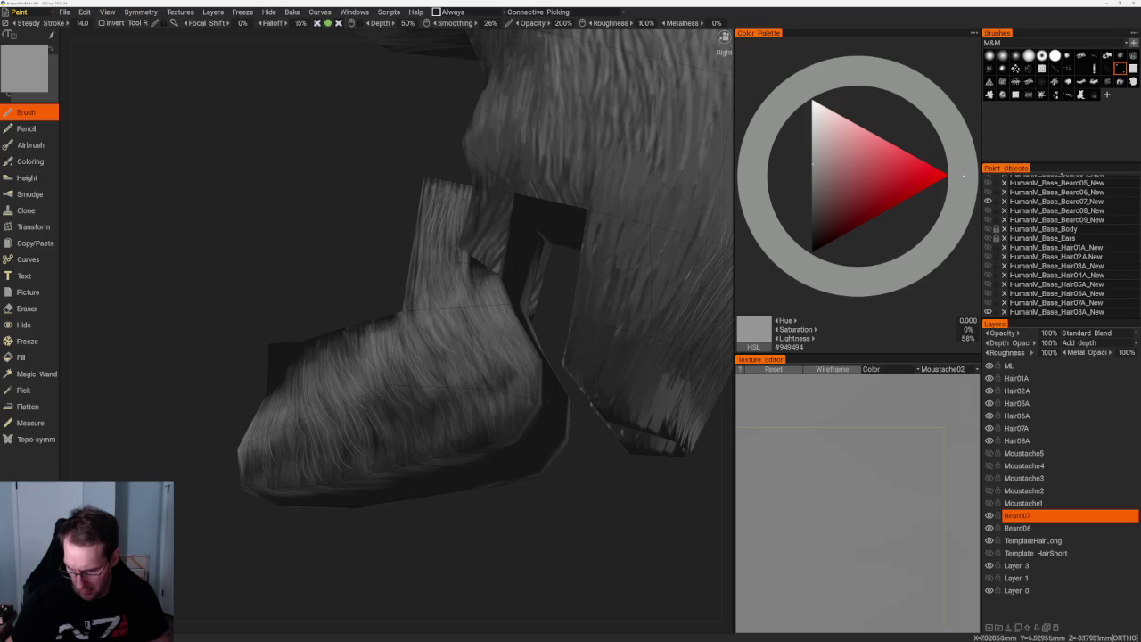
right_click_drag(547, 522, 541, 395)
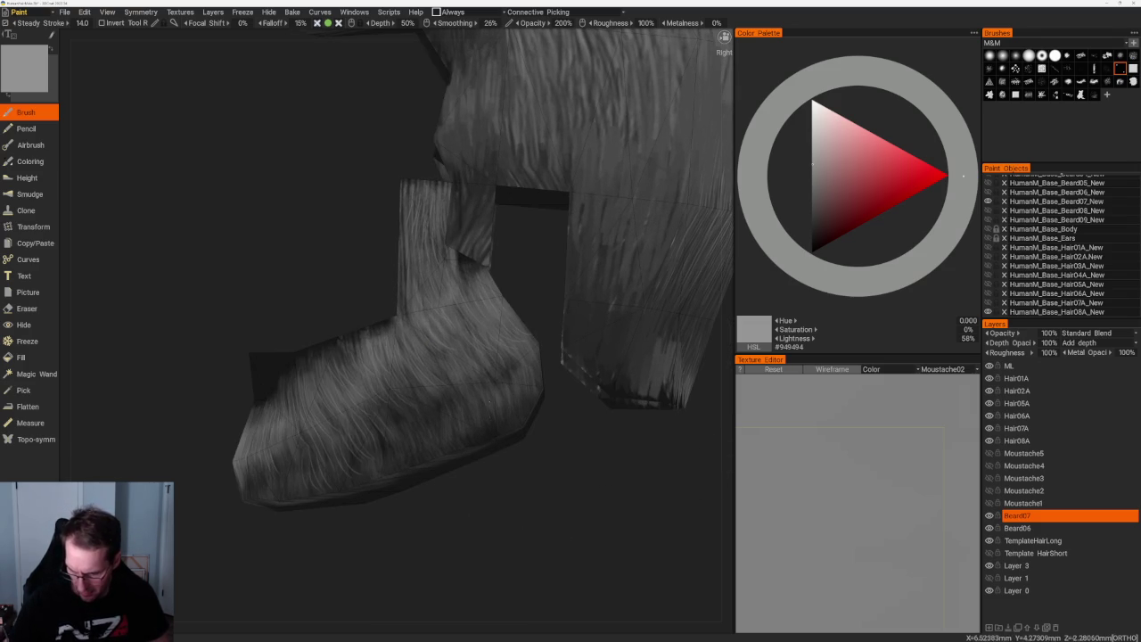
right_click_drag(522, 496, 538, 419)
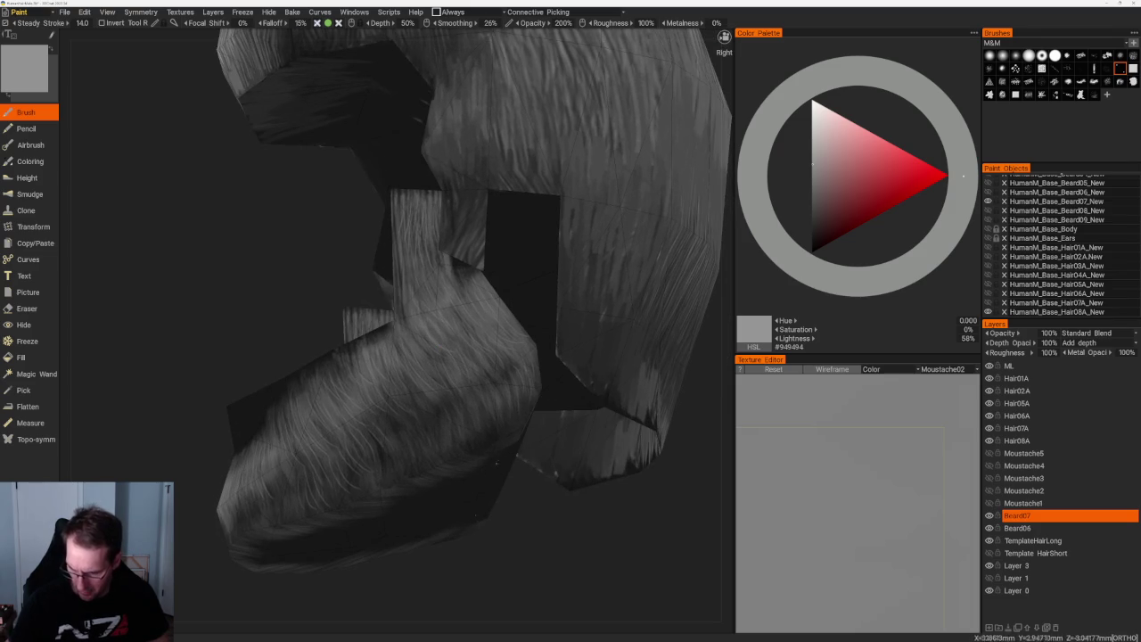
right_click_drag(500, 454, 514, 468)
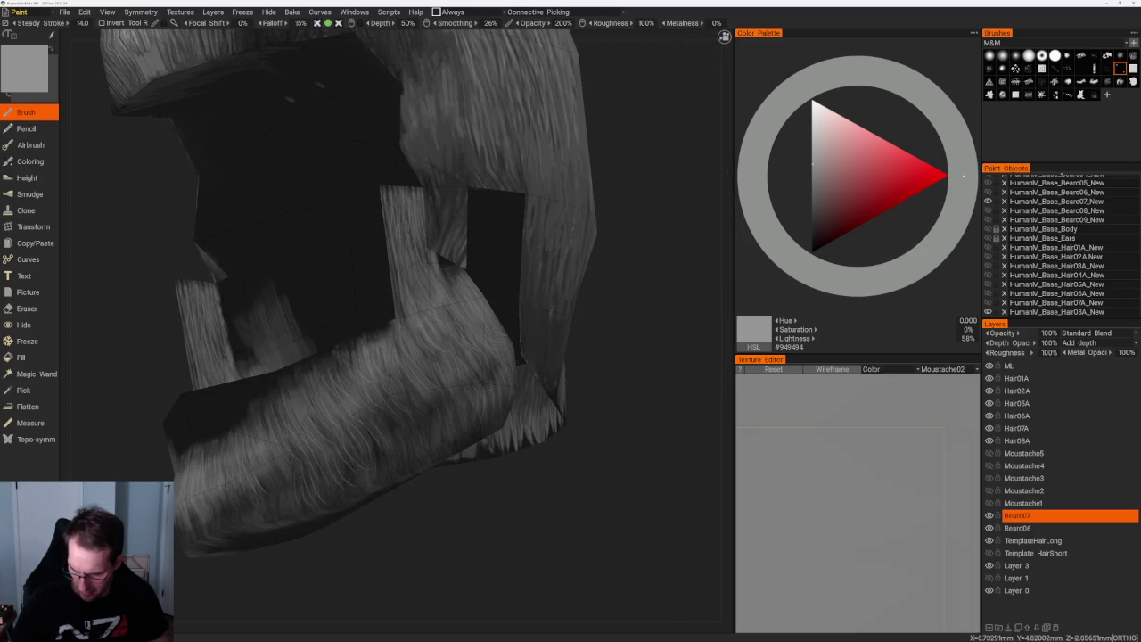
right_click_drag(504, 450, 486, 451)
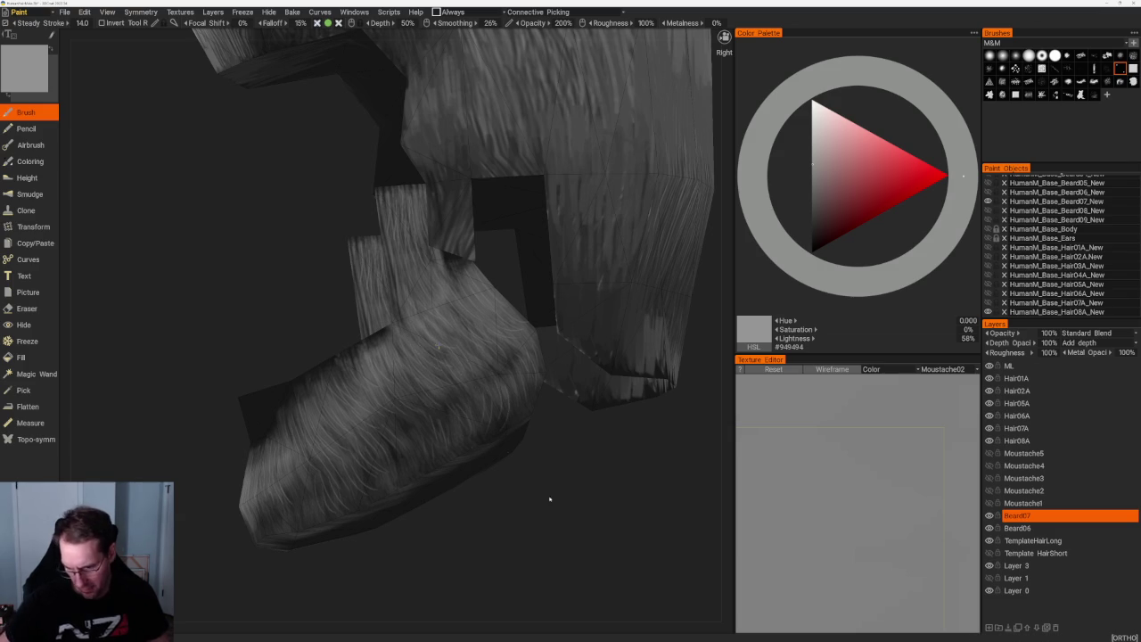
scroll(527, 496, "down", 3)
mouse_move(527, 496)
right_mouse_down()
mouse_move(517, 476)
mouse_move(560, 453)
right_mouse_up()
scroll(598, 530, "up", 3)
scroll(560, 453, "up", 3)
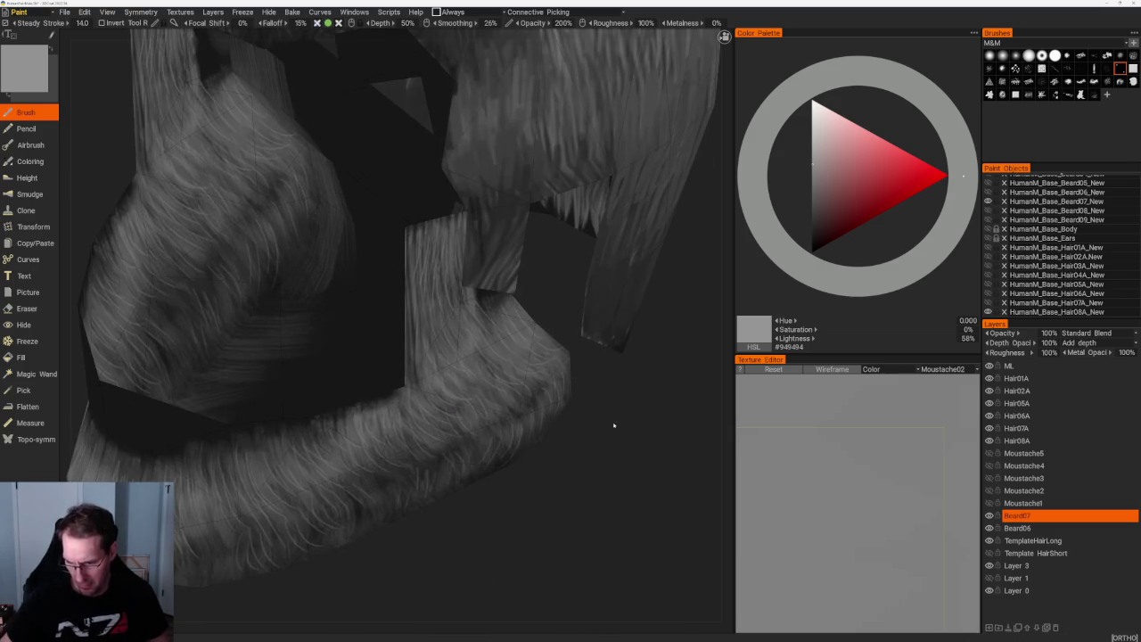
right_click_drag(619, 428, 535, 316)
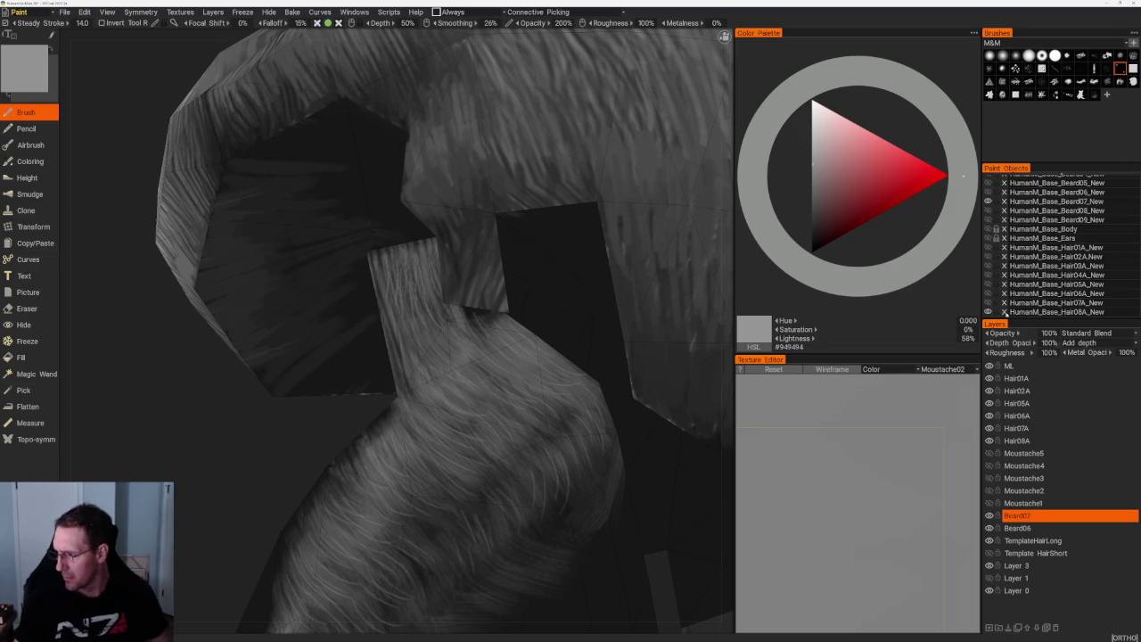
- Hide the large hair mesh, inspect the beard strand, then unhide HumanM_Base_Ears
left_click(987, 311)
mouse_move(534, 241)
left_mouse_down()
mouse_move(553, 280)
mouse_move(419, 307)
mouse_move(509, 222)
mouse_move(482, 201)
mouse_move(570, 232)
mouse_move(481, 192)
left_mouse_up()
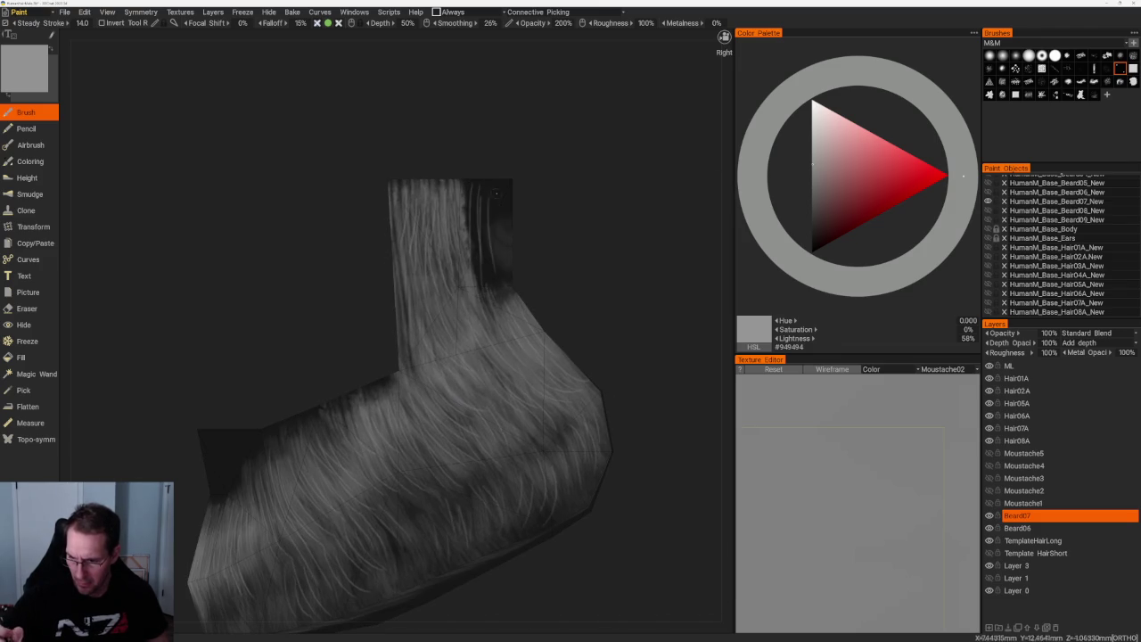
left_click_drag(532, 293, 517, 278)
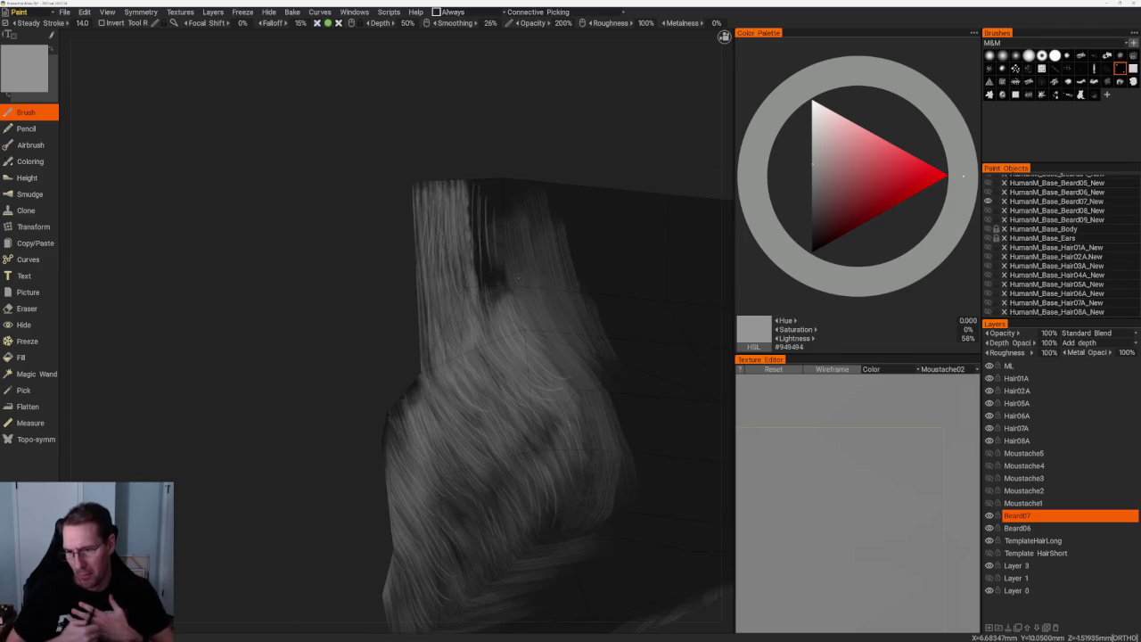
right_click_drag(518, 278, 380, 546)
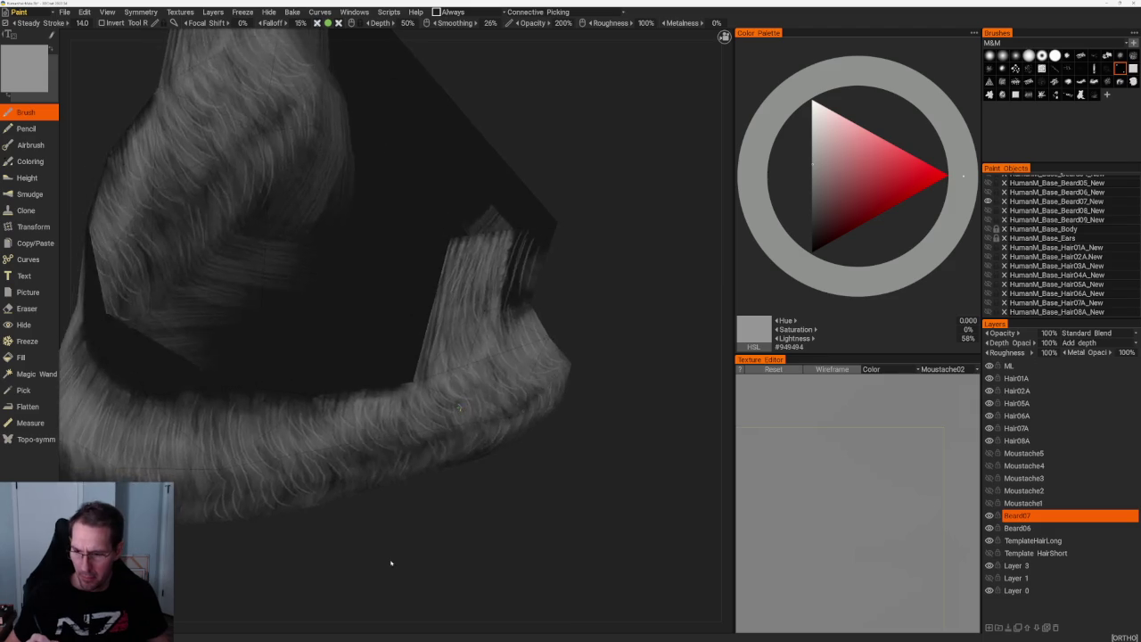
scroll(553, 318, "down", 3)
scroll(553, 319, "up", 4)
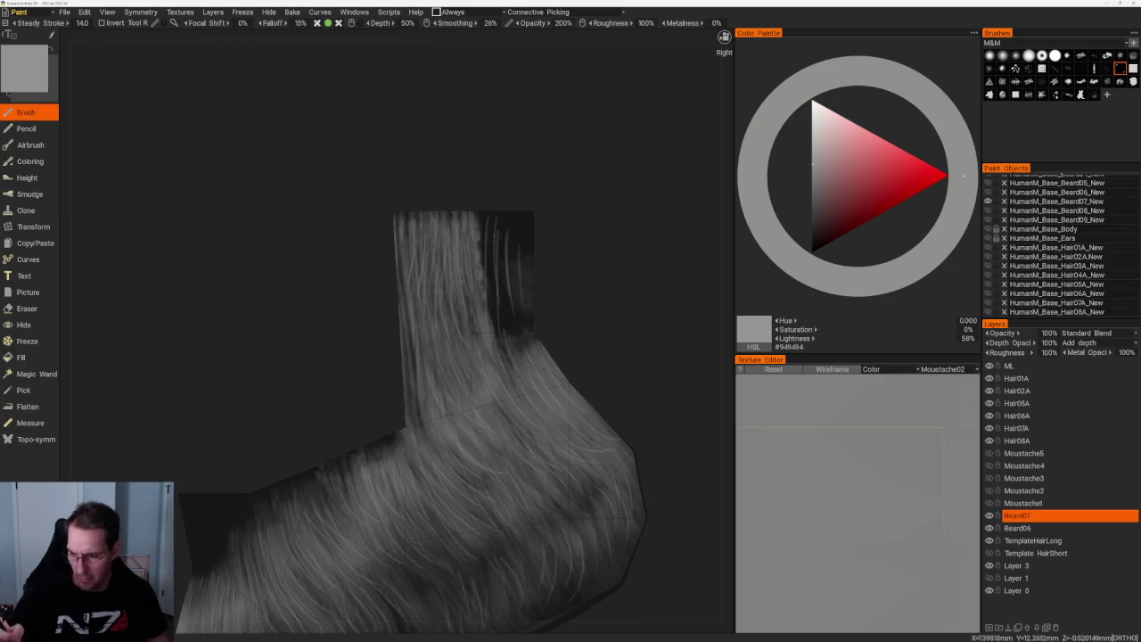
left_click(987, 238)
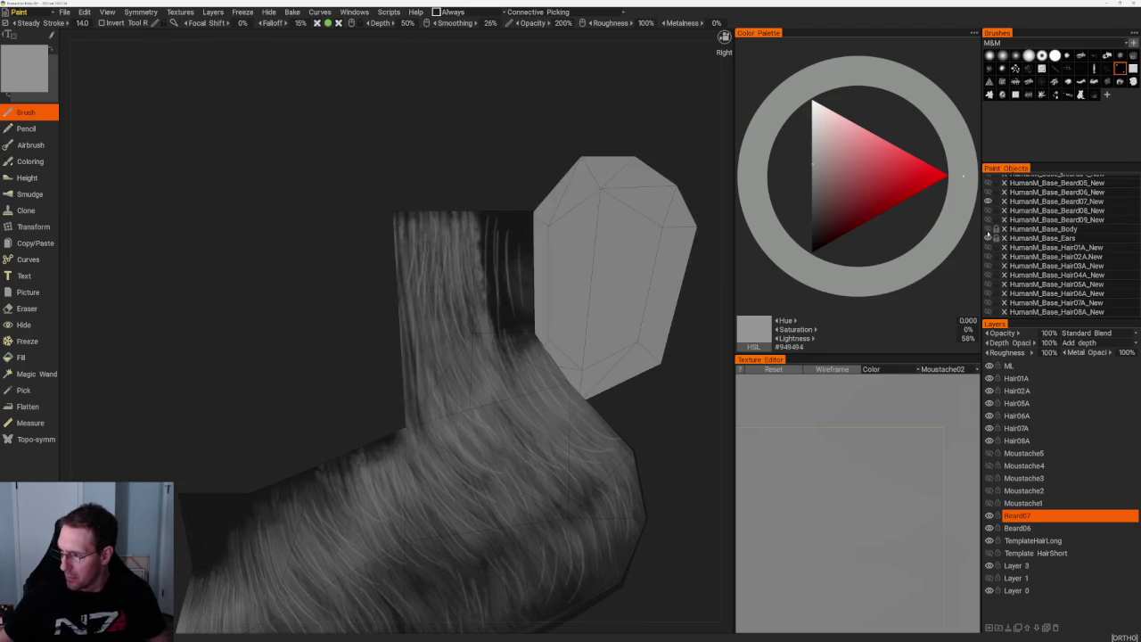
- Show the head mesh and paint mid-grey hair strands over the sideburn with a new strand brush
left_click(988, 229)
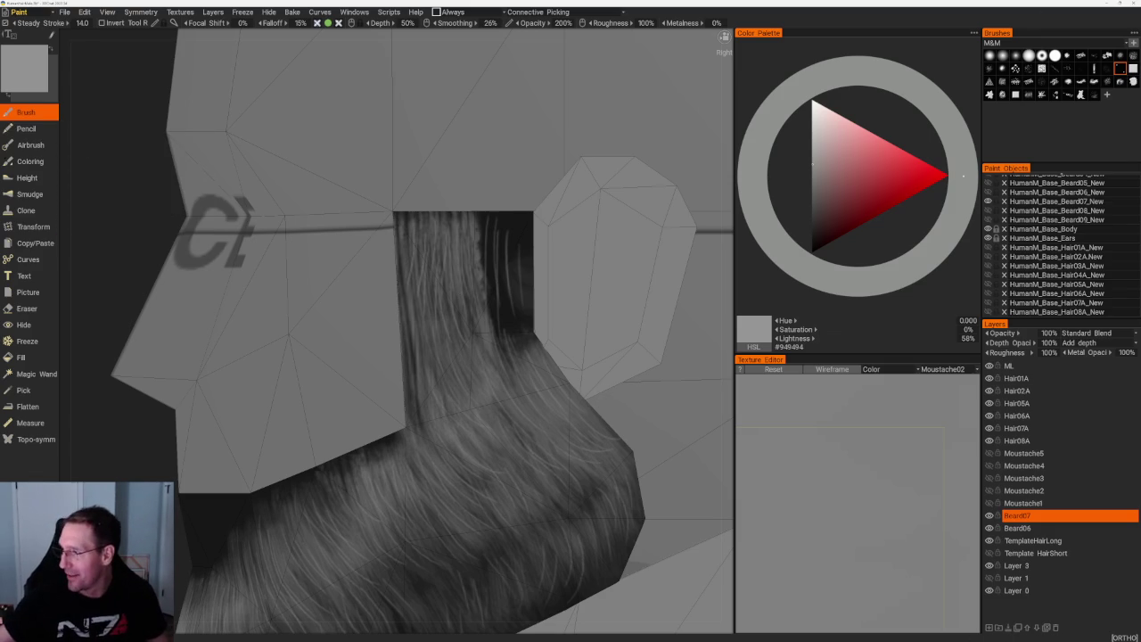
left_click(1029, 95)
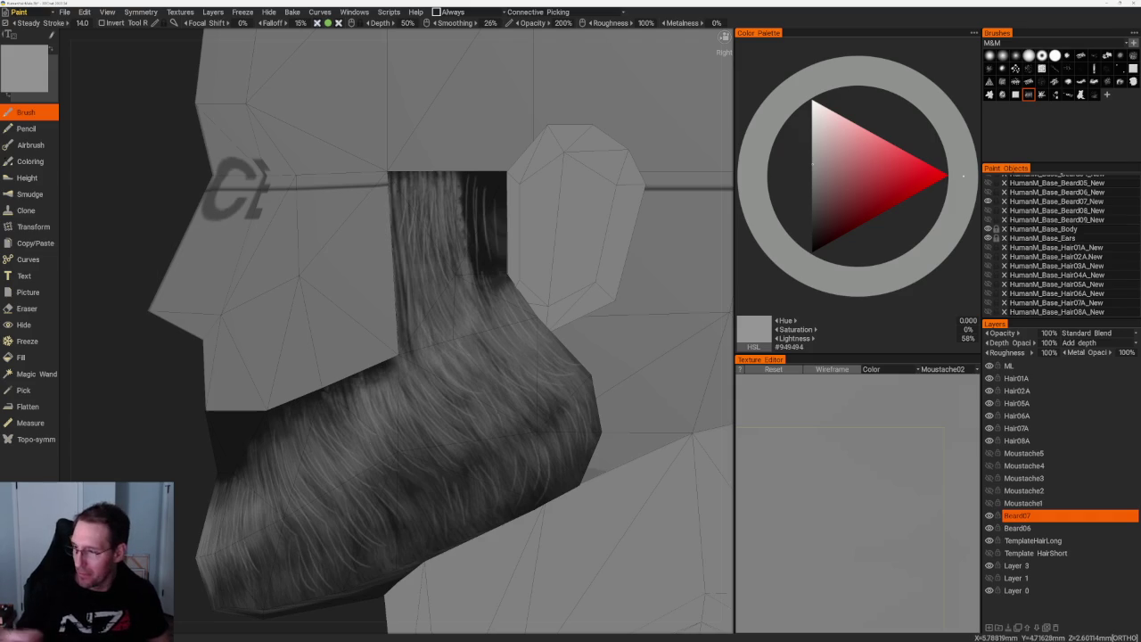
key("v")
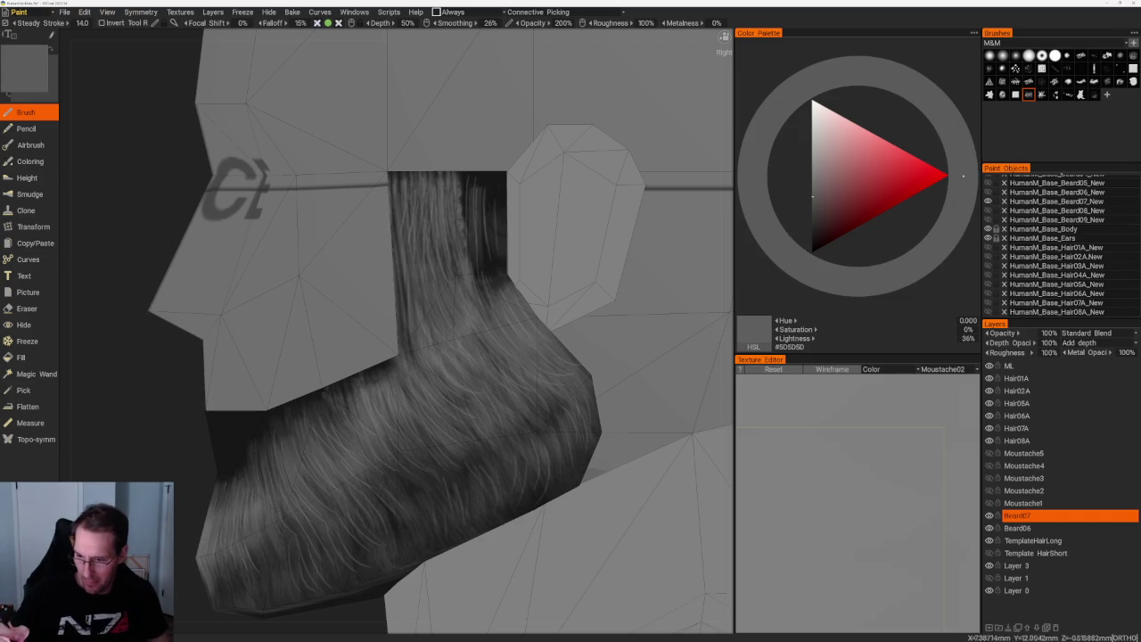
mouse_move(475, 207)
left_mouse_down()
mouse_move(493, 183)
mouse_move(486, 237)
left_mouse_up()
left_click_drag(499, 176, 464, 260)
mouse_move(489, 210)
left_mouse_down()
mouse_move(483, 269)
mouse_move(497, 222)
left_mouse_up()
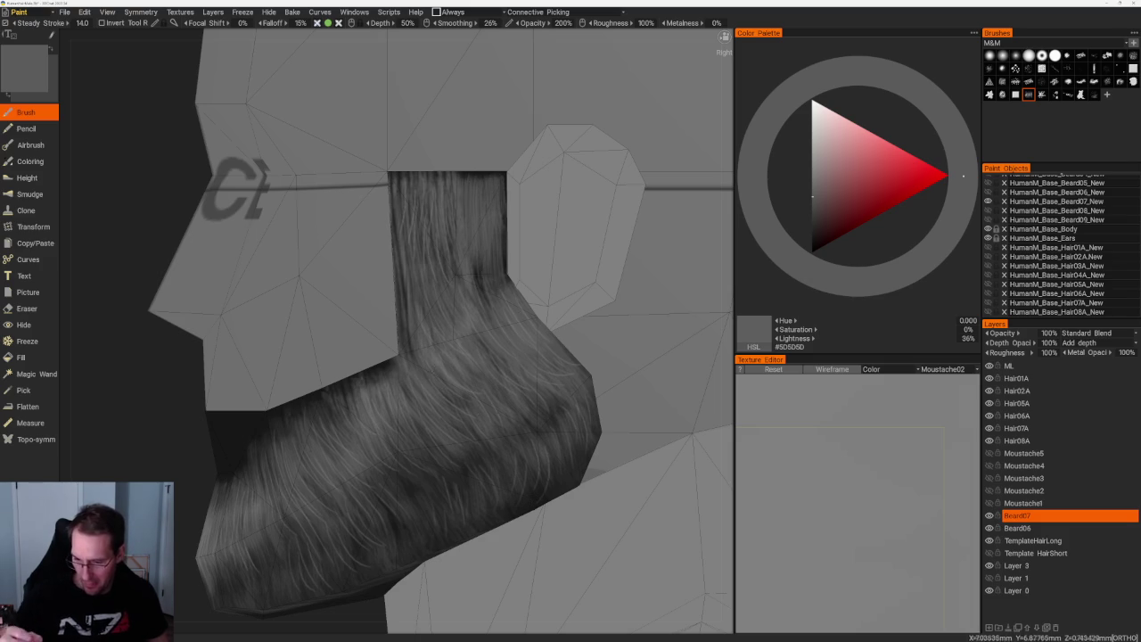
- From the right side view, paint lighter strands down the sideburn's edge
left_click_drag(659, 500, 570, 419)
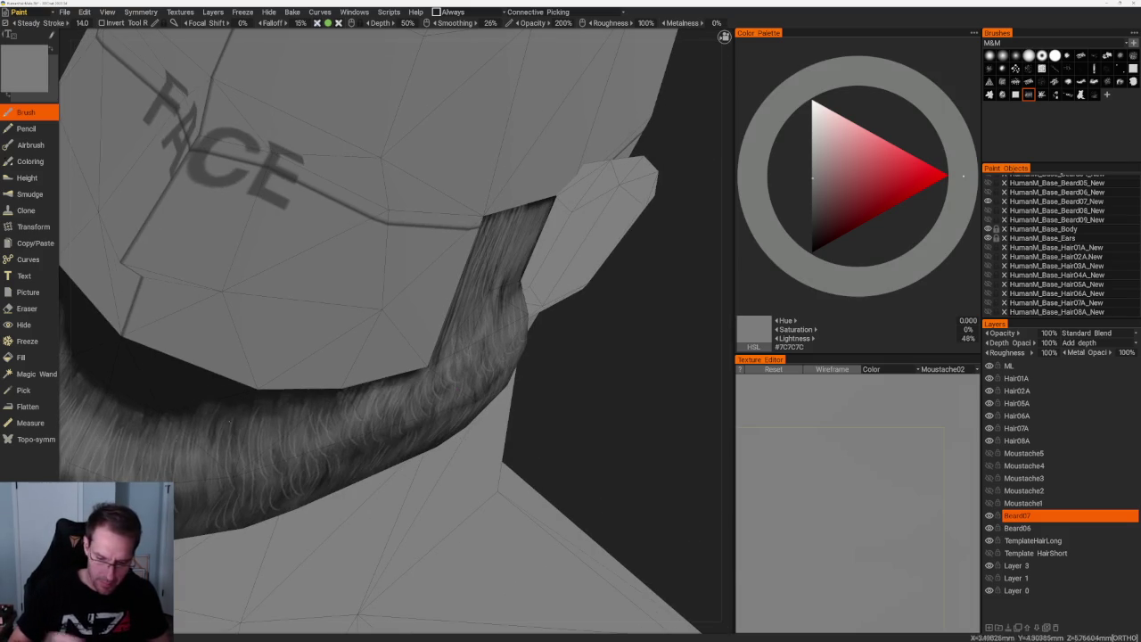
key("KP_6")
left_click_drag(486, 169, 500, 246)
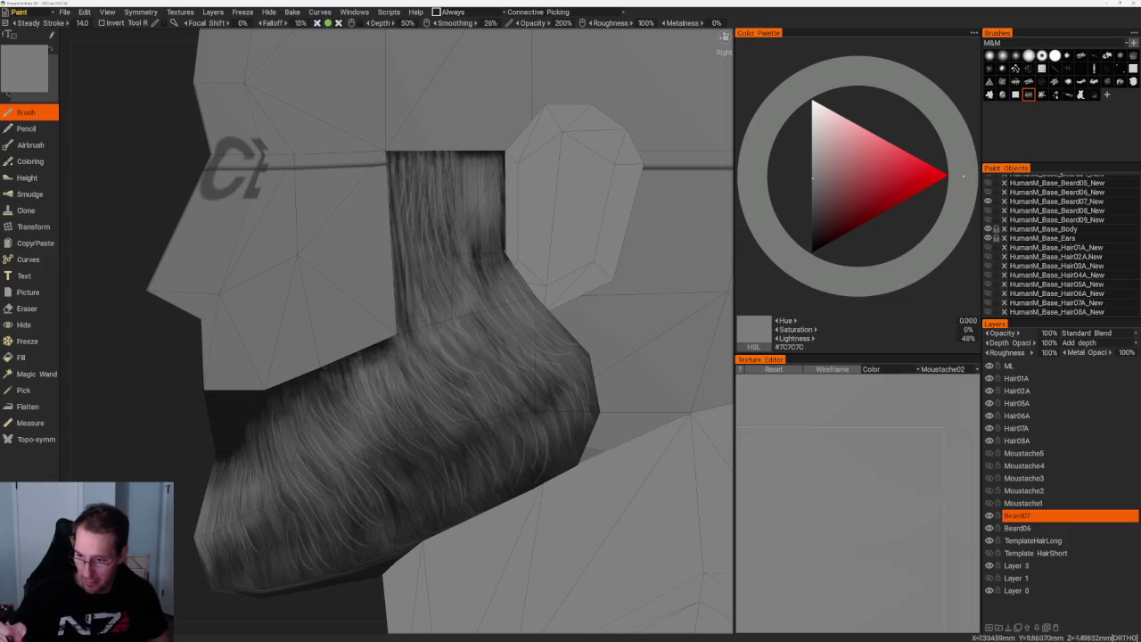
left_click_drag(479, 189, 486, 272)
left_click_drag(490, 219, 501, 272)
left_click_drag(460, 221, 499, 305)
left_click_drag(472, 256, 494, 294)
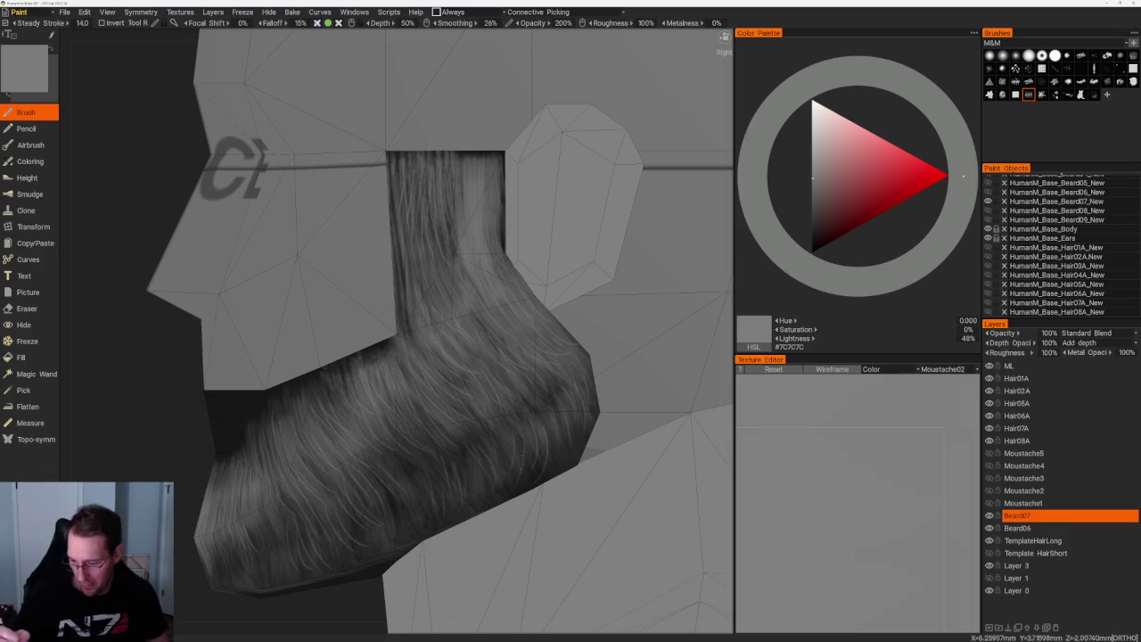
- Paint very dark grey strands along the sideburn's top edge and side
key("v")
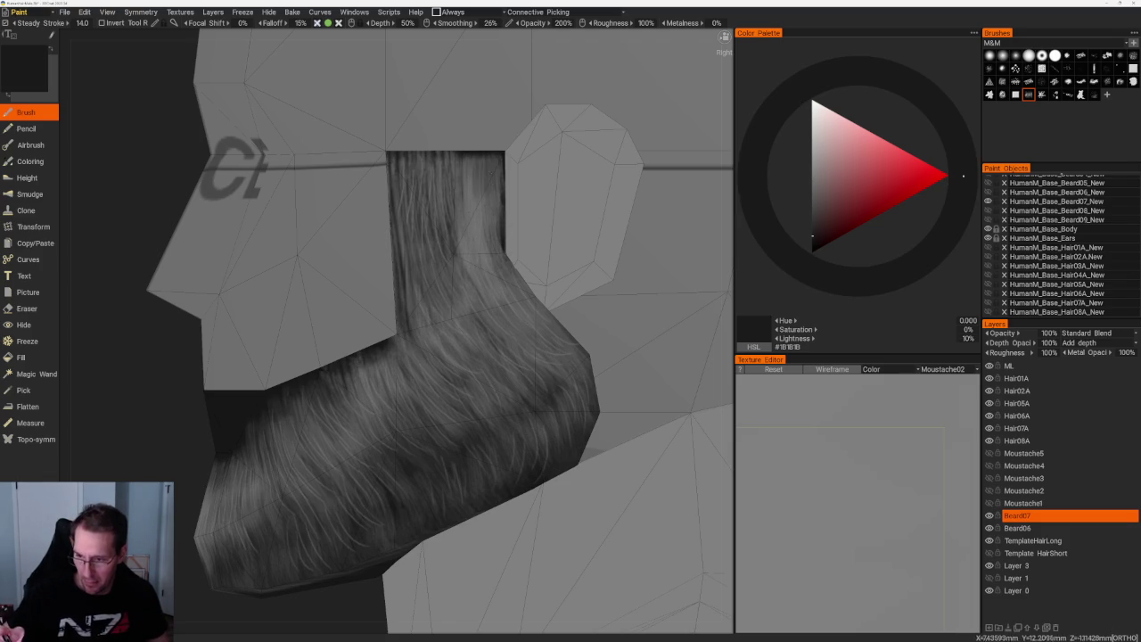
mouse_move(490, 159)
left_mouse_down()
mouse_move(492, 209)
mouse_move(475, 218)
left_mouse_up()
left_click_drag(490, 178, 491, 246)
left_click_drag(494, 205, 490, 267)
mouse_move(471, 225)
left_mouse_down()
mouse_move(467, 268)
mouse_move(488, 285)
left_mouse_up()
left_click_drag(476, 198, 476, 223)
mouse_move(479, 222)
left_mouse_down()
mouse_move(481, 260)
mouse_move(495, 265)
mouse_move(475, 285)
left_mouse_up()
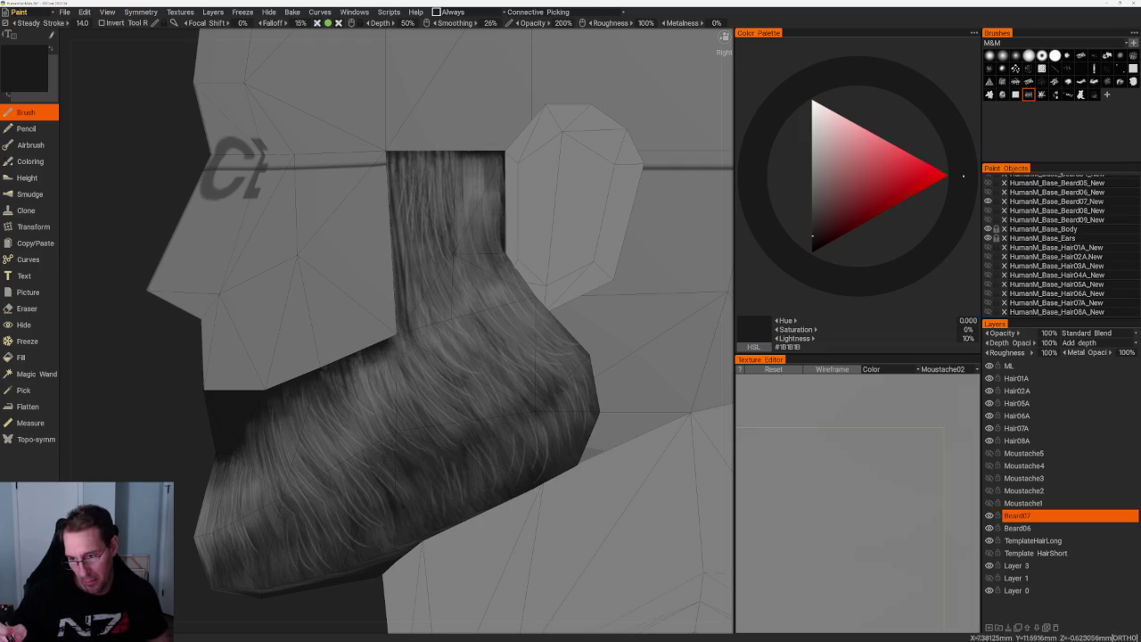
- Reshade the sideburn's edge, undoing a too-dark stroke and brightening it with lighter grey
key("v")
scroll(369, 148, "down", 10)
left_click_drag(369, 148, 387, 175)
scroll(387, 176, "up", 10)
key("v")
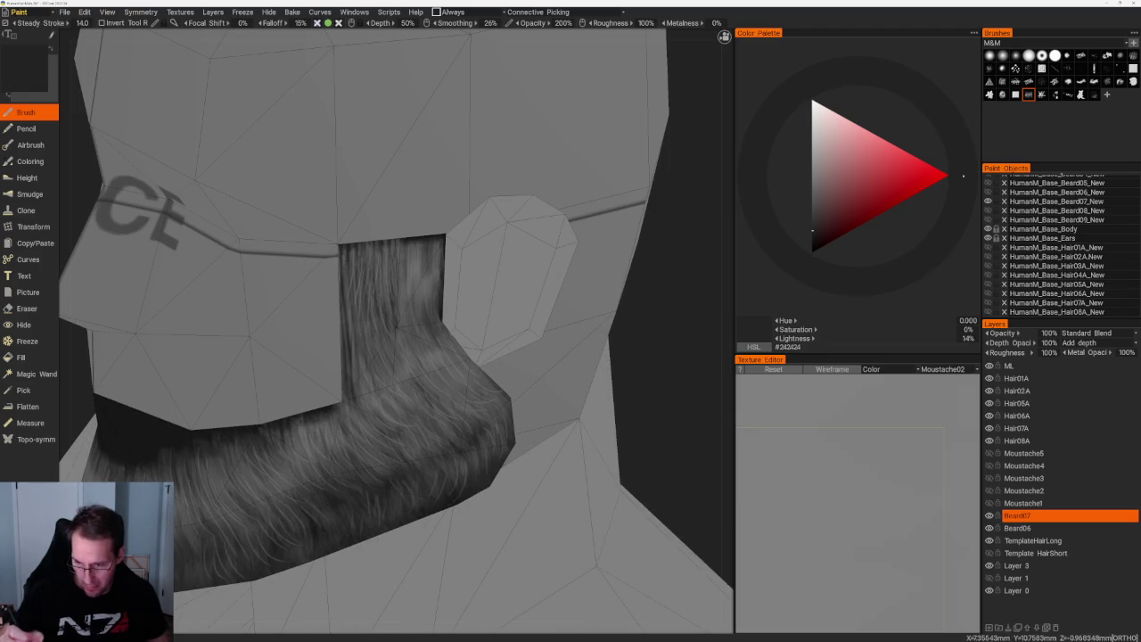
left_click_drag(428, 244, 435, 287)
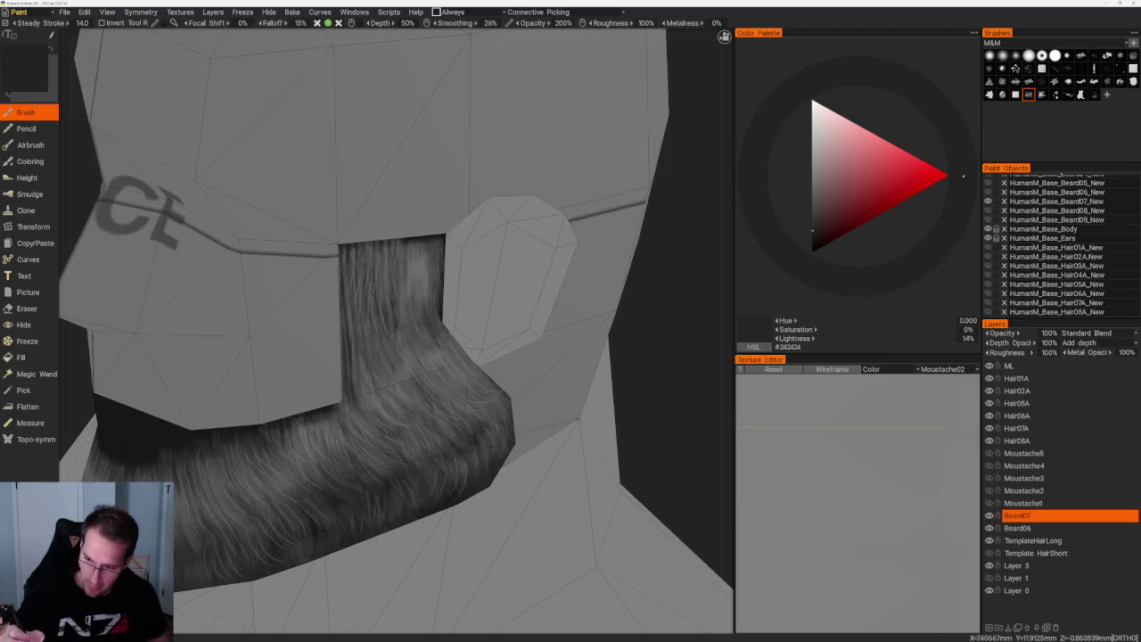
middle_click_drag(624, 321, 650, 331)
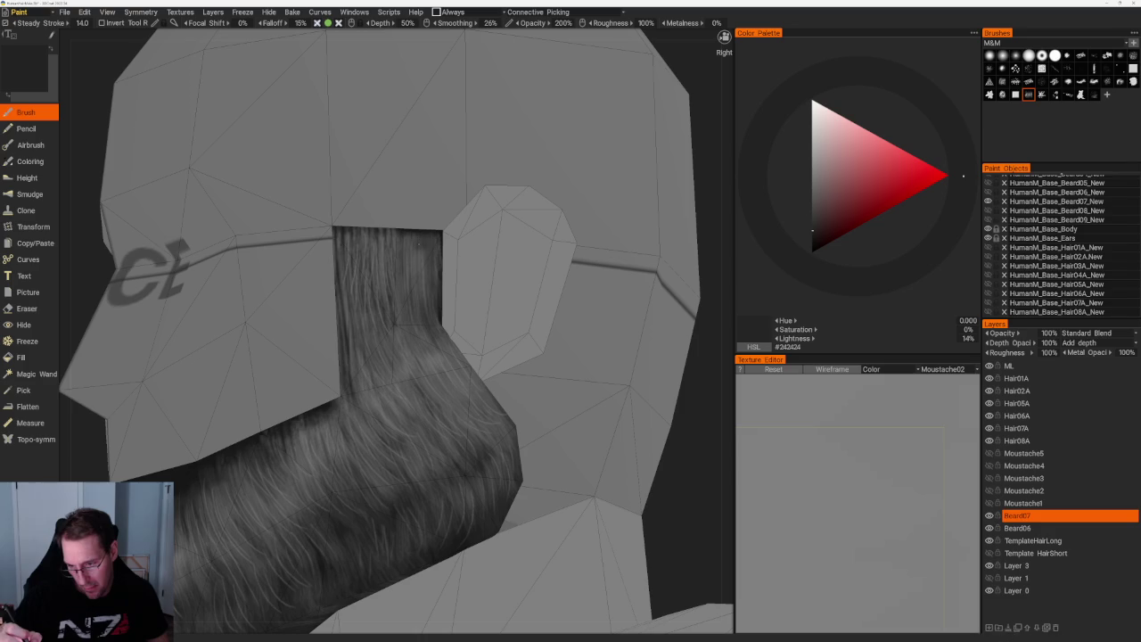
left_click_drag(419, 241, 427, 294)
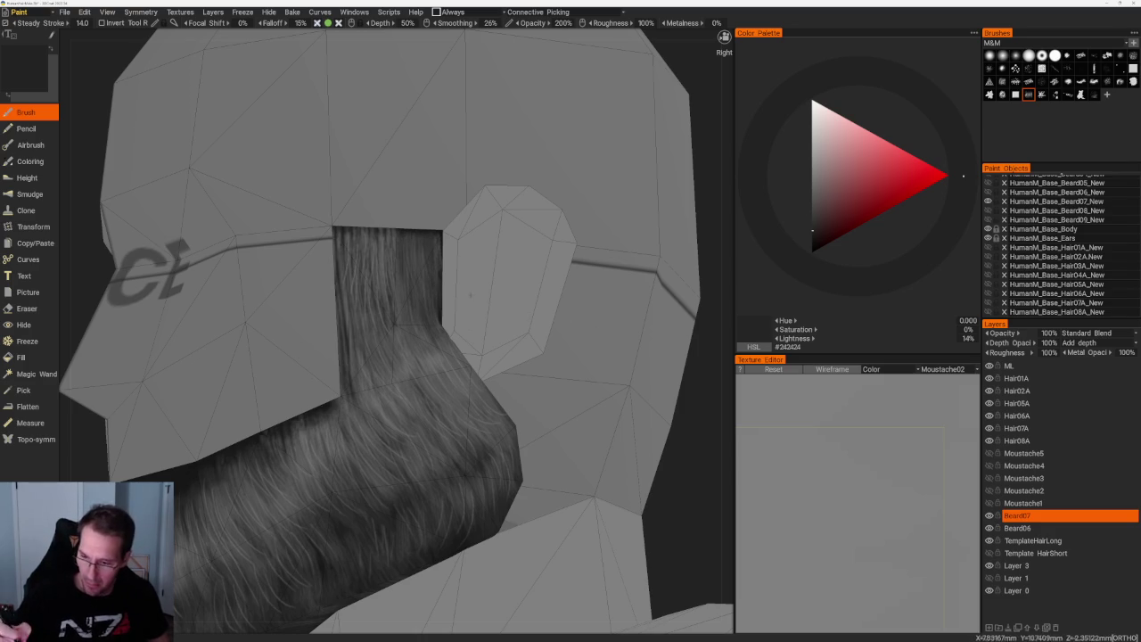
key("ctrl+z")
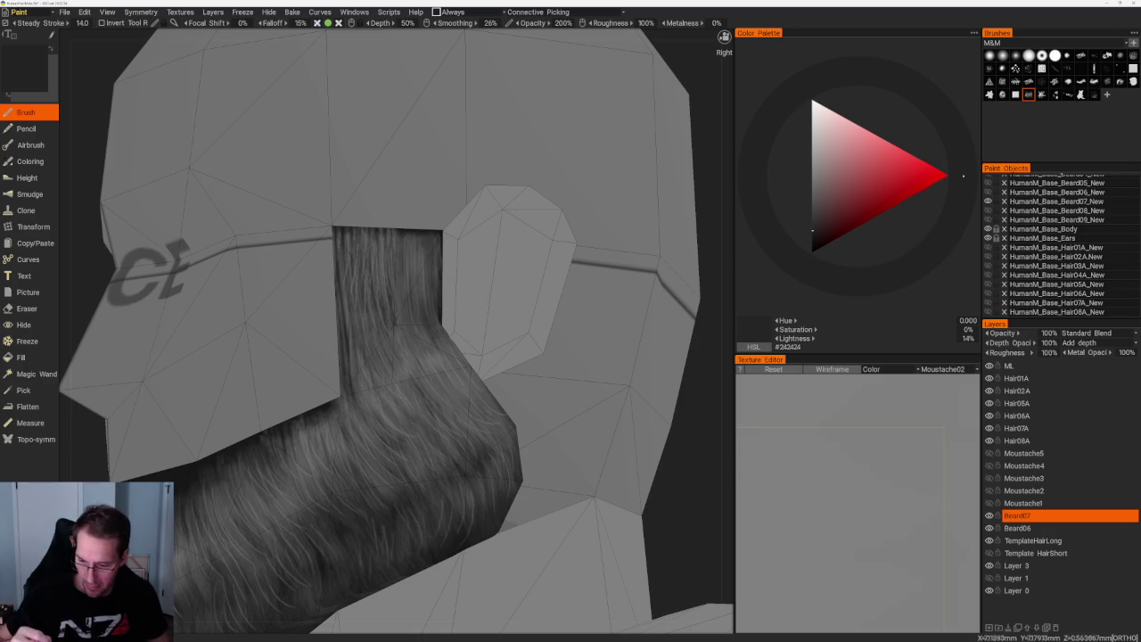
key("v")
mouse_move(392, 255)
left_mouse_down()
mouse_move(427, 311)
mouse_move(412, 340)
mouse_move(437, 361)
mouse_move(419, 366)
left_mouse_up()
- Cycle through grey shades near the ear, ending on dark grey #3B3B3B in the side view
key("v")
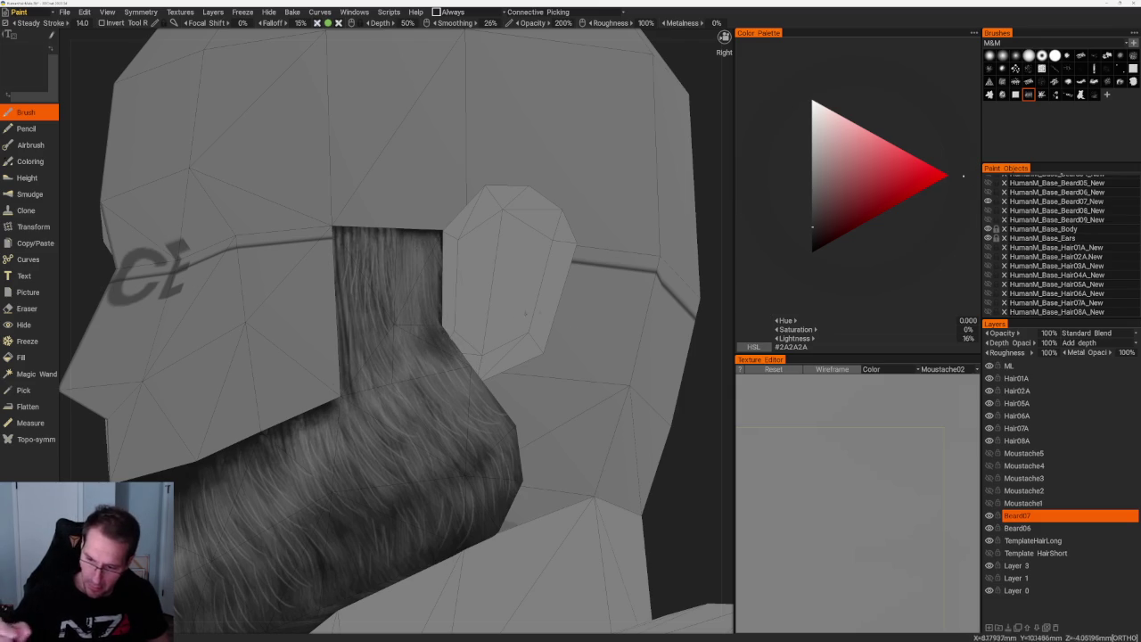
right_click_drag(692, 454, 624, 446)
key("v")
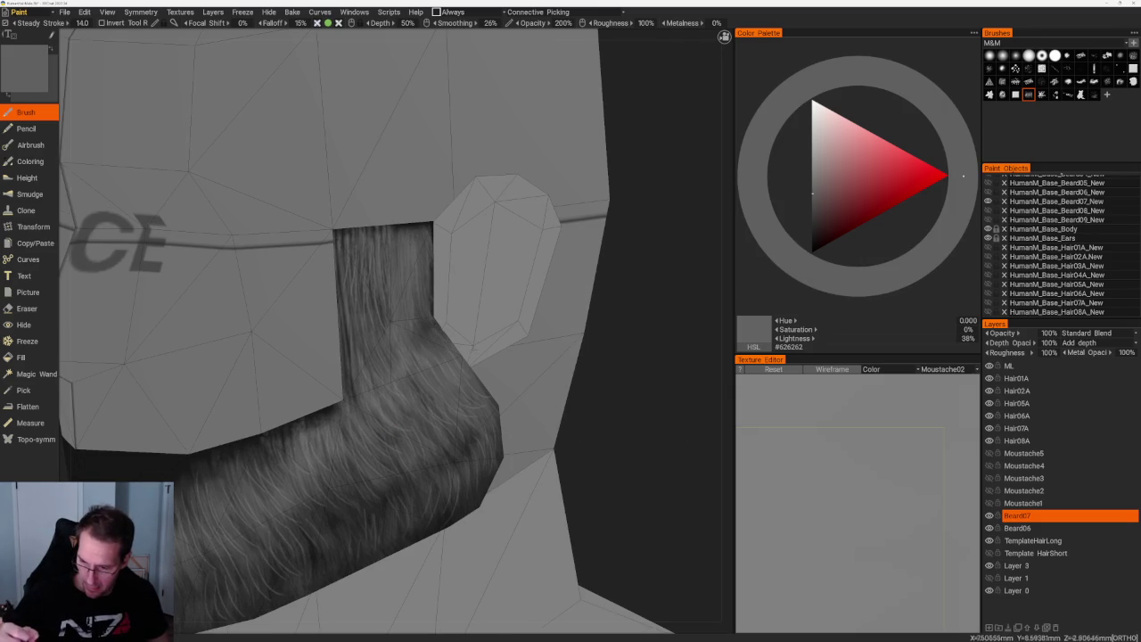
right_click_drag(433, 338, 499, 357)
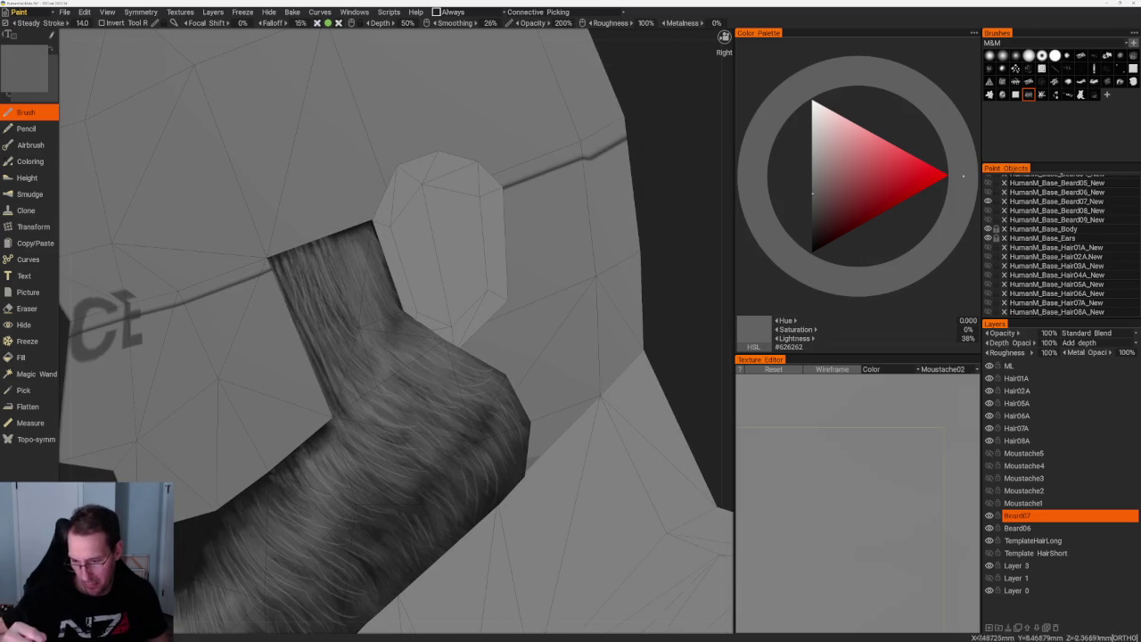
key("v")
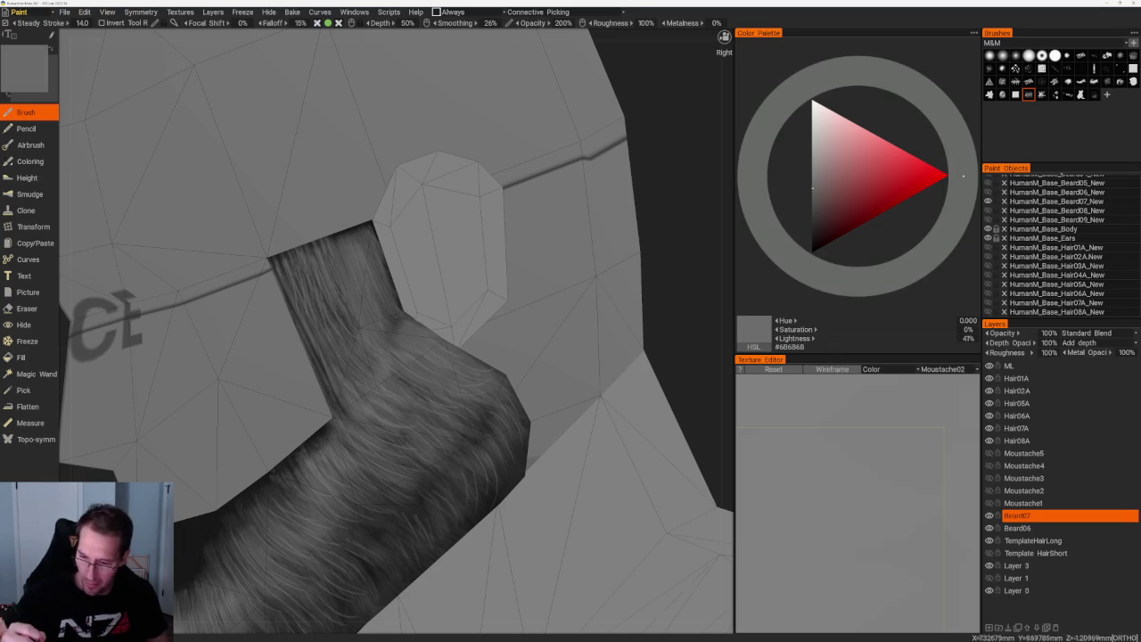
key("v")
scroll(513, 260, "down", 5)
scroll(513, 259, "up", 5)
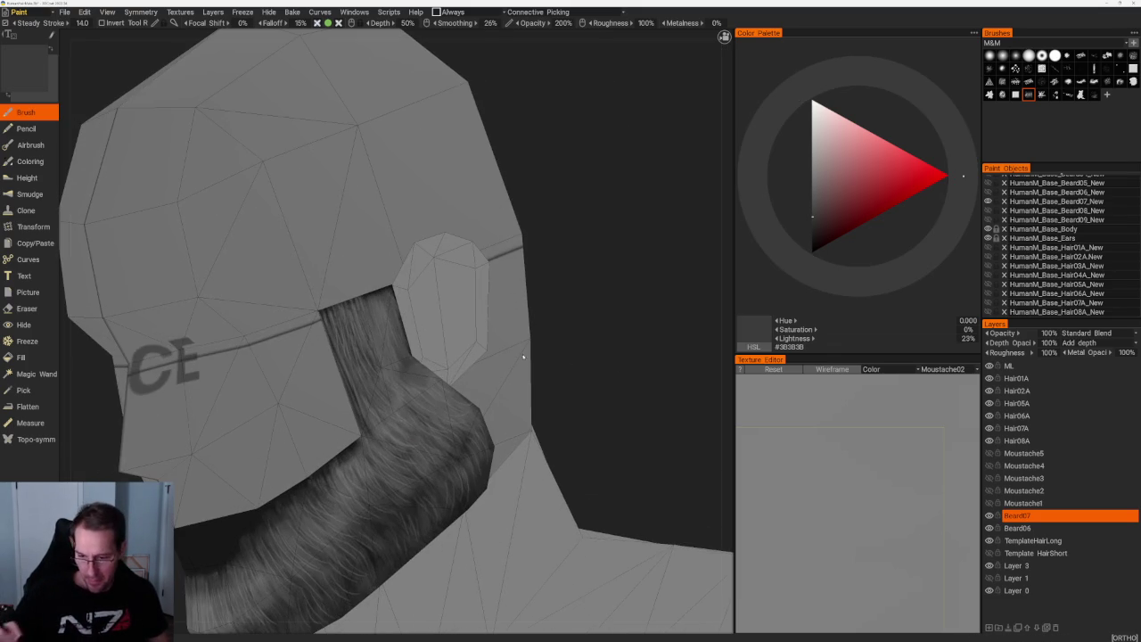
key("KP_6")
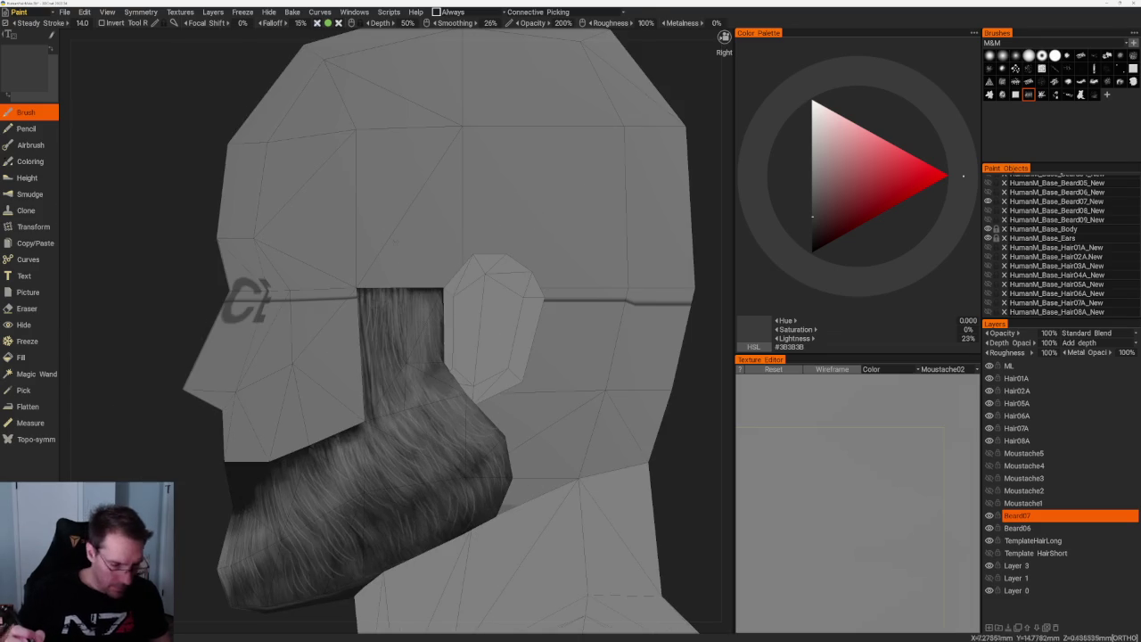
key("e")
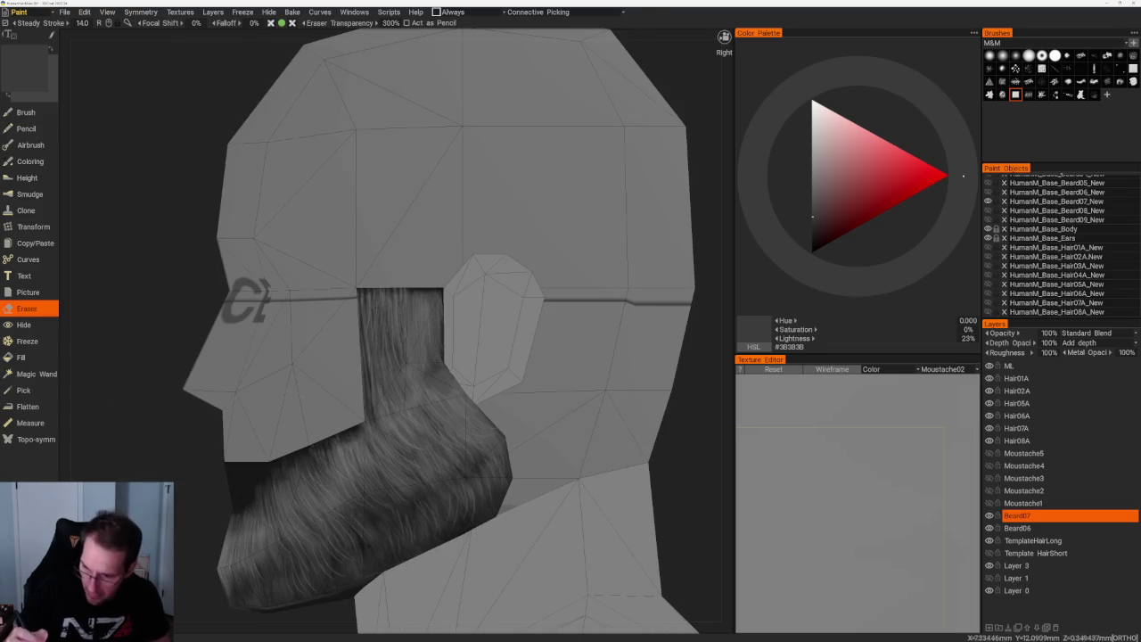
- Erase the sideburn's rear part down to the jaw and trim slivers off its back edge
left_click_drag(395, 288, 395, 351)
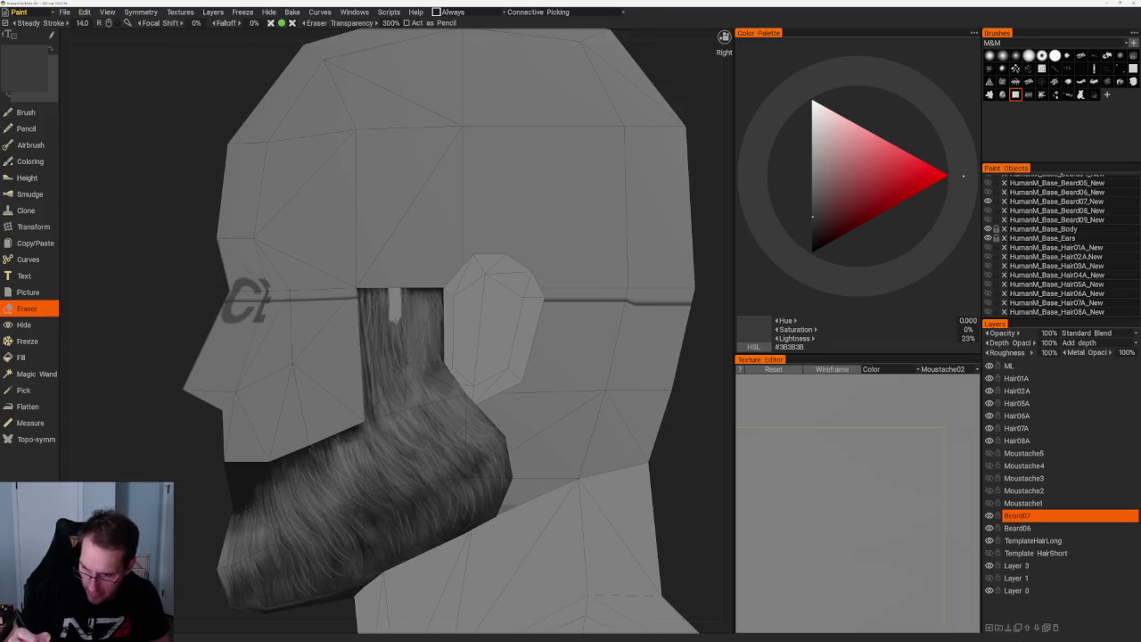
left_click_drag(383, 393, 373, 412)
mouse_move(362, 287)
left_mouse_down()
mouse_move(367, 405)
mouse_move(386, 358)
mouse_move(378, 389)
left_mouse_up()
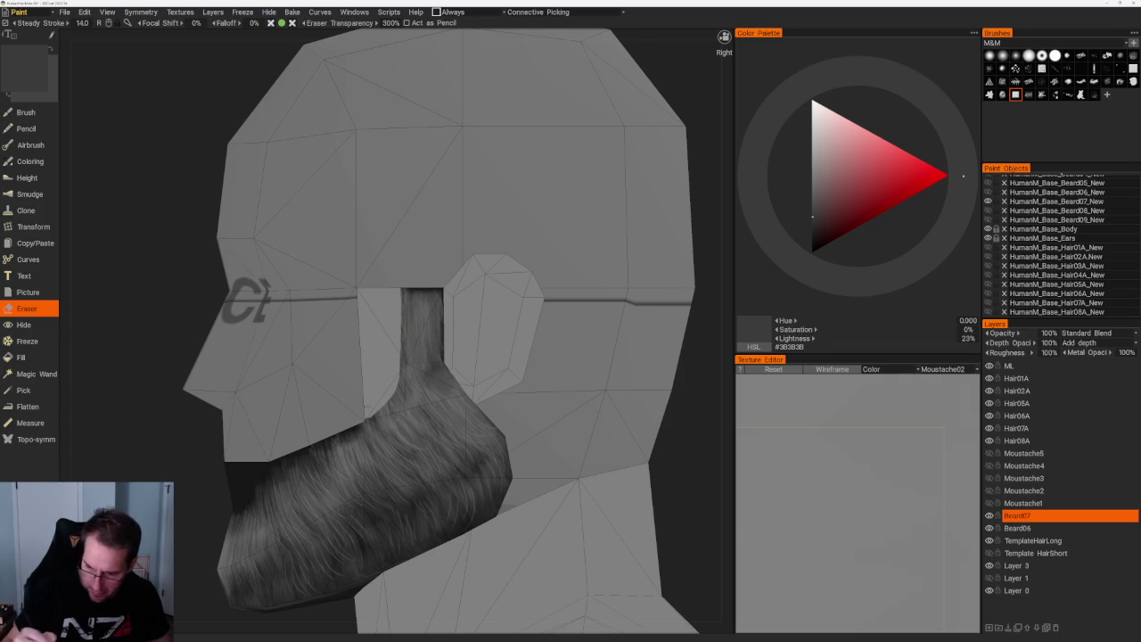
left_click_drag(401, 287, 403, 362)
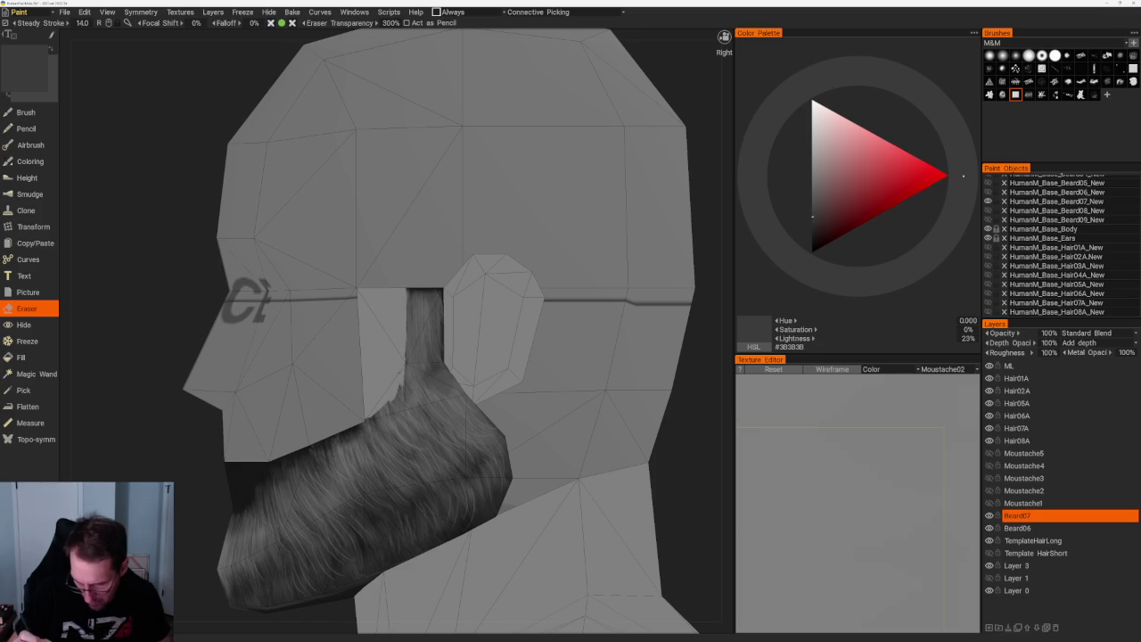
left_click_drag(403, 385, 403, 412)
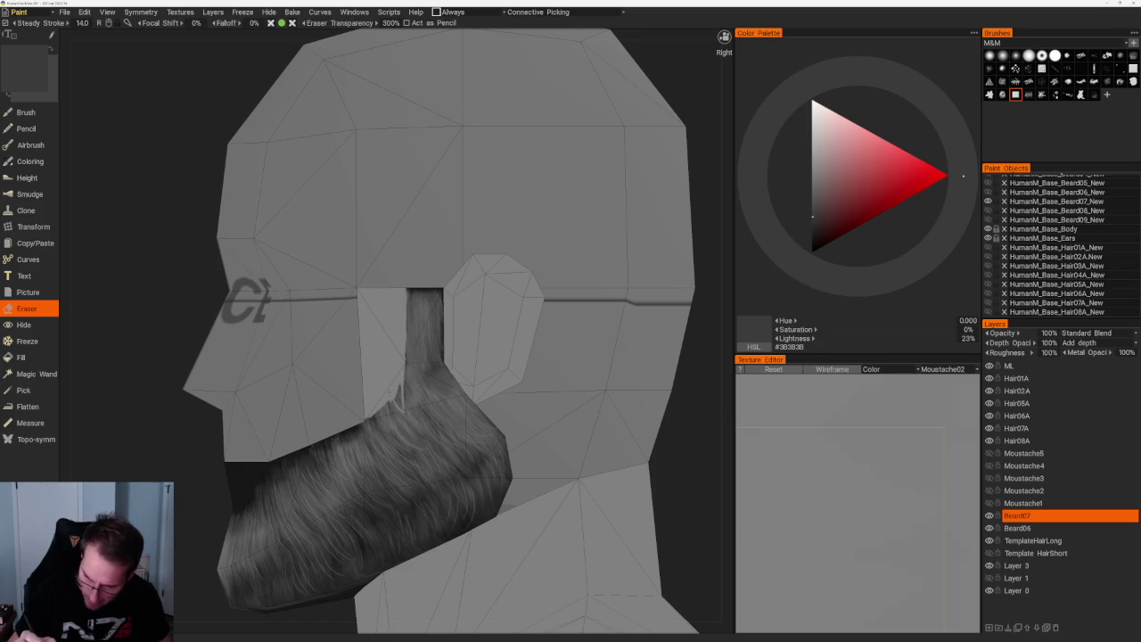
left_click_drag(400, 383, 400, 408)
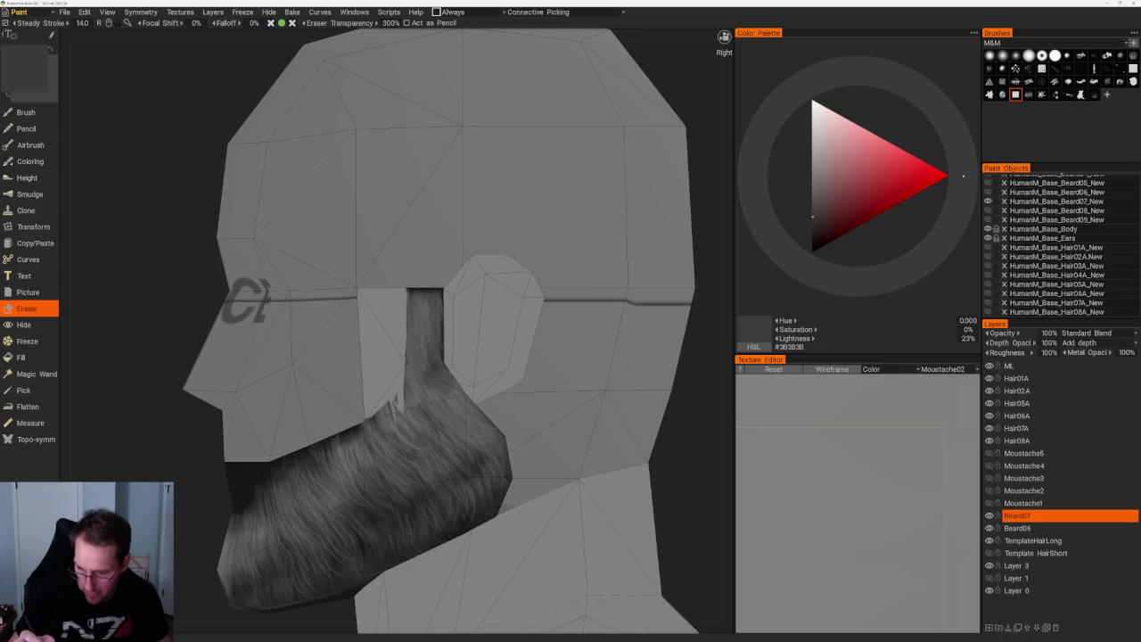
left_click_drag(406, 364, 405, 399)
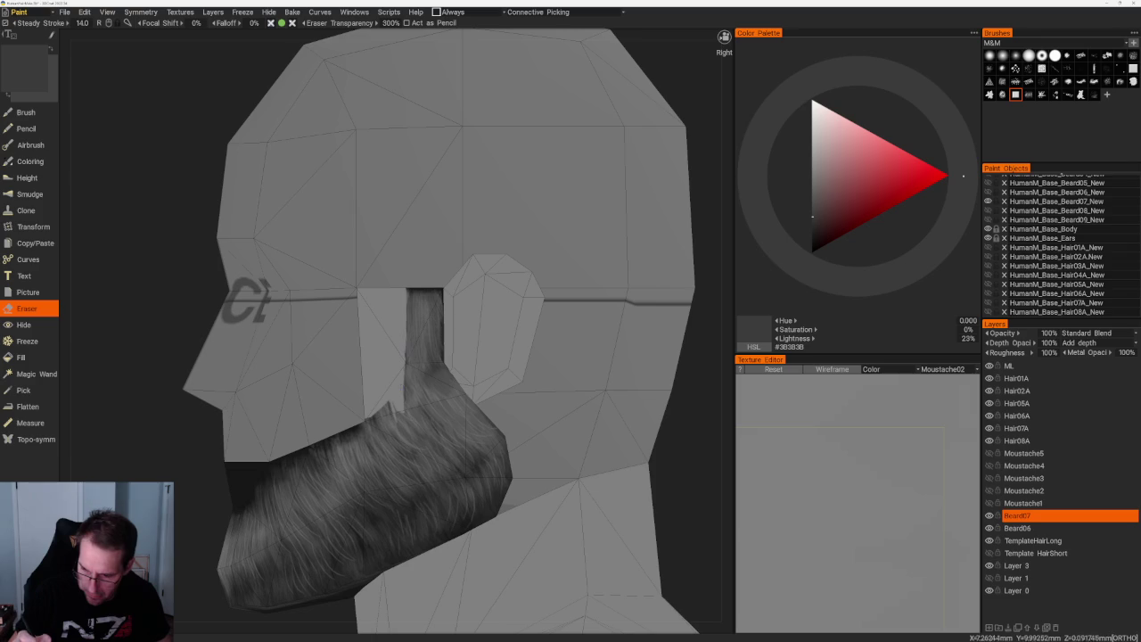
scroll(321, 206, "down", 5)
- In front view, erase a U-shaped gap below the chin and trim its lower edge symmetrically
key("1")
scroll(364, 224, "up", 2)
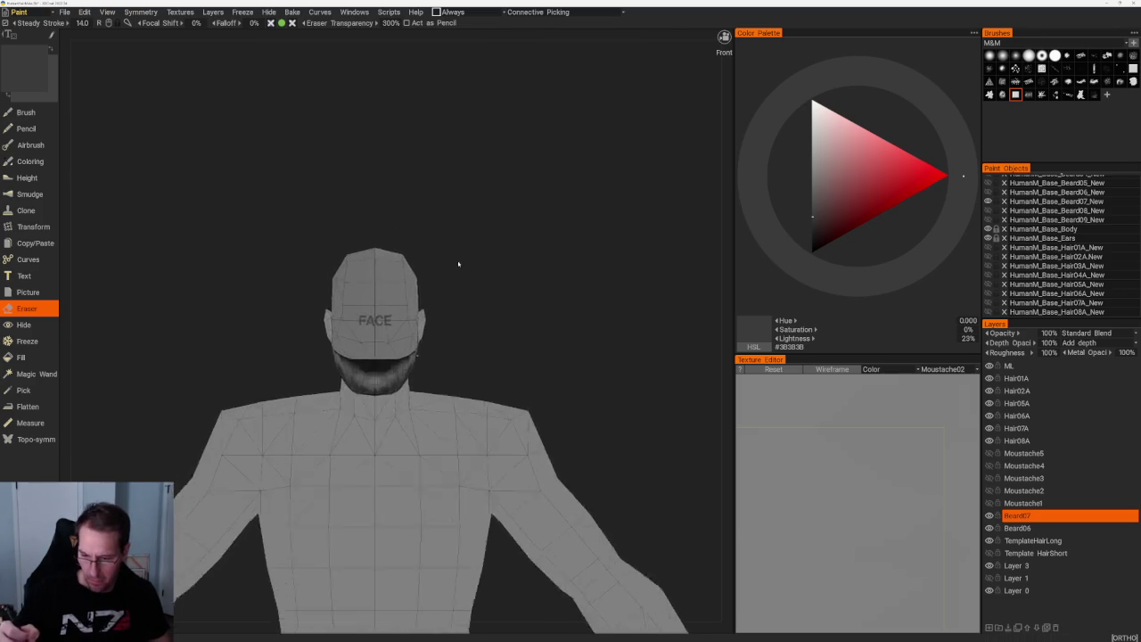
scroll(440, 244, "up", 4)
mouse_move(303, 456)
left_mouse_down()
mouse_move(303, 495)
mouse_move(348, 499)
mouse_move(372, 462)
mouse_move(328, 477)
mouse_move(316, 486)
mouse_move(329, 495)
left_mouse_up()
left_click_drag(354, 456, 366, 486)
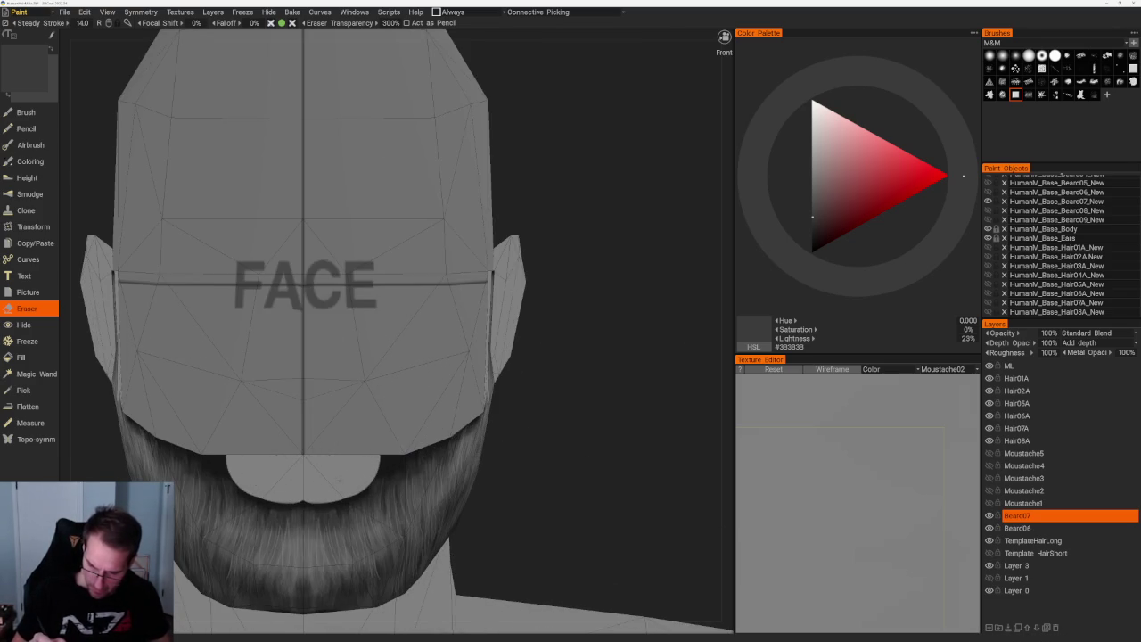
scroll(341, 474, "down", 5)
mouse_move(478, 371)
left_mouse_down()
mouse_move(502, 339)
mouse_move(537, 443)
mouse_move(537, 519)
left_mouse_up()
scroll(538, 443, "up", 5)
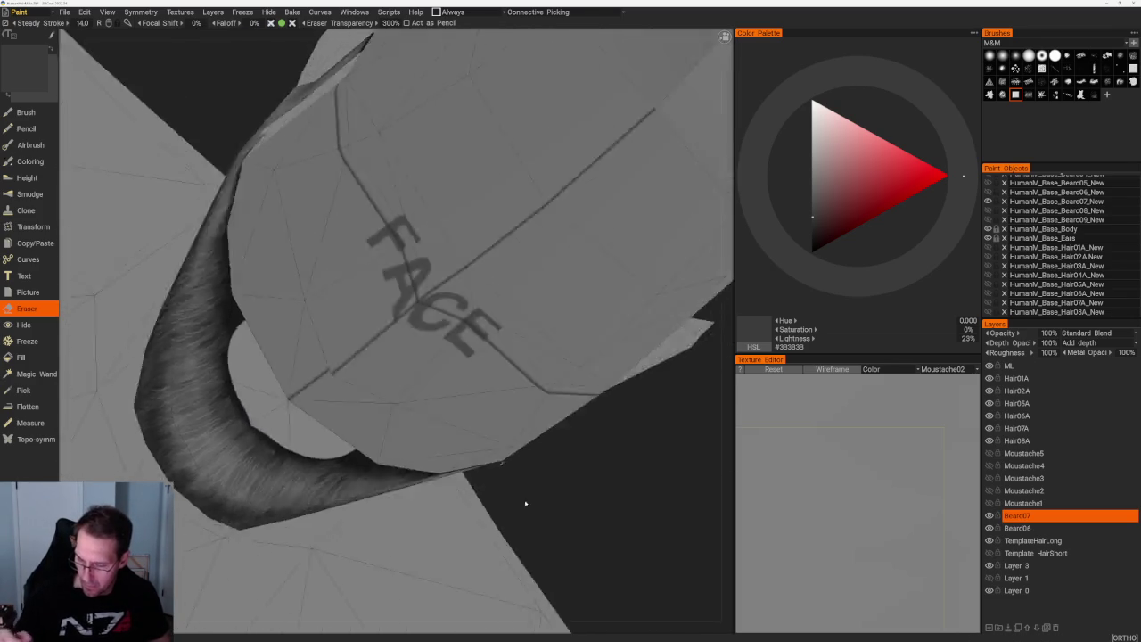
scroll(429, 381, "up", 4)
mouse_move(392, 430)
left_mouse_down()
mouse_move(441, 435)
mouse_move(444, 445)
left_mouse_up()
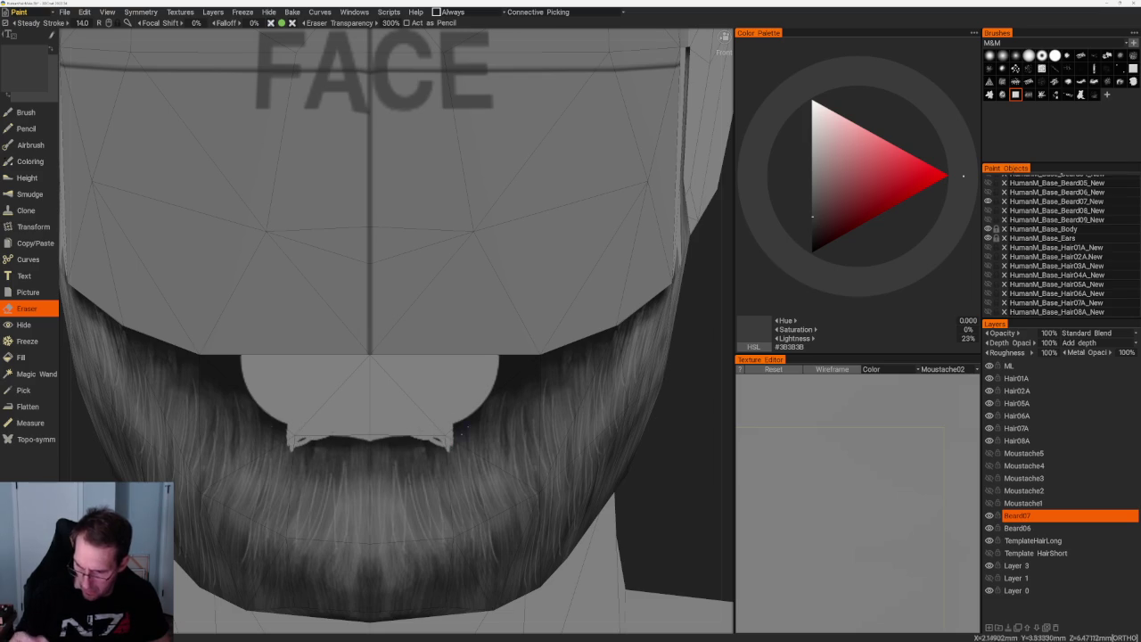
- Erase hair at the chin patch's upper corners and along its lower edge into jagged tips
middle_click_drag(536, 337, 648, 379)
mouse_move(505, 333)
left_mouse_down()
mouse_move(460, 358)
mouse_move(524, 359)
mouse_move(541, 337)
mouse_move(508, 396)
left_mouse_up()
key("KP_1")
scroll(538, 330, "up", 5)
mouse_move(443, 430)
left_mouse_down()
mouse_move(468, 388)
mouse_move(498, 401)
mouse_move(505, 374)
mouse_move(480, 375)
left_mouse_up()
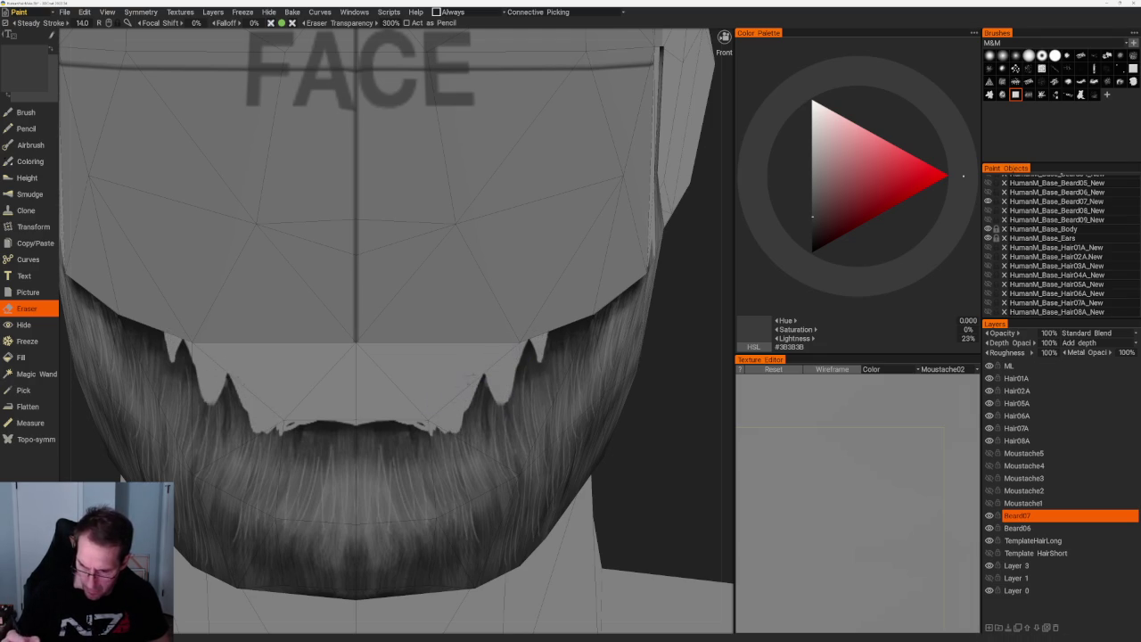
scroll(445, 268, "down", 5)
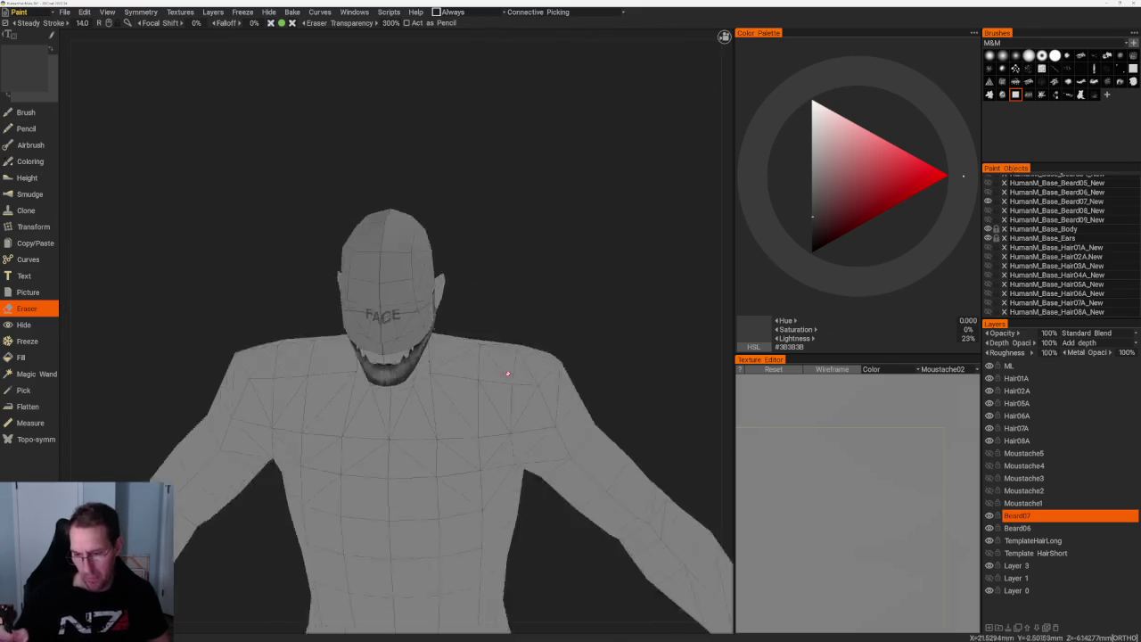
left_click_drag(445, 161, 448, 258)
scroll(451, 304, "up", 5)
scroll(451, 304, "up", 3)
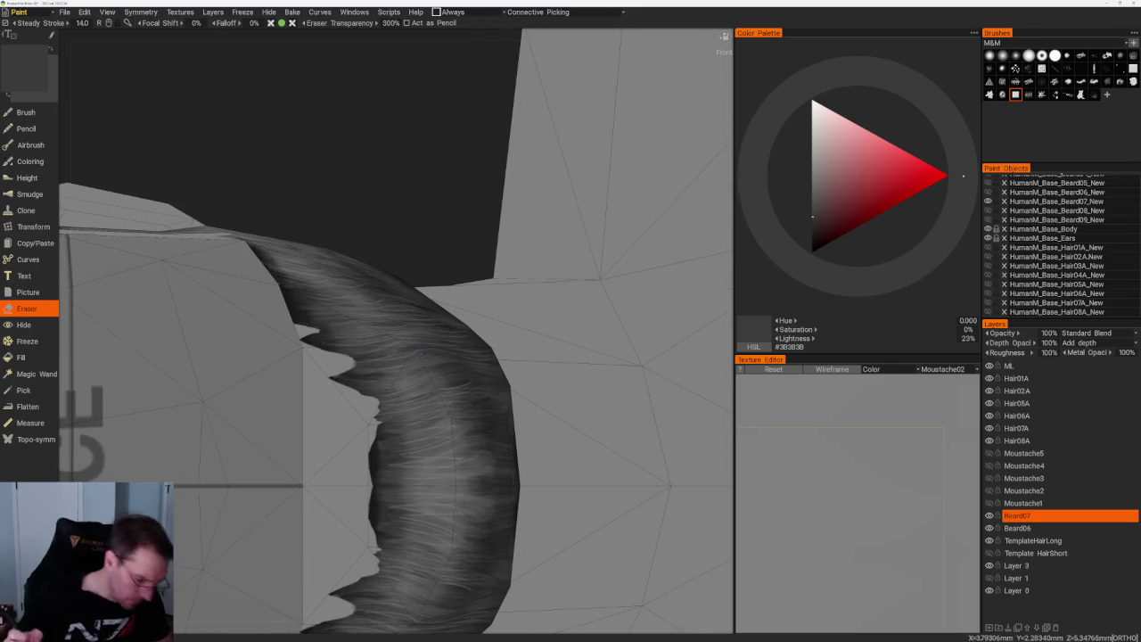
- Paint near-black strokes along the beard's inner edge below the mouth, redoing two strokes
key("b")
key("v")
left_click_drag(373, 456, 373, 489)
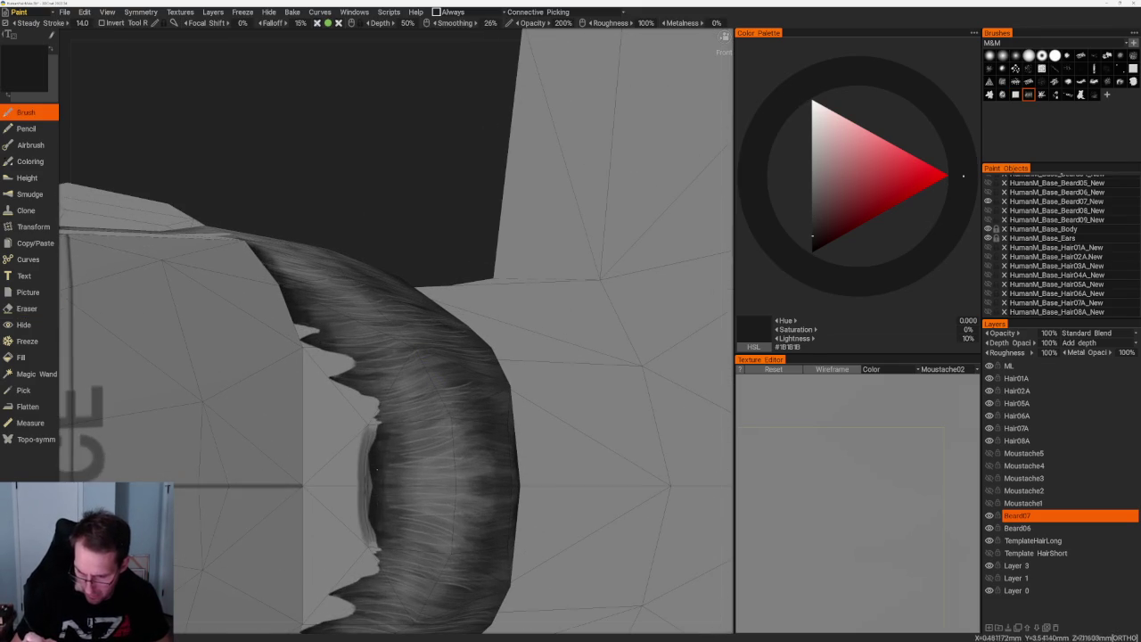
key("ctrl+z")
left_click_drag(393, 428, 392, 545)
left_click_drag(400, 454, 405, 518)
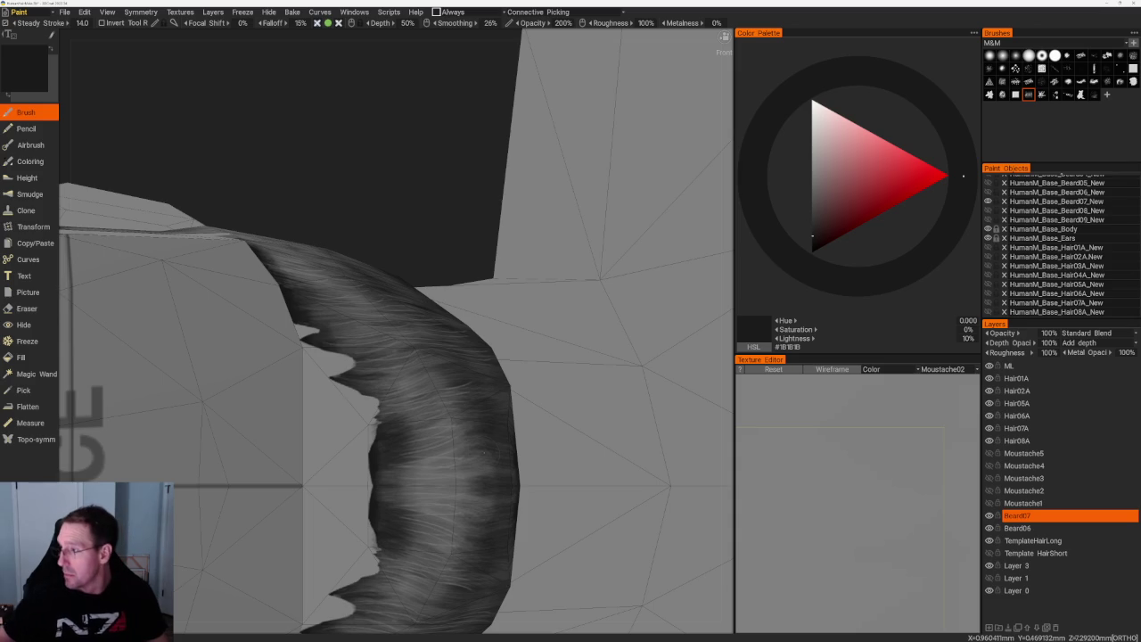
key("v")
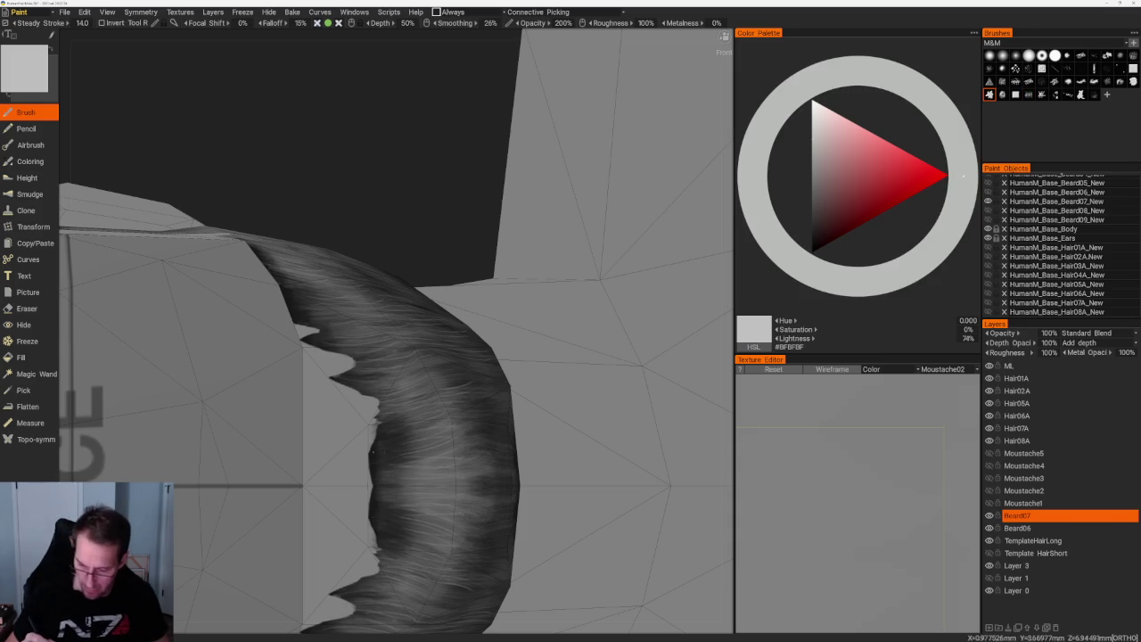
key("v")
left_click_drag(375, 460, 372, 508)
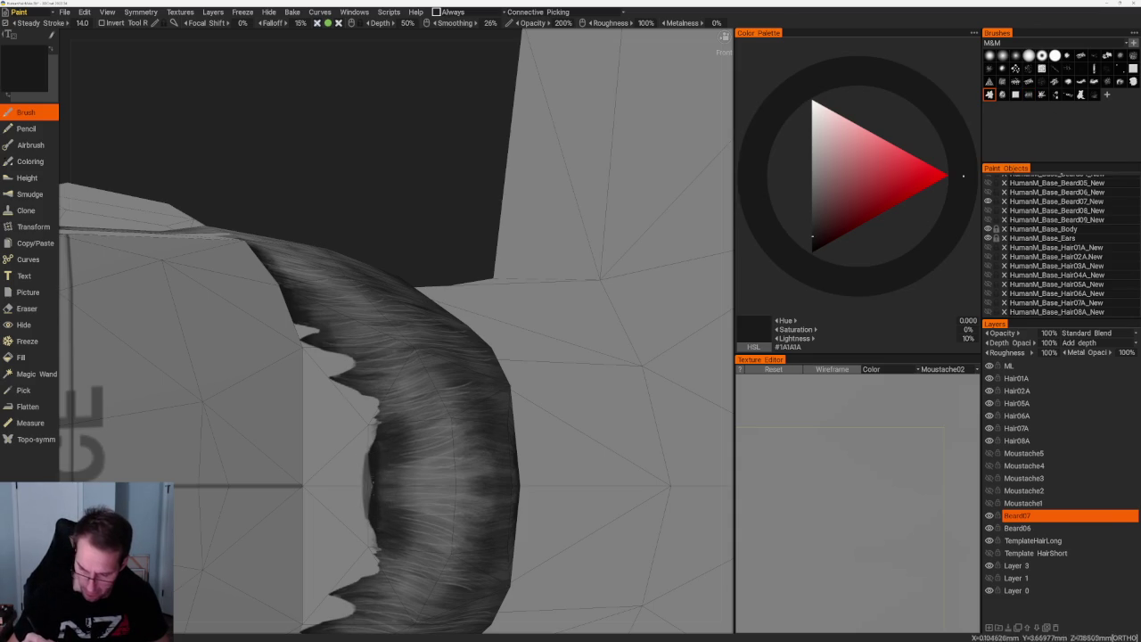
key("ctrl+z")
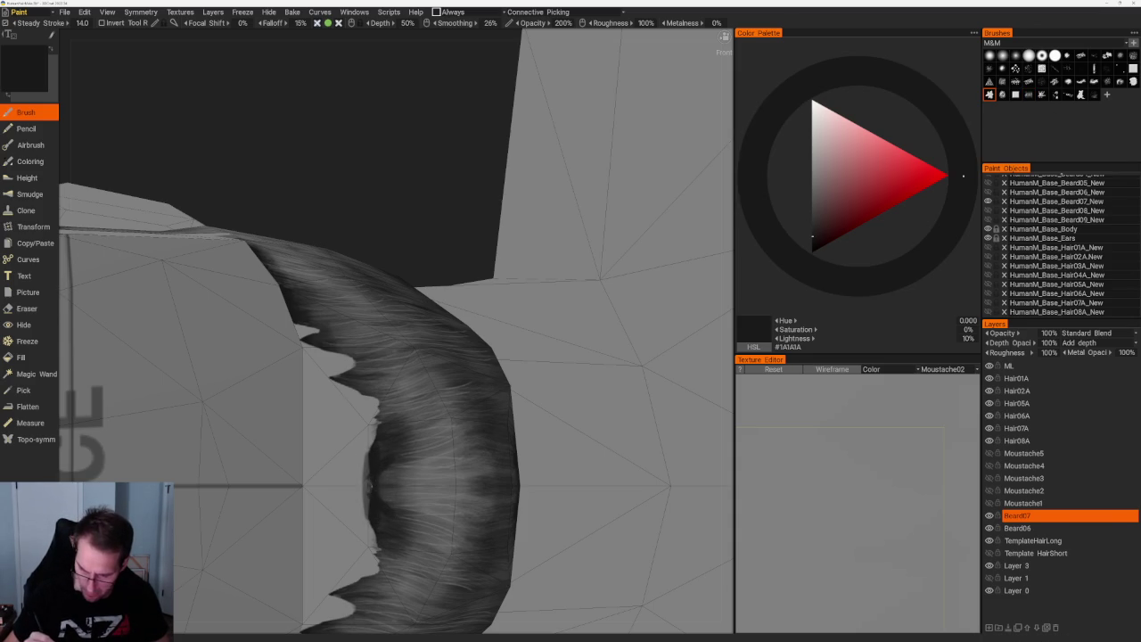
left_click_drag(371, 432, 371, 539)
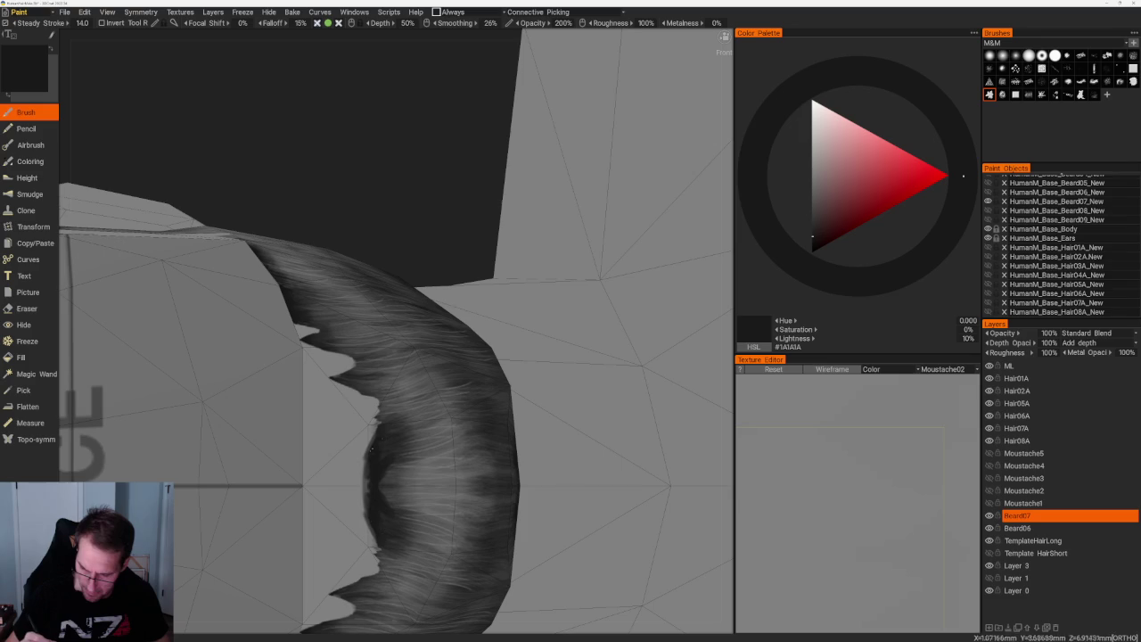
- In front view, paint dark pointed tips extending outward on both moustache ends and trim their ends
key("KP_1")
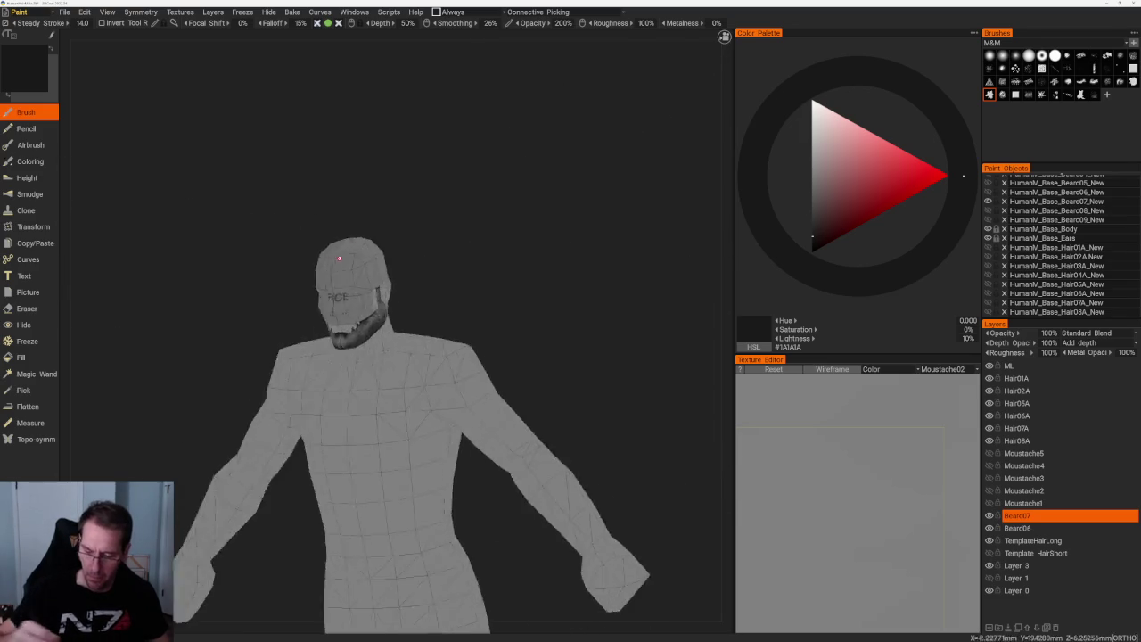
scroll(484, 342, "up", 5)
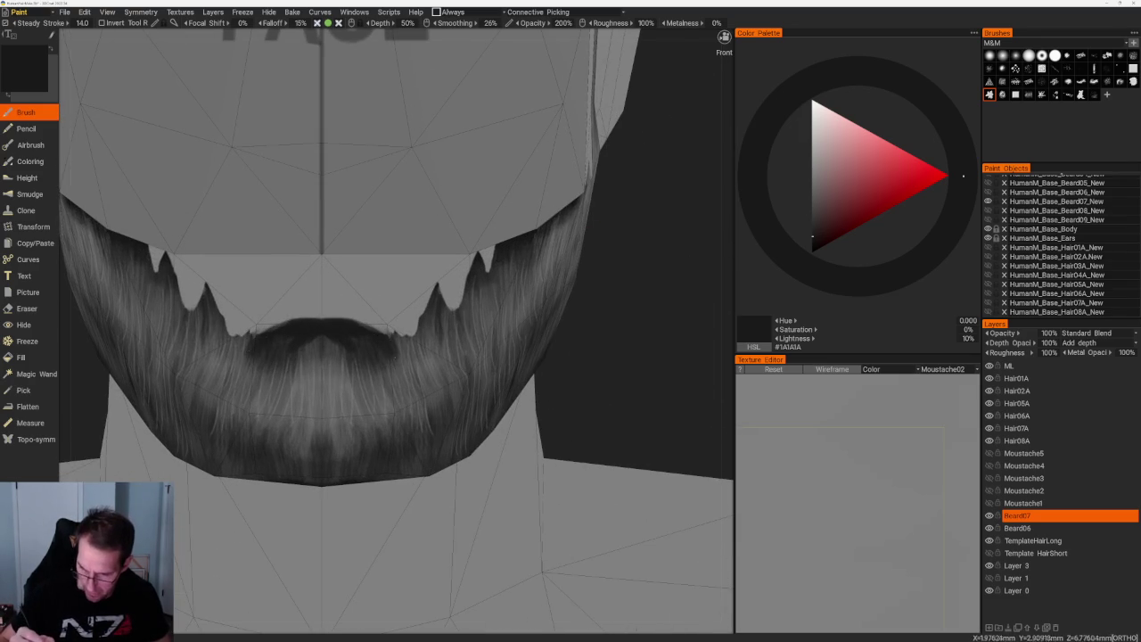
left_click_drag(258, 343, 255, 326)
left_click_drag(389, 340, 392, 324)
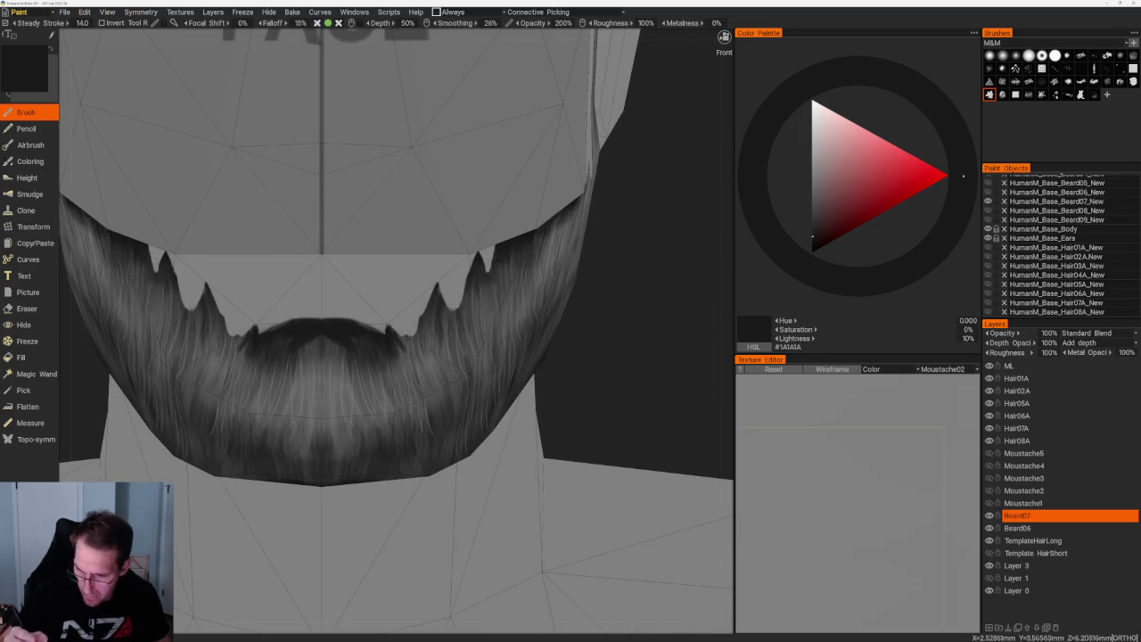
left_click_drag(237, 346, 229, 330)
left_click_drag(408, 348, 415, 340)
left_click_drag(223, 334, 213, 319)
left_click_drag(435, 339, 433, 325)
left_click_drag(203, 330, 197, 315)
left_click_drag(440, 332, 447, 315)
left_click_drag(196, 323, 189, 314)
left_click_drag(453, 319, 460, 307)
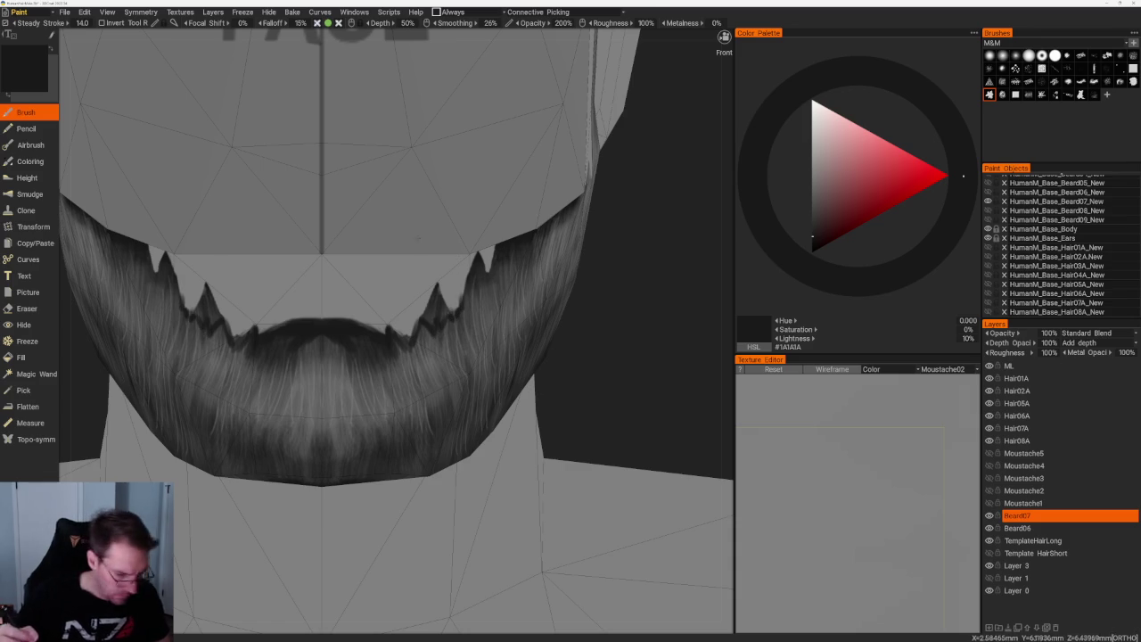
key("e")
mouse_move(204, 310)
left_mouse_down()
mouse_move(204, 288)
mouse_move(212, 294)
left_mouse_up()
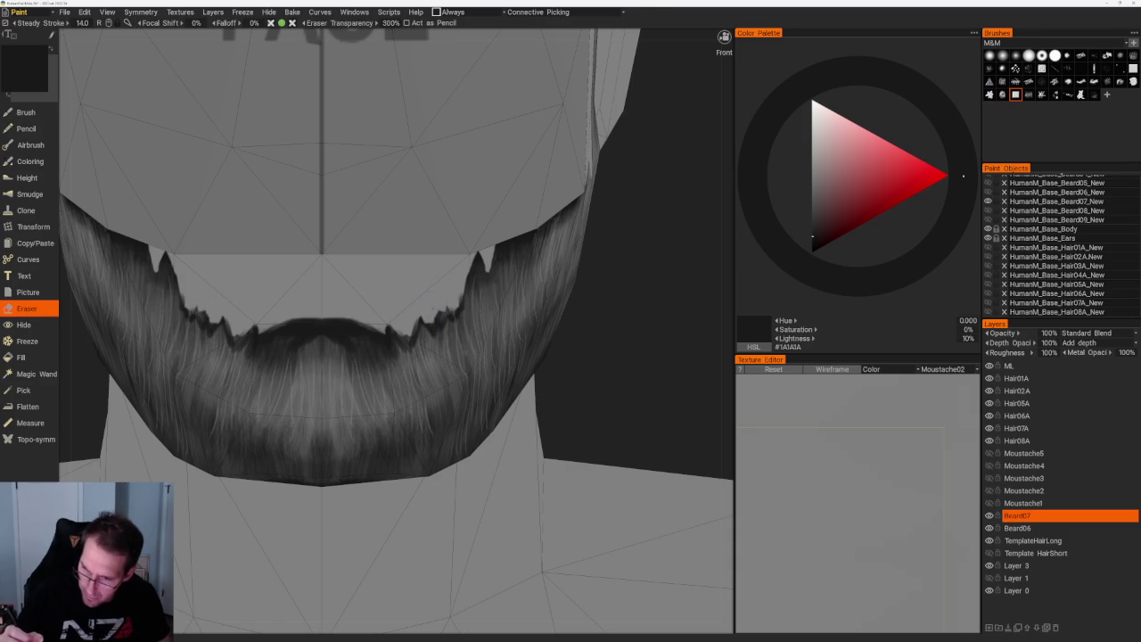
- Orbit under and around the beard, erasing a little more from the hair tips
scroll(503, 193, "down", 10)
mouse_move(535, 232)
left_mouse_down()
mouse_move(503, 193)
mouse_move(492, 255)
left_mouse_up()
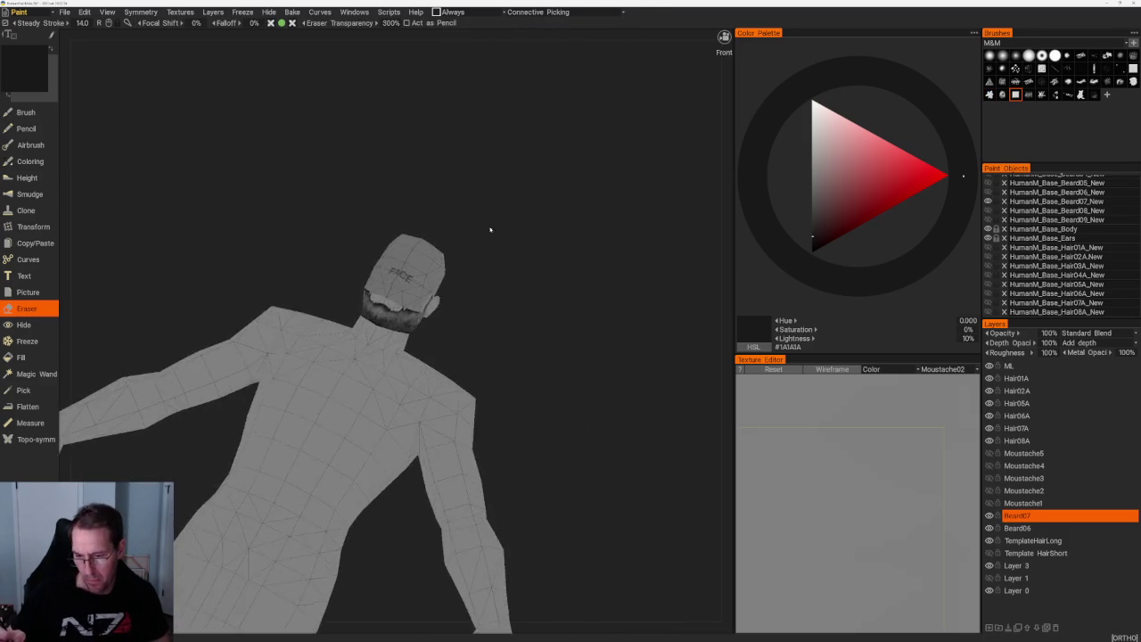
scroll(537, 471, "up", 10)
left_click_drag(457, 412, 459, 405)
mouse_move(478, 448)
left_mouse_down("alt")
mouse_move(437, 359)
mouse_move(475, 370)
mouse_move(471, 392)
mouse_move(496, 440)
left_mouse_up("alt")
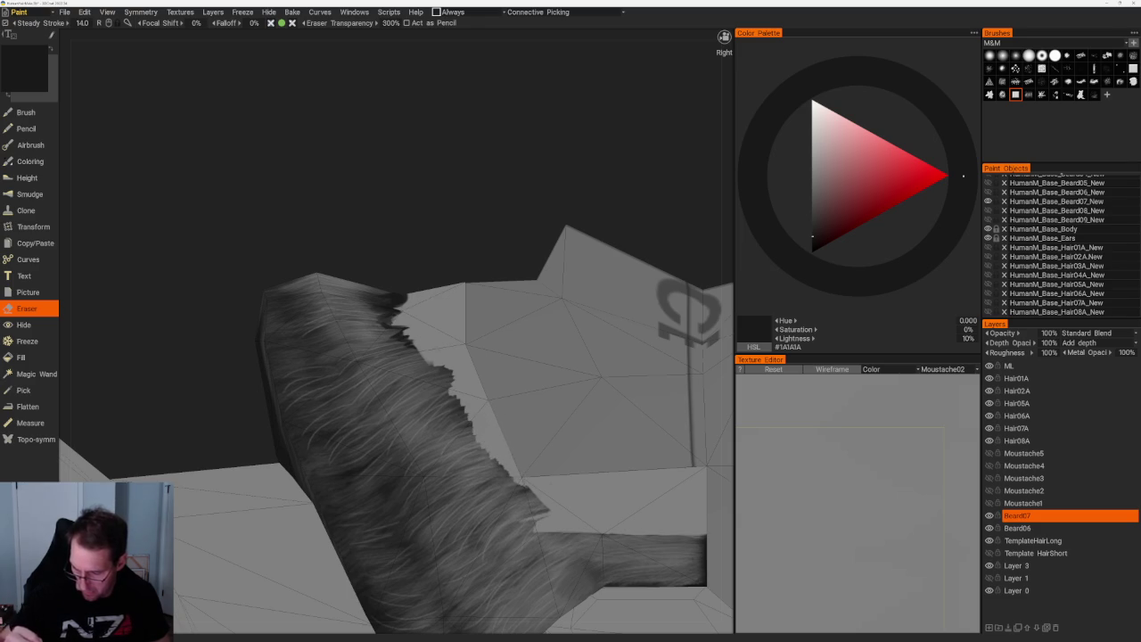
scroll(555, 451, "down", 5)
- Return to a straight front view and erase notches along the beard's upper edge on both cheeks
mouse_move(499, 249)
left_mouse_down()
mouse_move(473, 265)
mouse_move(488, 257)
left_mouse_up()
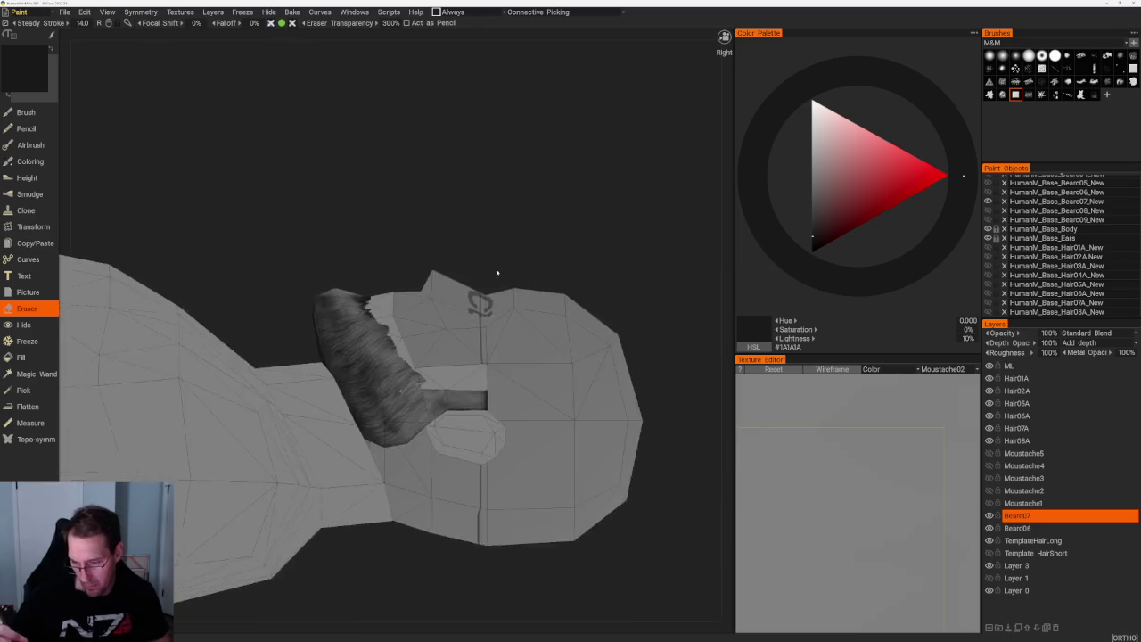
scroll(488, 257, "up", 4)
scroll(395, 247, "down", 4)
left_click_drag(395, 247, 537, 288)
scroll(570, 344, "up", 3)
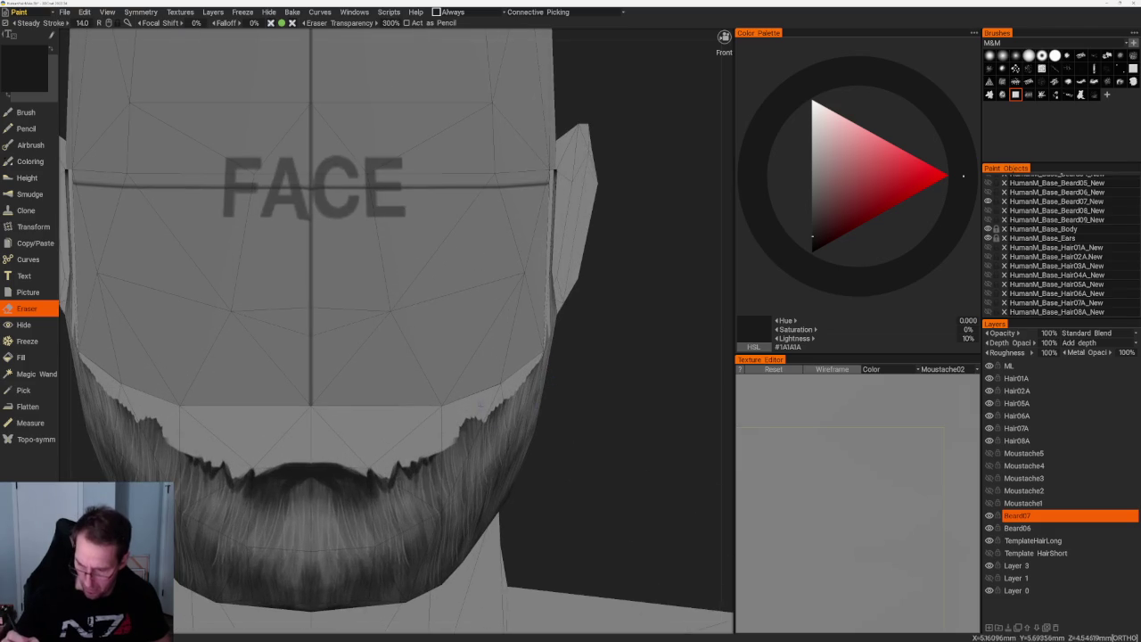
mouse_move(458, 444)
left_mouse_down()
mouse_move(427, 464)
mouse_move(429, 486)
left_mouse_up()
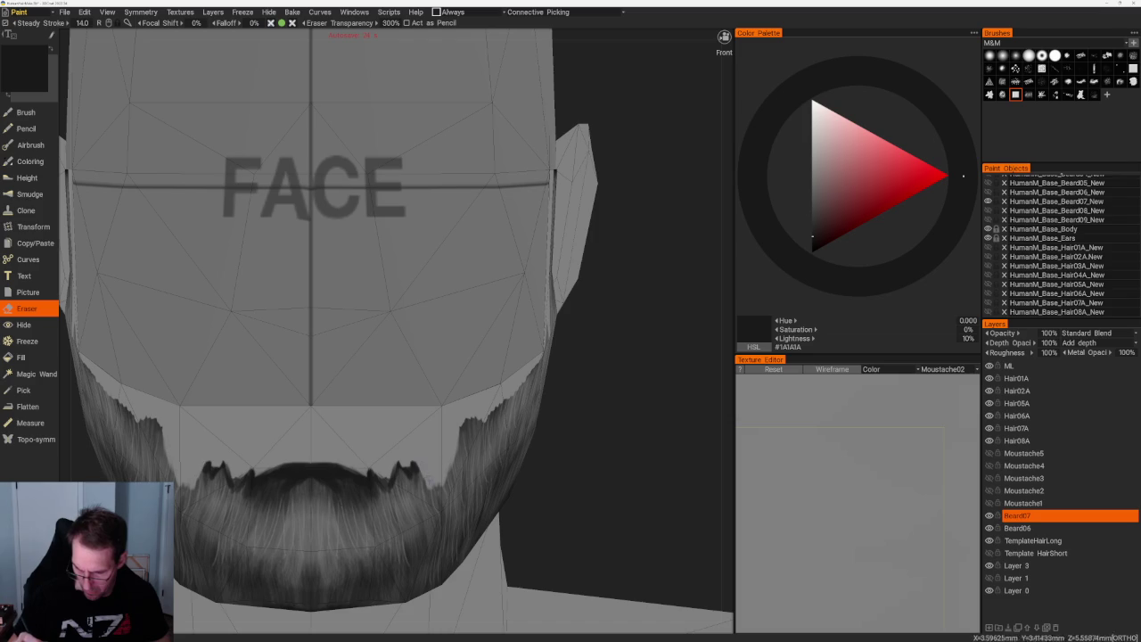
scroll(494, 305, "down", 5)
- In right side view, brush dark zigzag strands along the sideburn strip's edge and lower end
left_click_drag(494, 306, 486, 302, "alt")
scroll(486, 301, "up", 5)
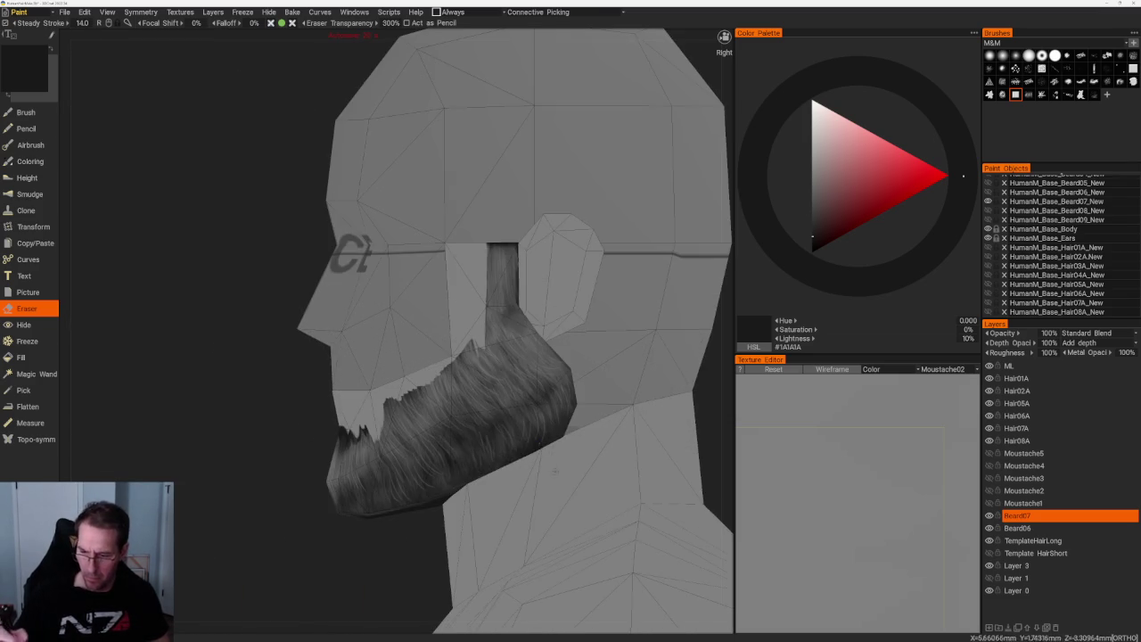
scroll(486, 379, "up", 3)
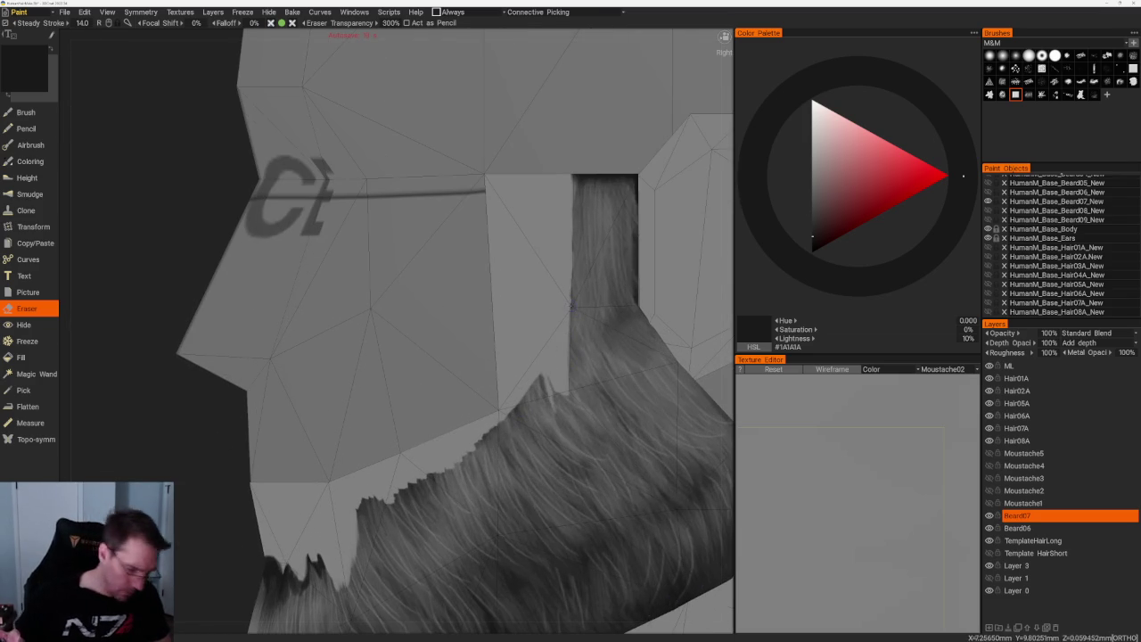
key("b")
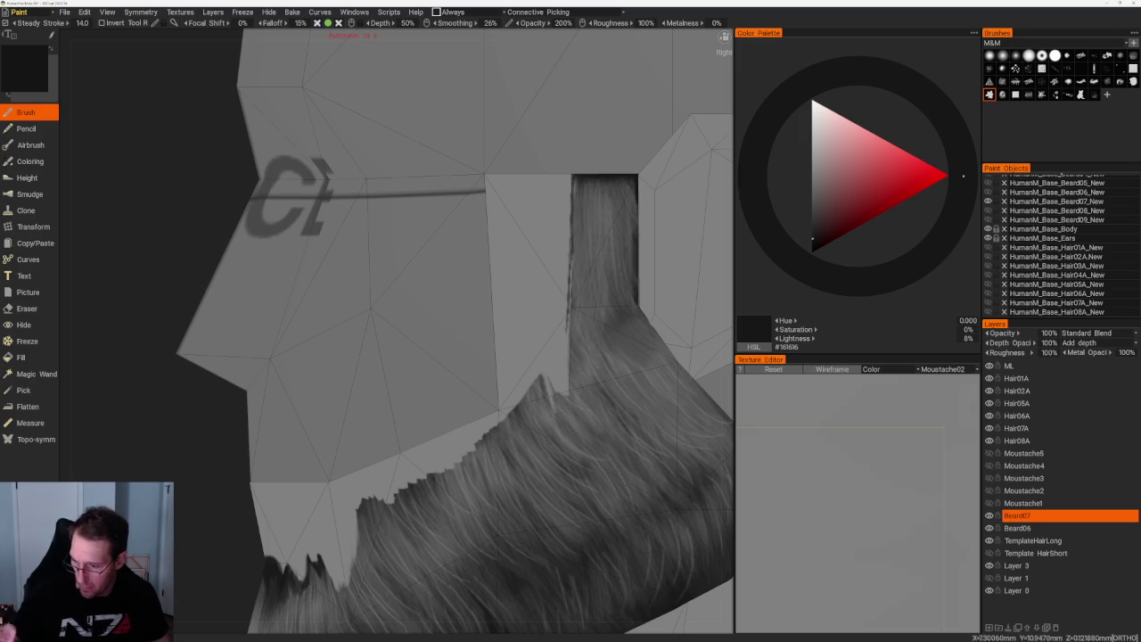
mouse_move(573, 175)
left_mouse_down()
mouse_move(574, 344)
mouse_move(541, 429)
left_mouse_up()
mouse_move(538, 383)
left_mouse_down()
mouse_move(533, 419)
mouse_move(523, 414)
mouse_move(516, 433)
left_mouse_up()
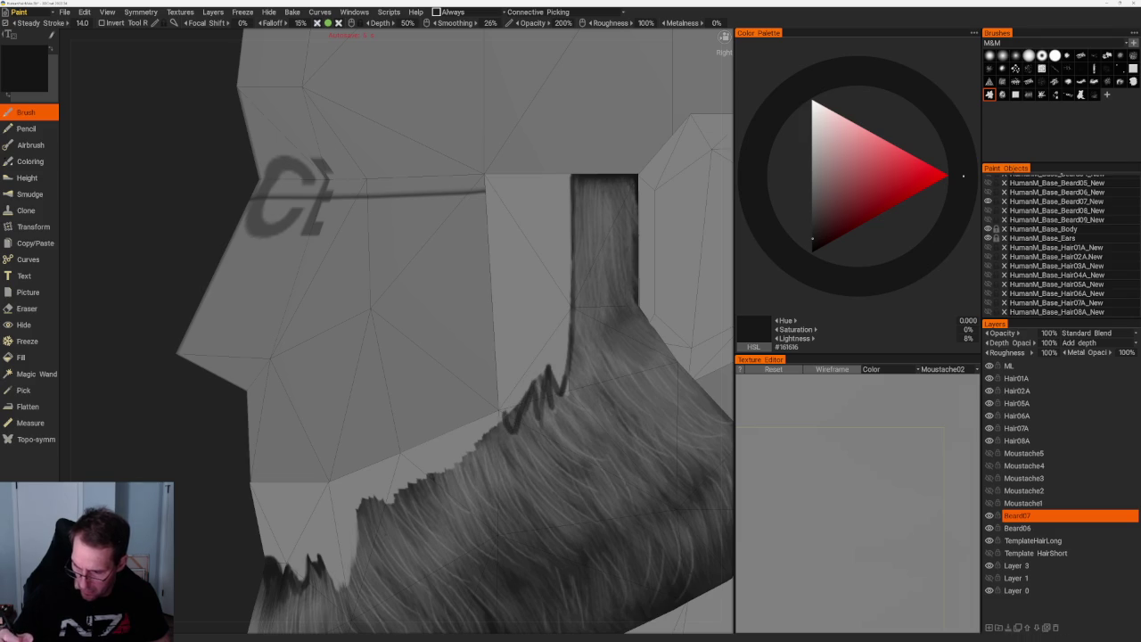
- Lightly erase a few dark strands, then hide Layer 0 in front view
key("e")
left_click_drag(540, 373, 537, 407)
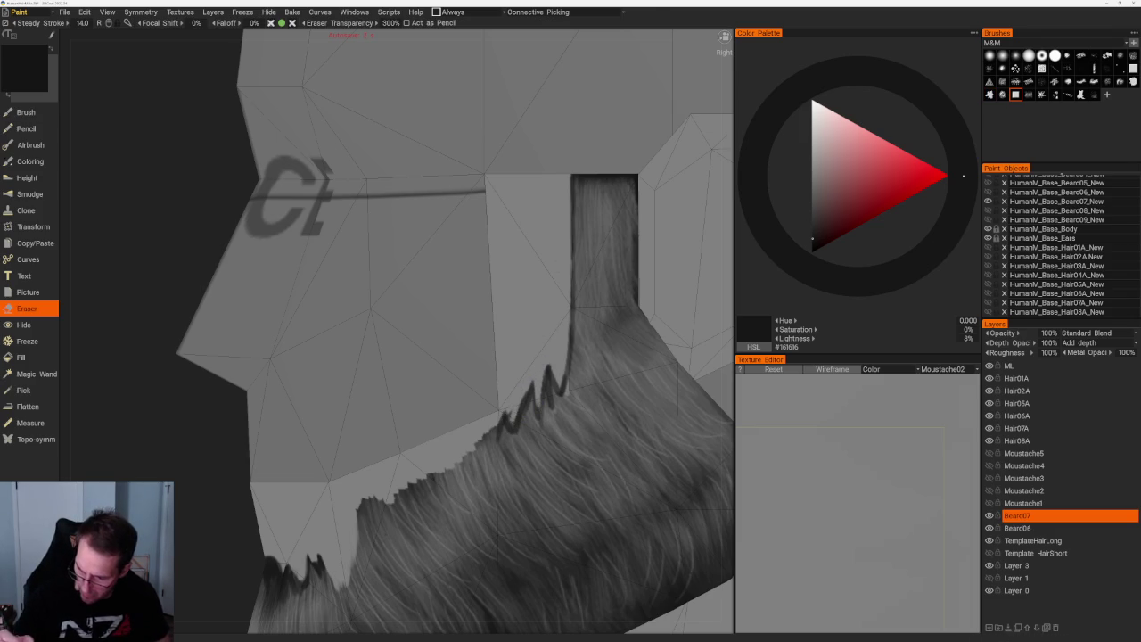
key("KP_1")
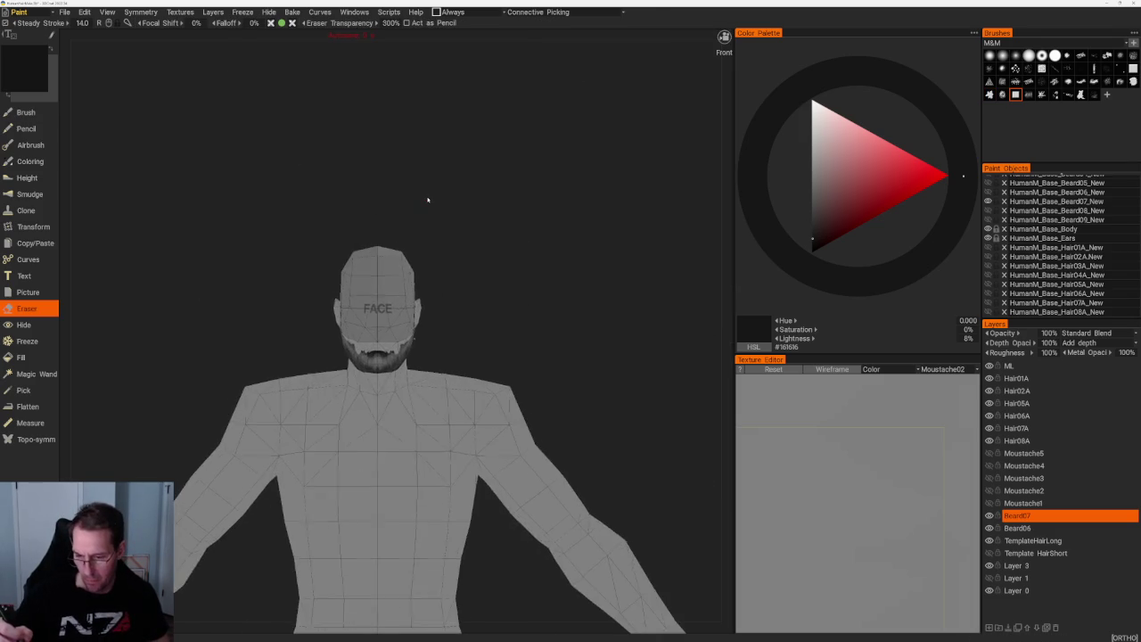
left_click(988, 590)
middle_click_drag(494, 295, 488, 275)
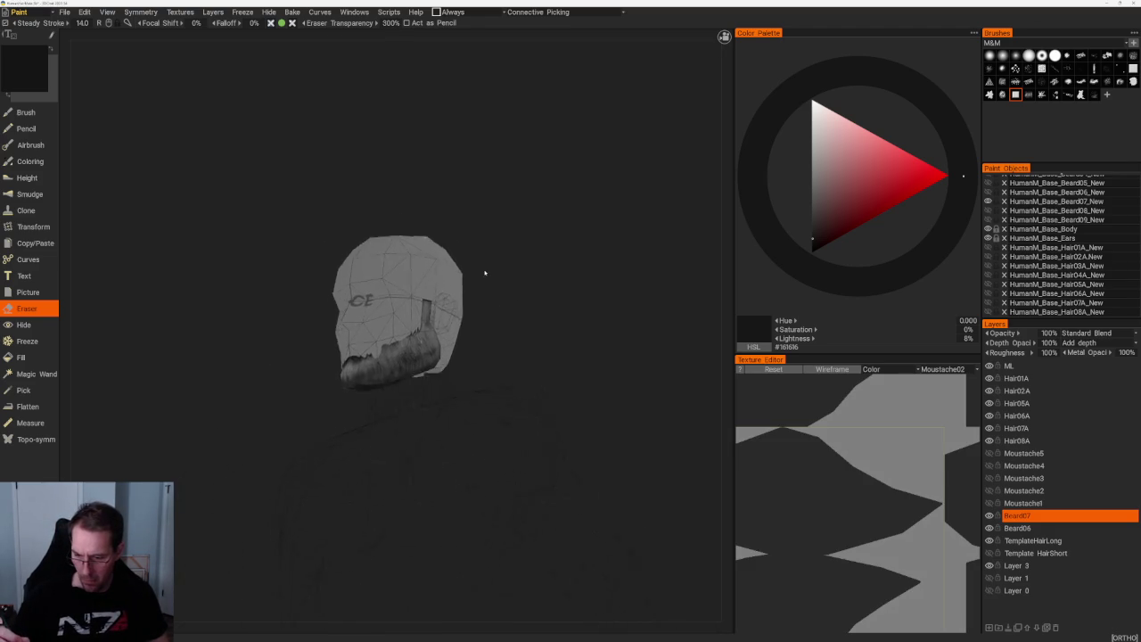
- Orbit around the beard and soften part of its dark jagged edge with the Eraser
scroll(535, 347, "up", 5)
mouse_move(586, 420)
middle_mouse_down()
mouse_move(649, 445)
mouse_move(587, 419)
mouse_move(624, 428)
middle_mouse_up()
key("b")
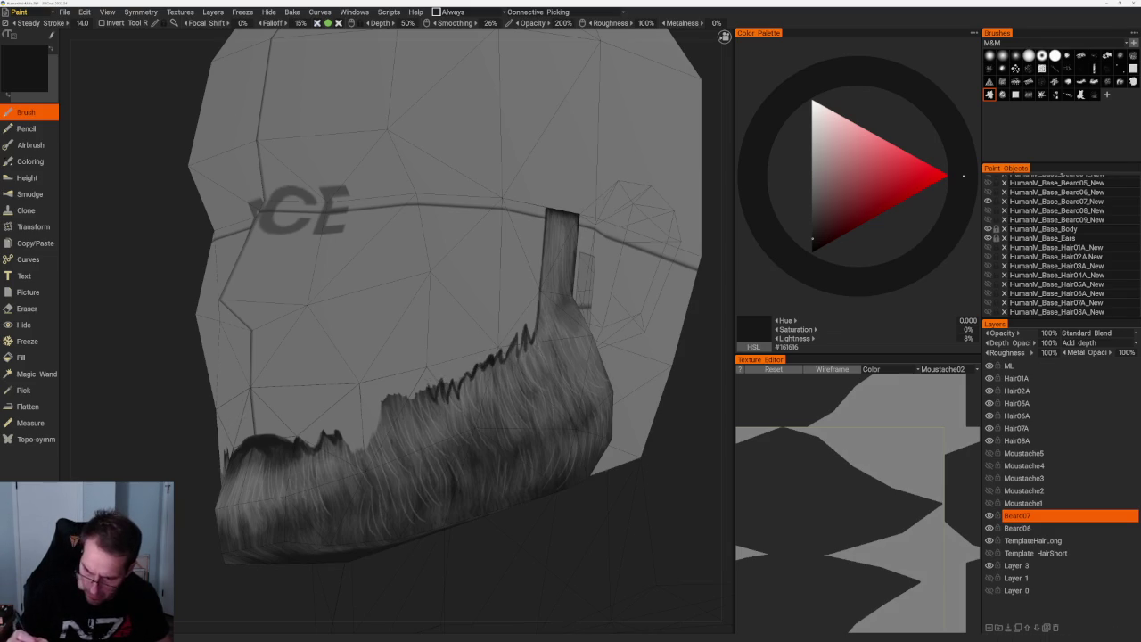
scroll(466, 207, "down", 10)
mouse_move(466, 207)
left_mouse_down()
mouse_move(464, 229)
mouse_move(502, 275)
left_mouse_up()
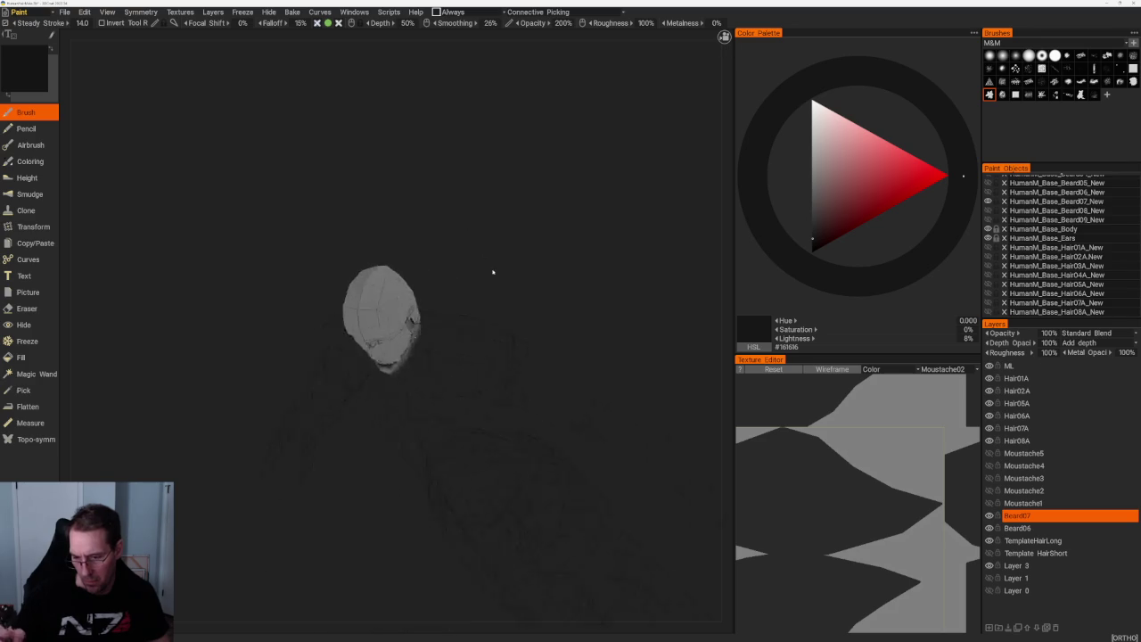
scroll(522, 395, "up", 5)
scroll(522, 395, "up", 3)
scroll(384, 333, "up", 3)
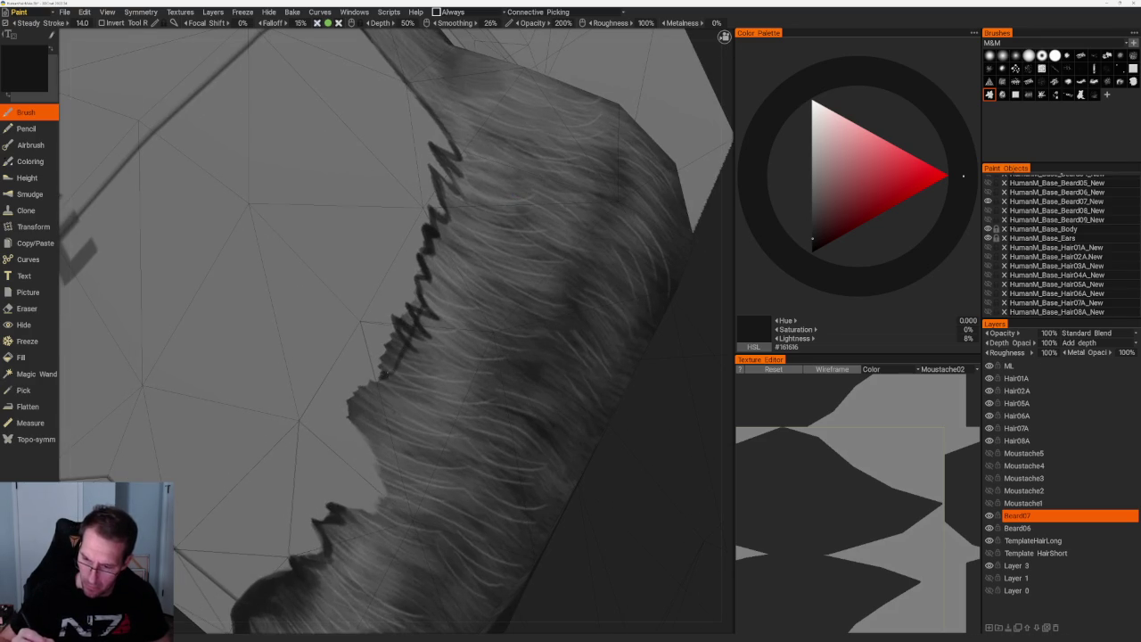
key("e")
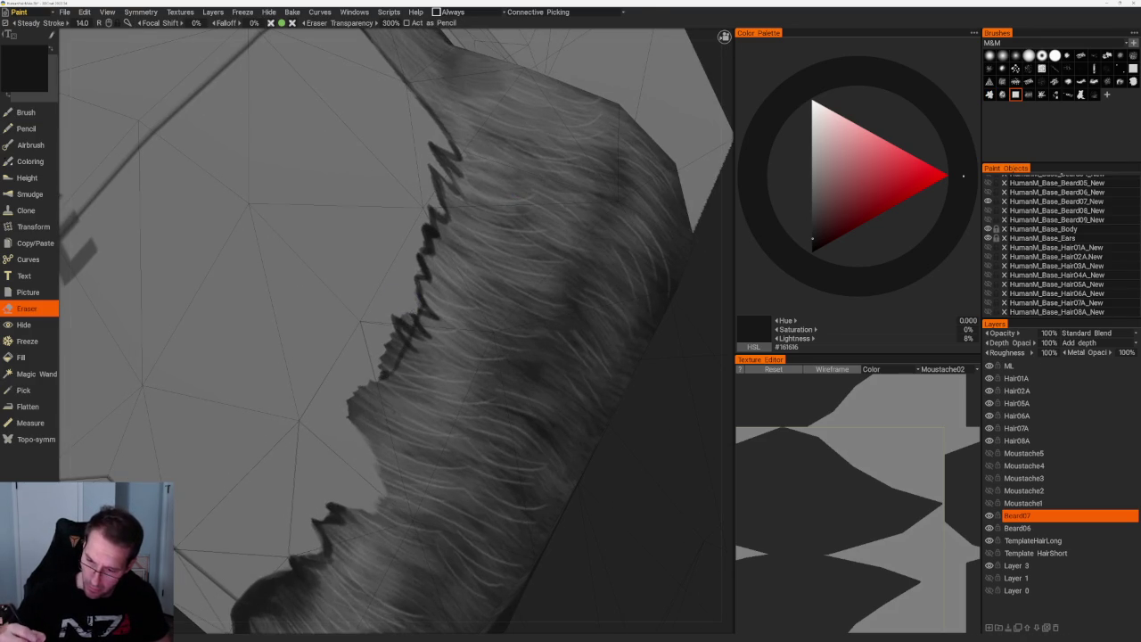
left_click_drag(403, 319, 394, 344)
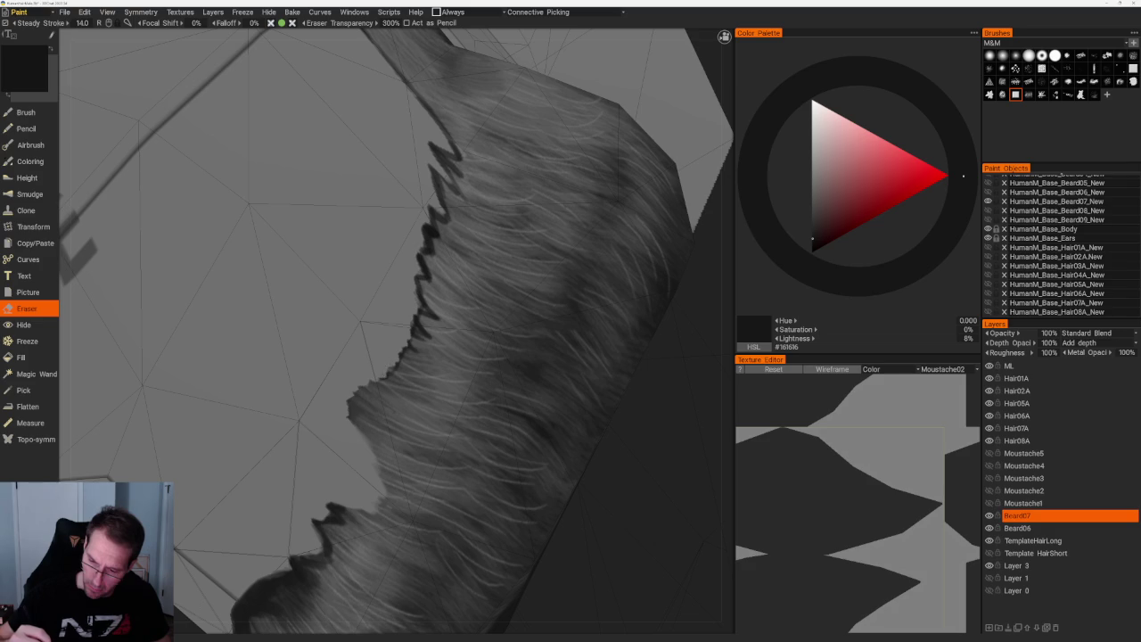
- With a different brush tip, erase more of the dark zigzag edge, then show the right side view
scroll(420, 224, "down", 10)
left_click_drag(420, 224, 482, 240)
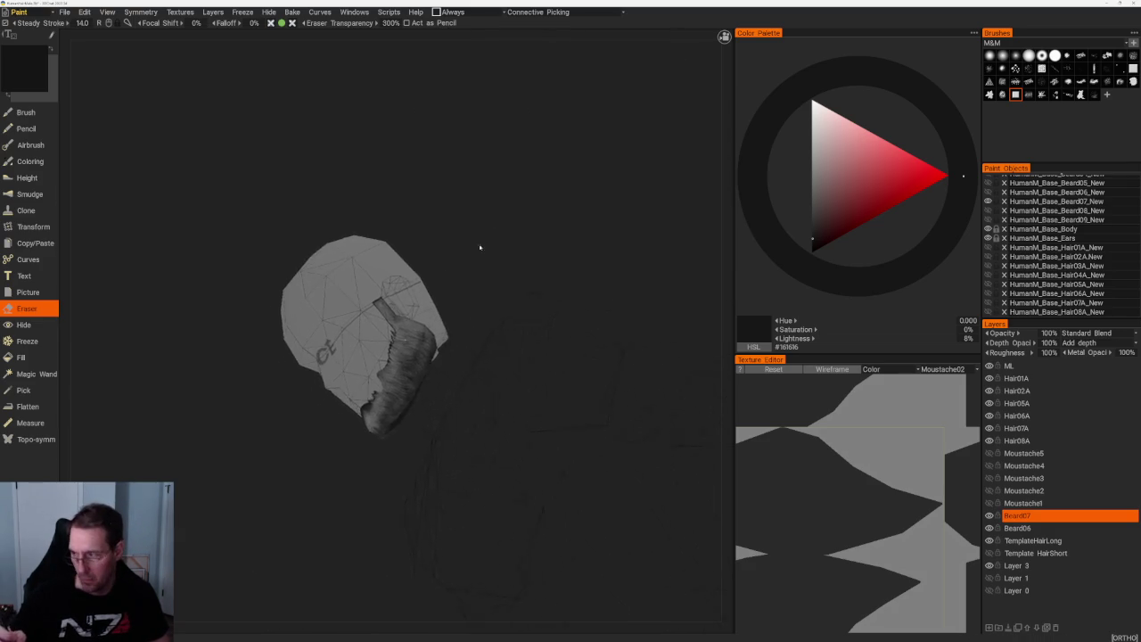
scroll(482, 240, "up", 5)
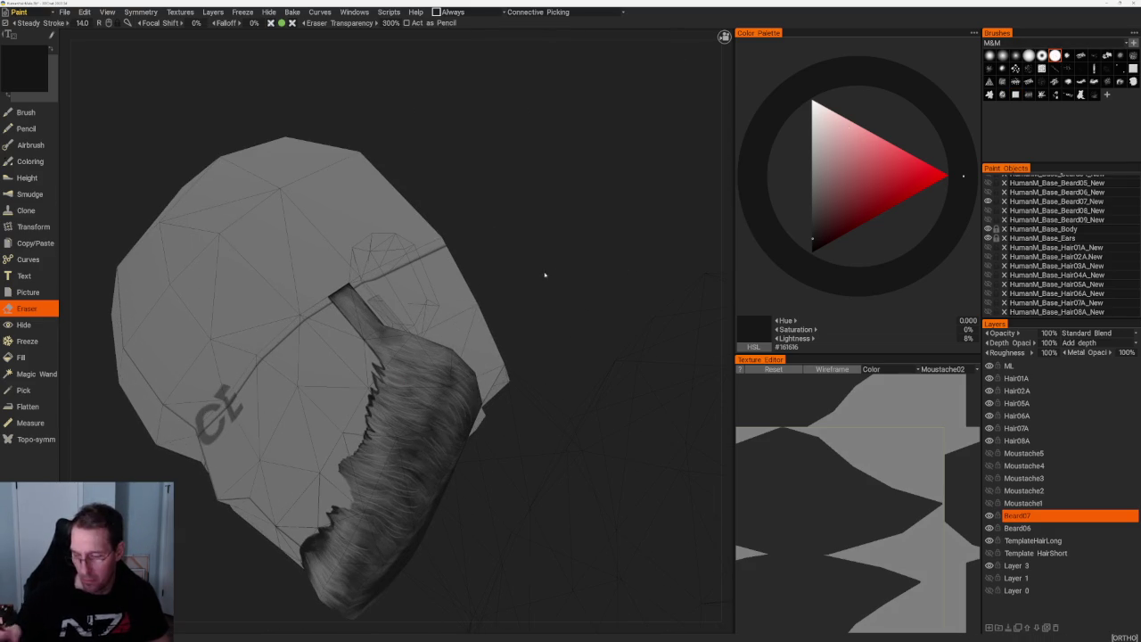
scroll(517, 265, "up", 5)
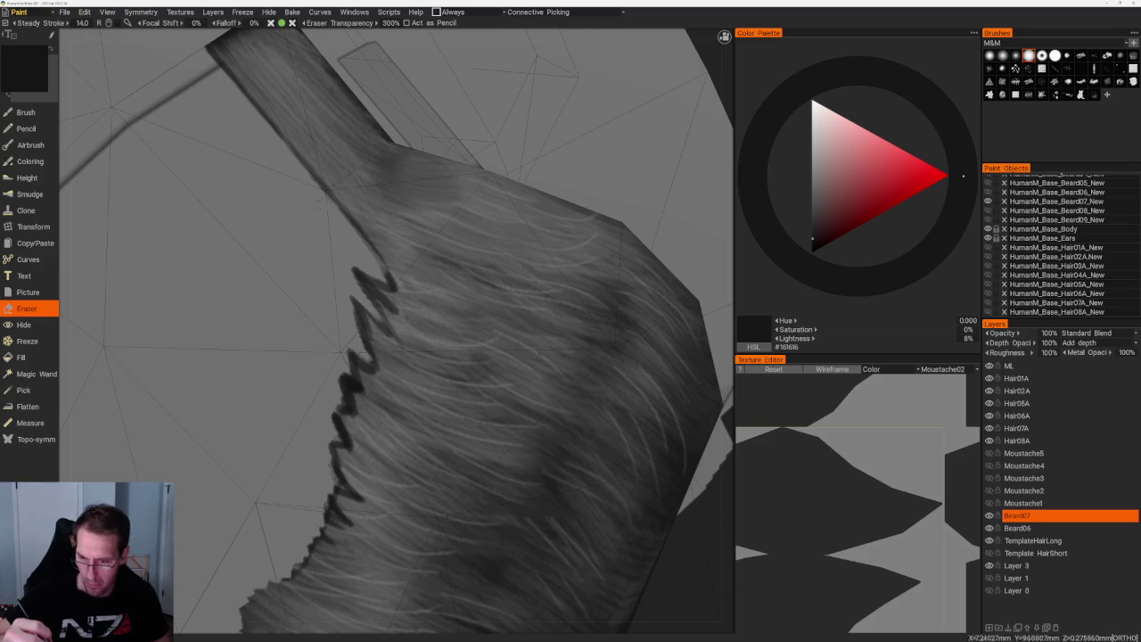
left_click(1055, 55)
mouse_move(390, 267)
left_mouse_down()
mouse_move(374, 285)
mouse_move(376, 308)
left_mouse_up()
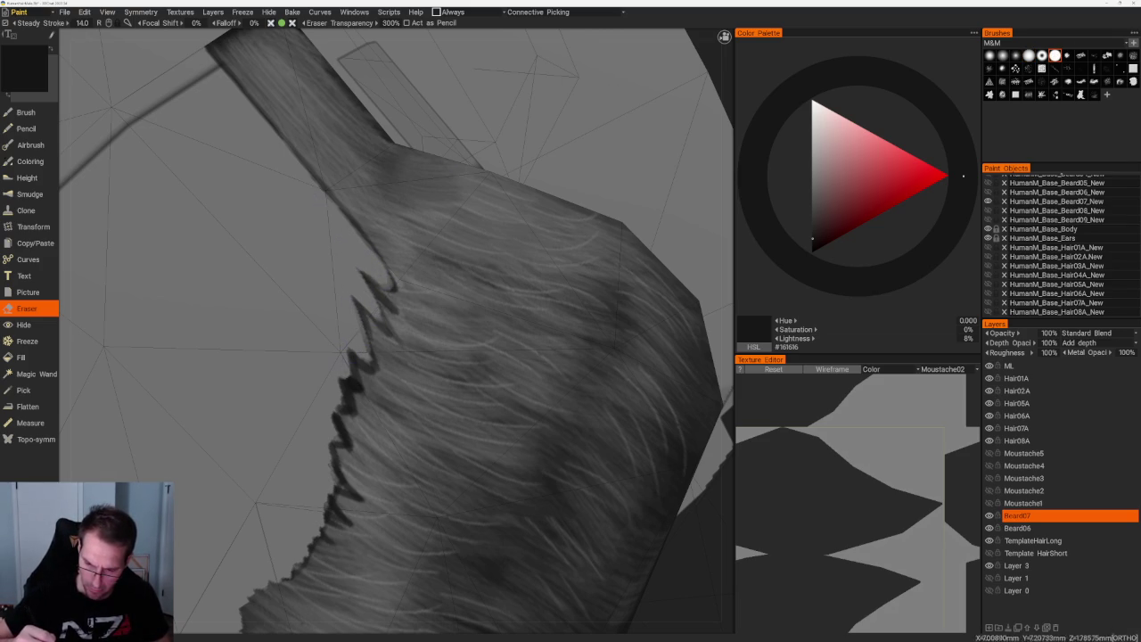
key("KP_3")
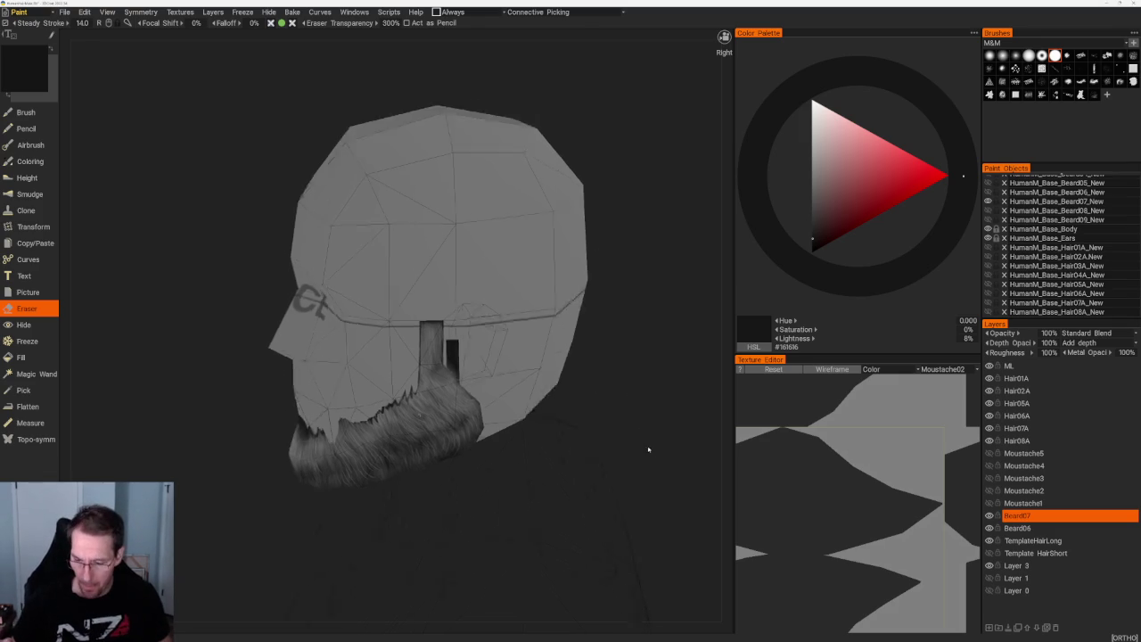
- Switch the brush to black, test a stroke on the beard, undo it, and return to side view
scroll(660, 387, "up", 3)
key("b")
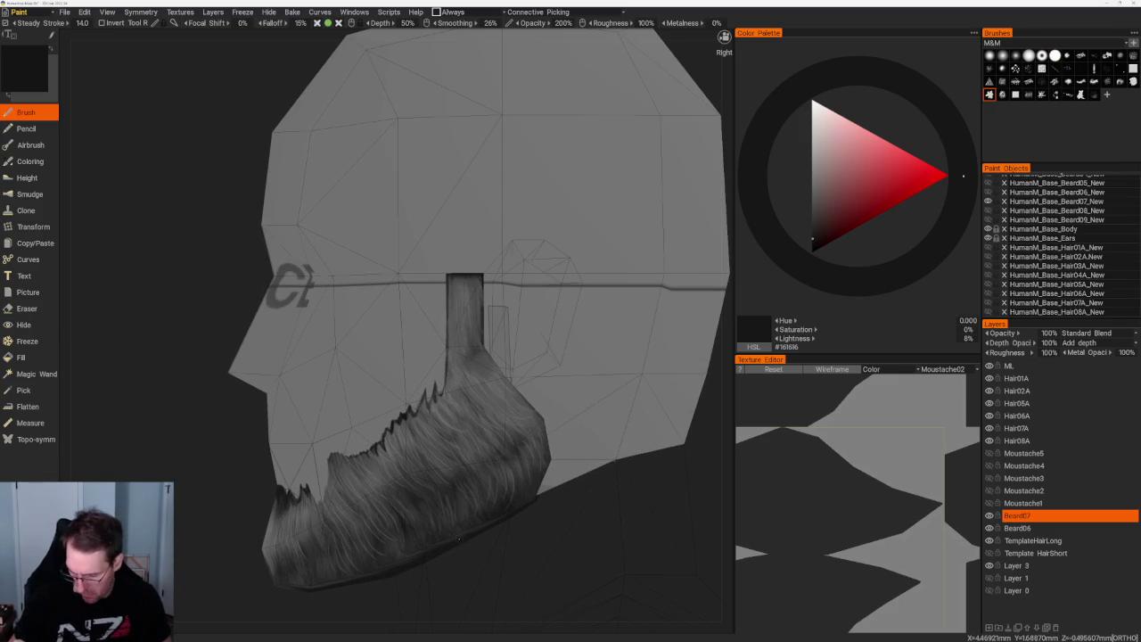
key("v")
left_click_drag(435, 369, 414, 418)
left_click_drag(642, 499, 499, 472)
key("ctrl+z")
key("KP_6")
- Paint a dark line along the sideburn edge and dark marks along the jagged jaw edge
left_click_drag(440, 342, 431, 405)
key("ctrl+z")
left_click_drag(439, 348, 419, 415)
key("ctrl+z")
left_click_drag(441, 330, 424, 405)
key("ctrl+z")
mouse_move(441, 335)
left_mouse_down()
mouse_move(422, 405)
mouse_move(400, 412)
left_mouse_up()
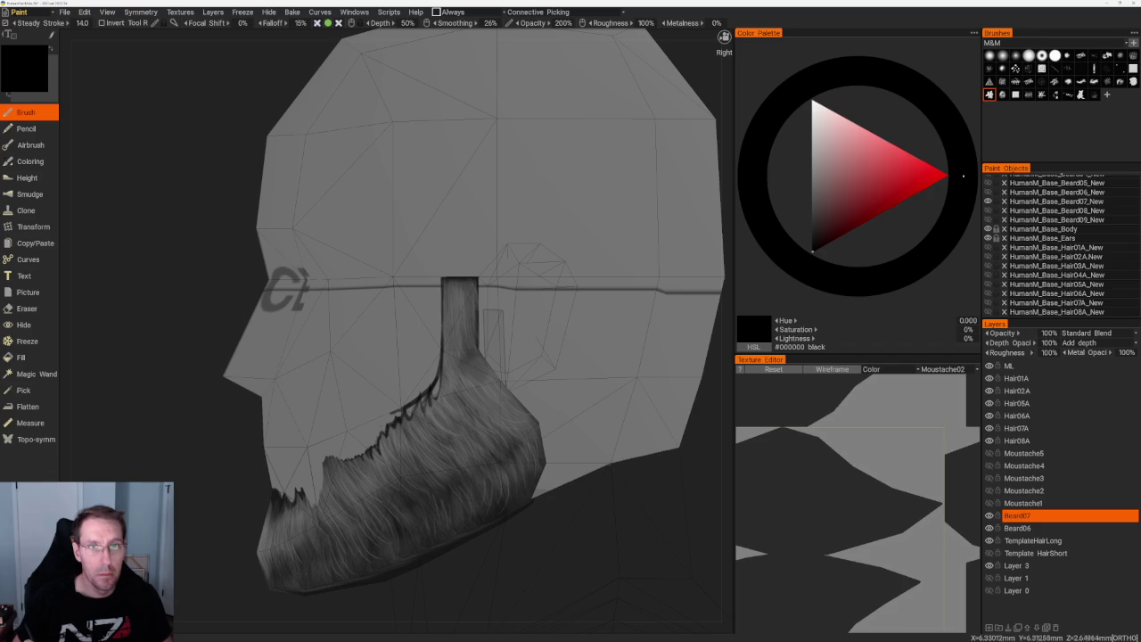
left_click_drag(388, 415, 385, 433)
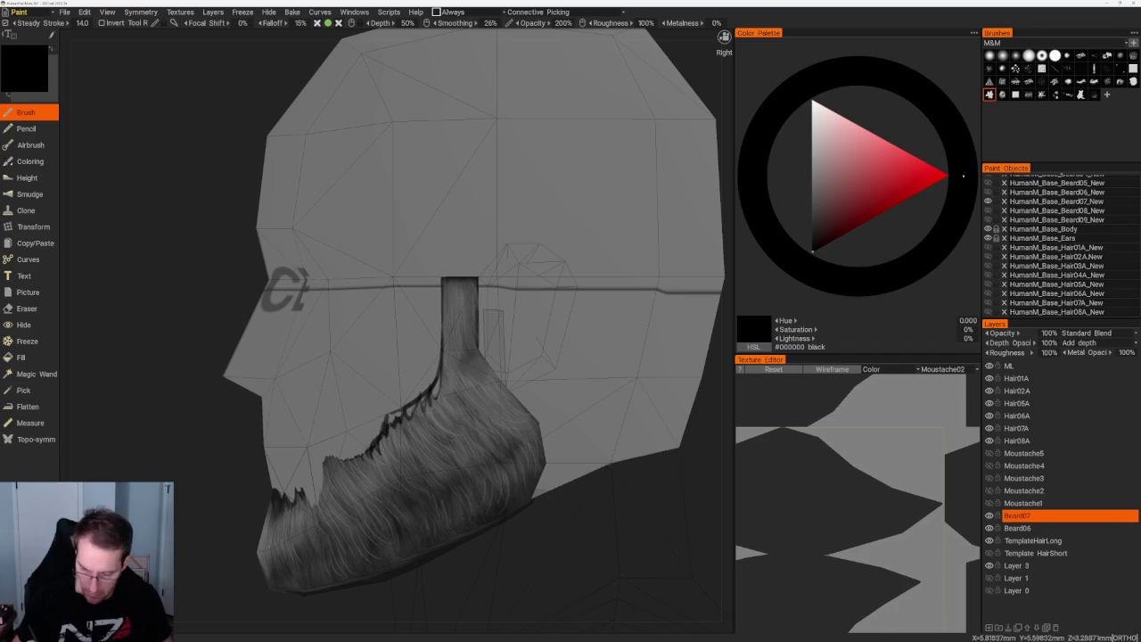
scroll(478, 311, "up", 2)
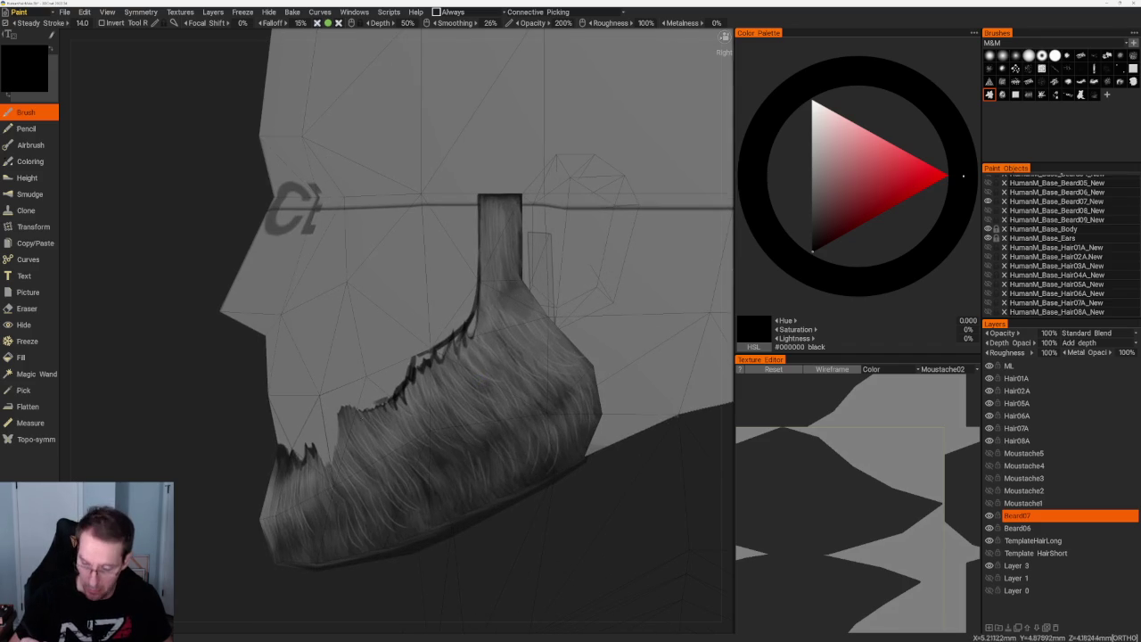
mouse_move(362, 403)
left_mouse_down()
mouse_move(342, 407)
mouse_move(335, 455)
mouse_move(316, 466)
left_mouse_up()
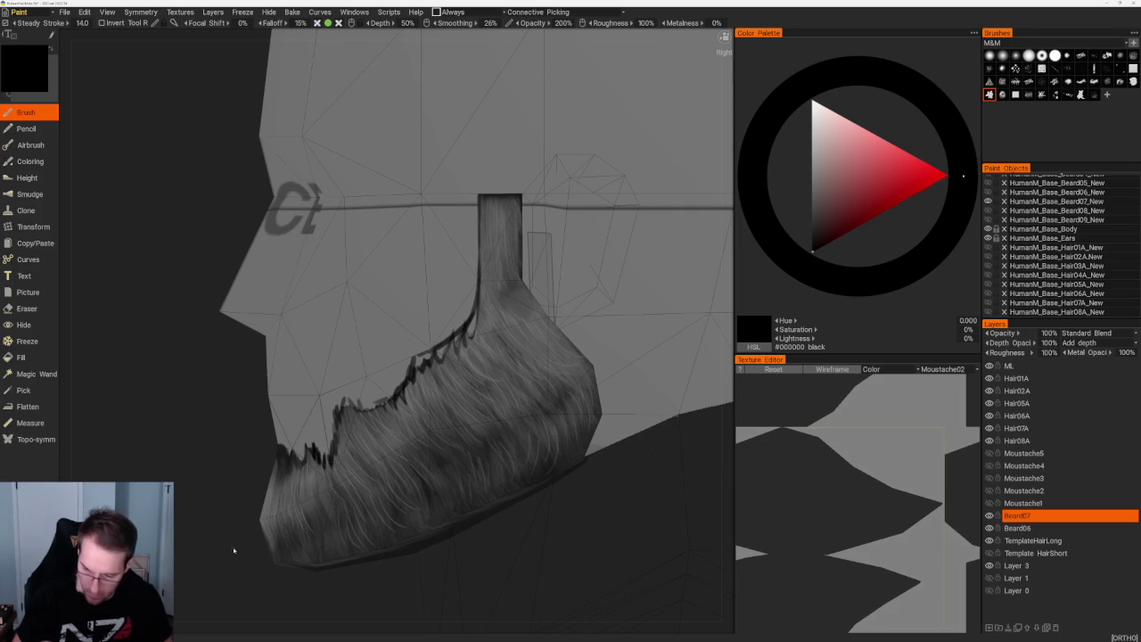
- In a centred front view, paint dark moustache strokes along the upper lip
key("KP_1")
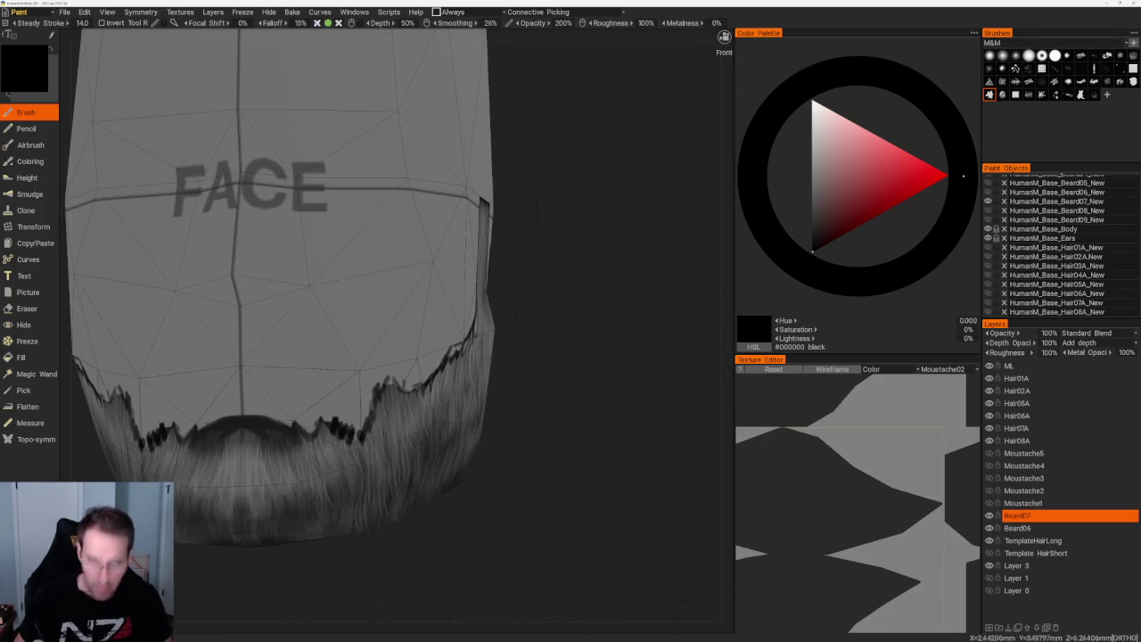
key("KP_1")
mouse_move(303, 415)
left_mouse_down()
mouse_move(360, 419)
mouse_move(289, 413)
left_mouse_up()
key("e")
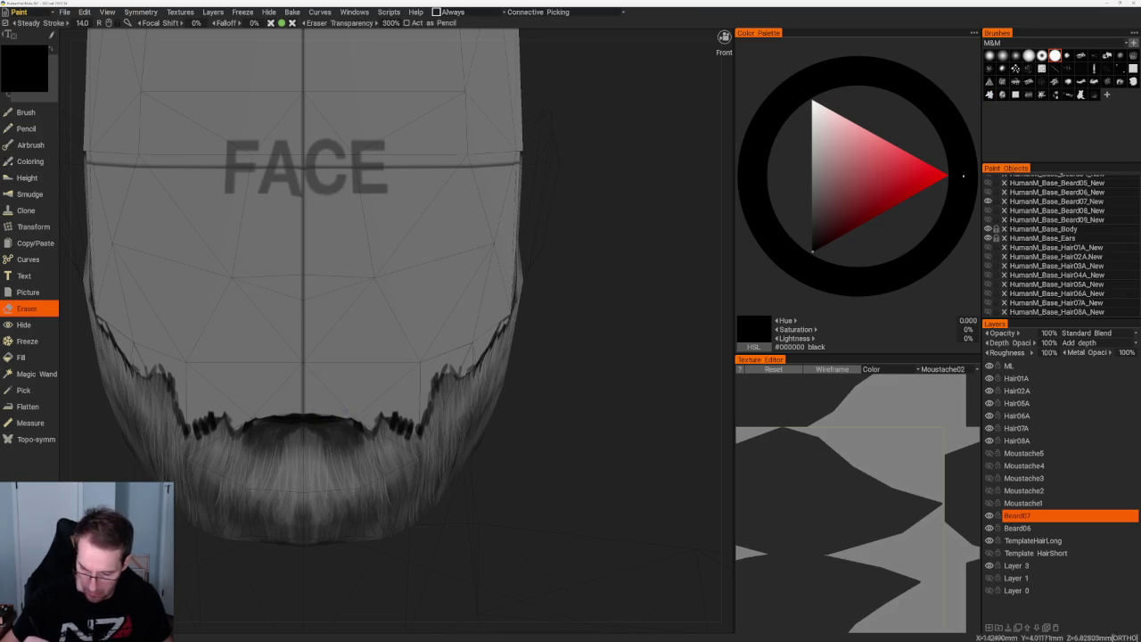
key("b")
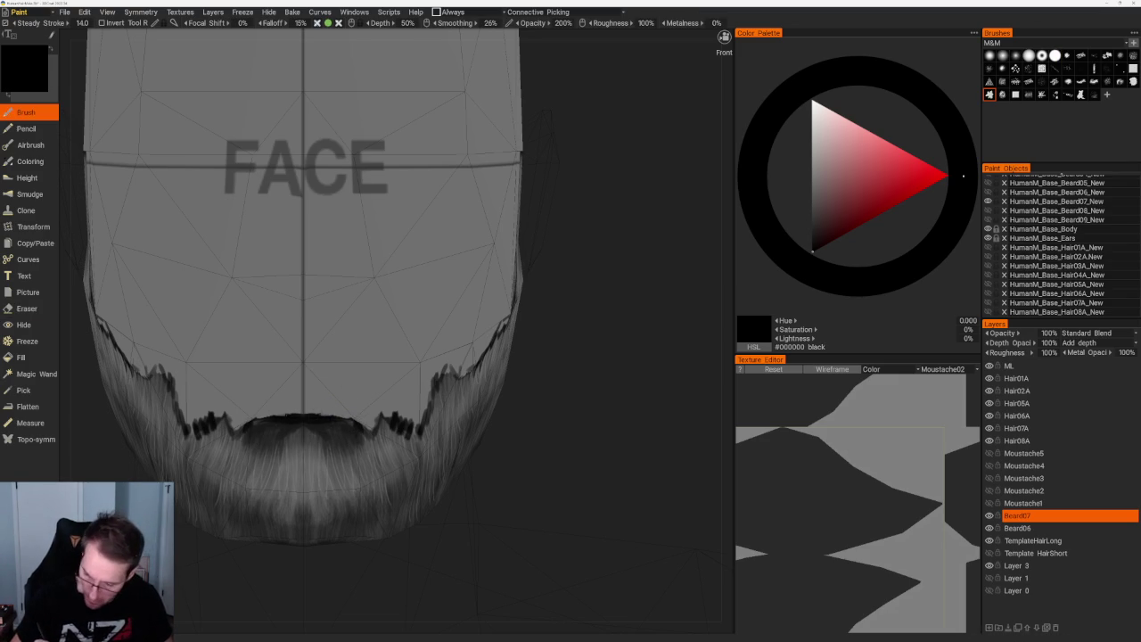
mouse_move(319, 416)
left_mouse_down()
mouse_move(349, 417)
mouse_move(374, 439)
mouse_move(387, 416)
left_mouse_up()
scroll(553, 384, "down", 5)
left_click_drag(392, 214, 561, 324)
scroll(561, 324, "up", 3)
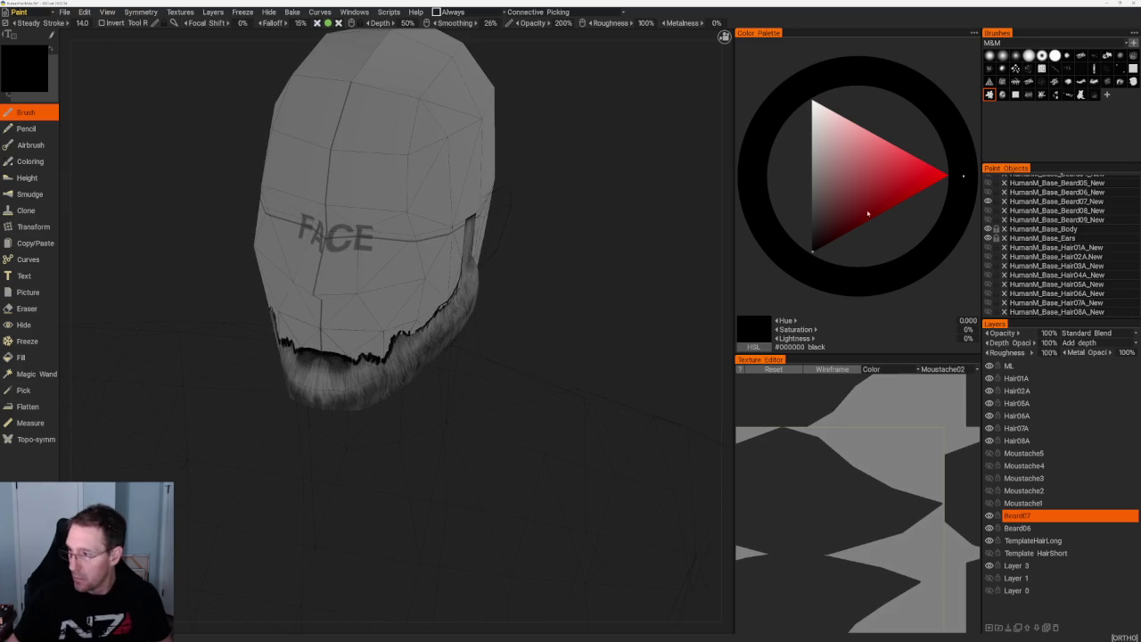
- With the square brush tip, paint mid-grey #6B6B6B strokes over the dark chin patch
left_click(1021, 95)
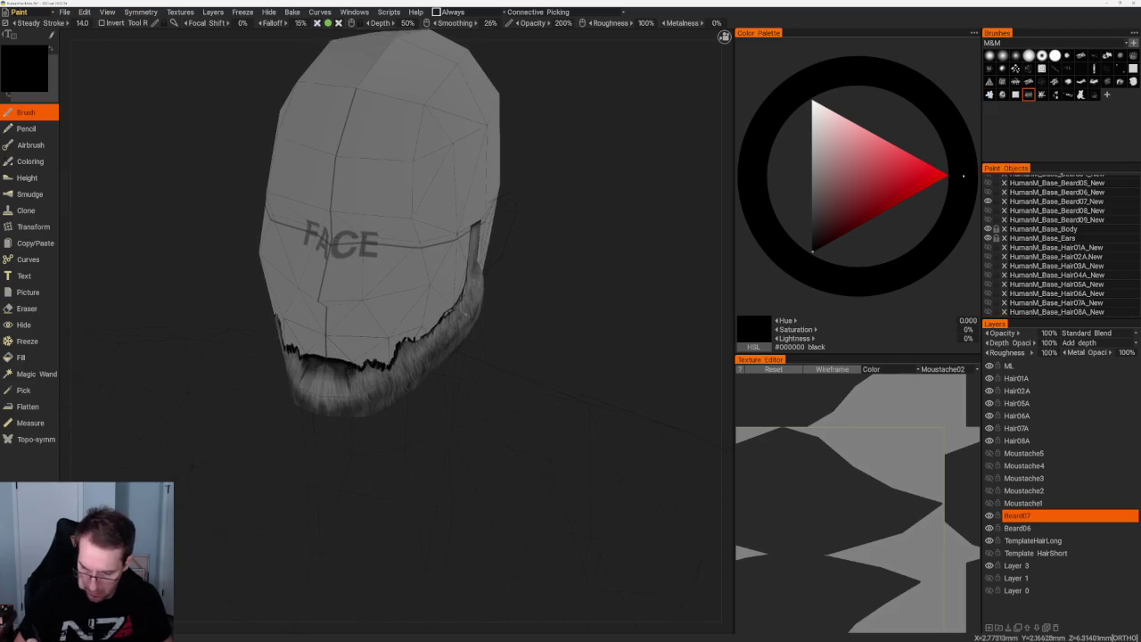
scroll(386, 310, "up", 3)
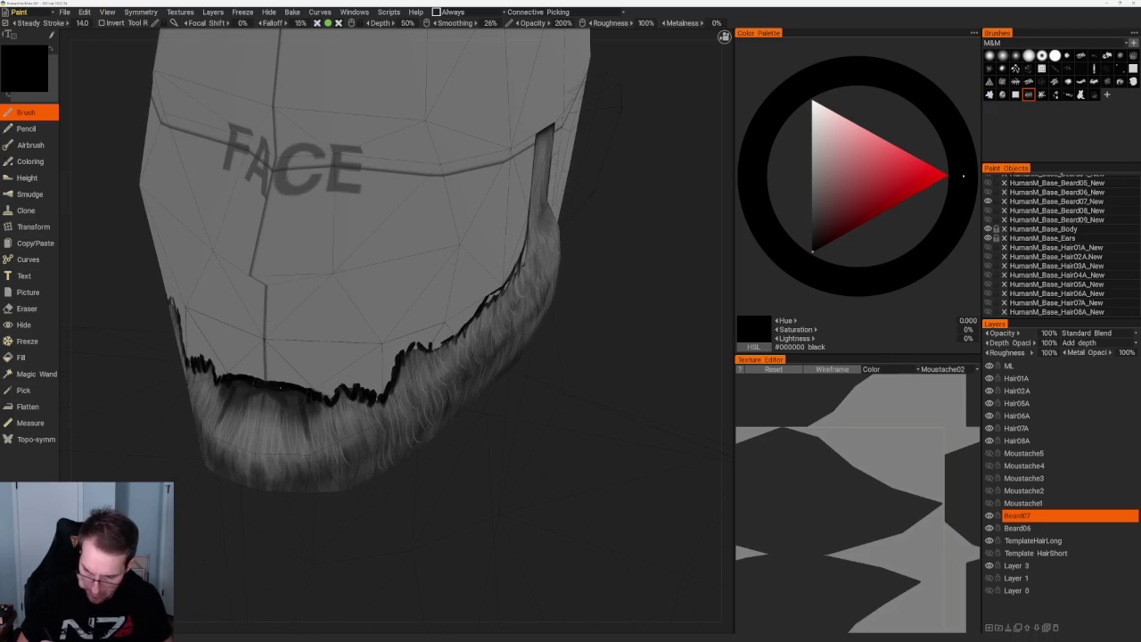
left_click_drag(230, 389, 305, 403)
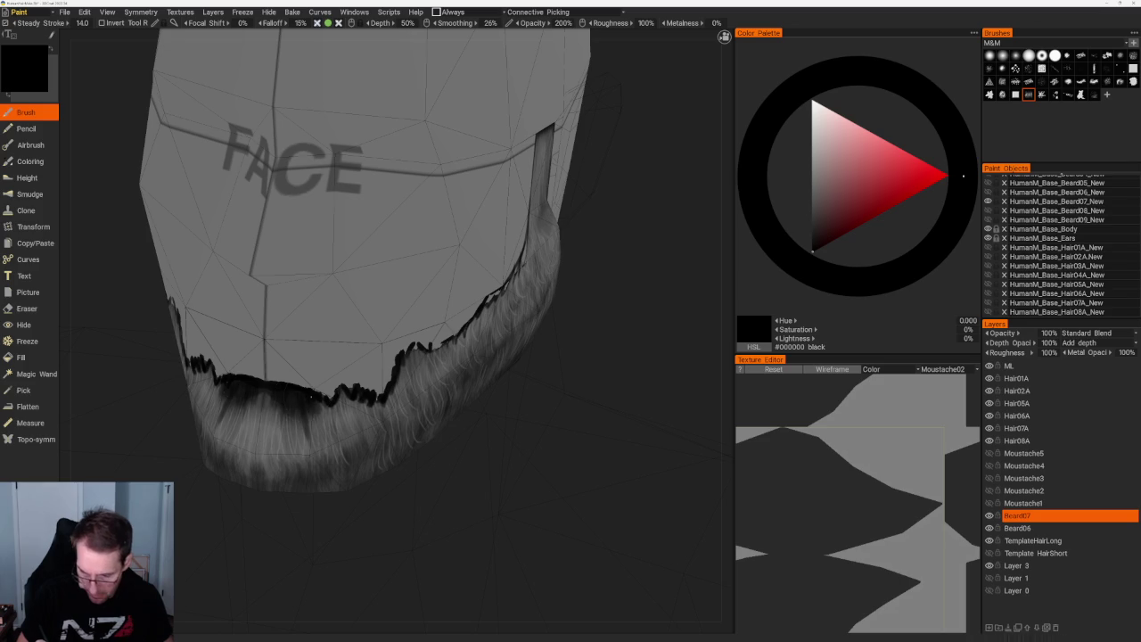
key("v")
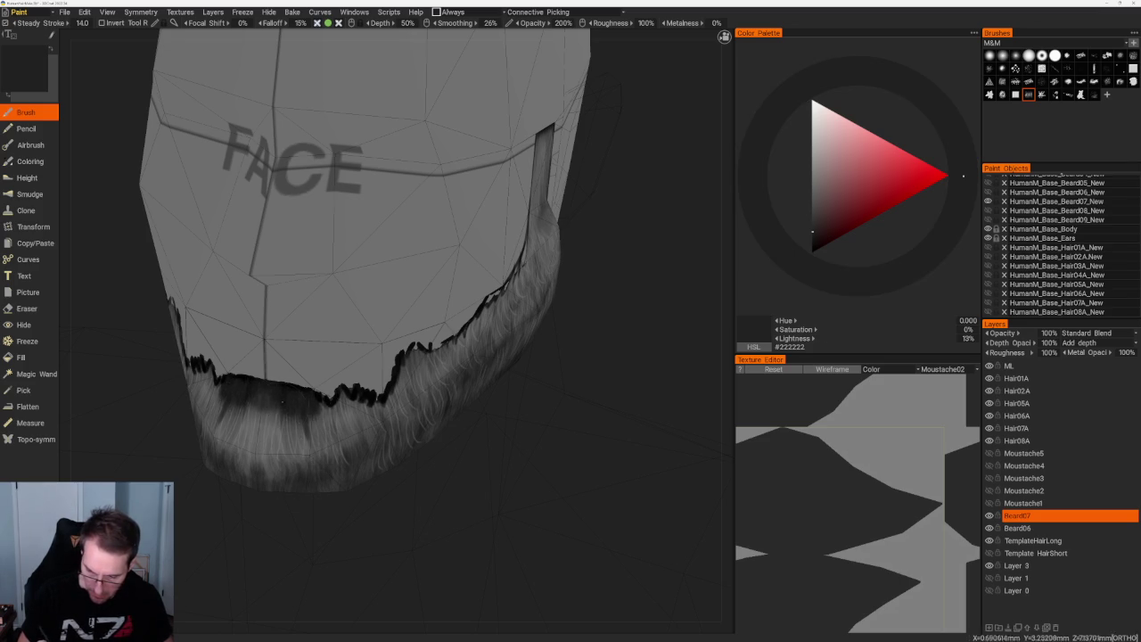
key("v")
mouse_move(273, 389)
left_mouse_down()
mouse_move(263, 403)
mouse_move(286, 399)
mouse_move(244, 394)
mouse_move(296, 401)
mouse_move(287, 412)
mouse_move(302, 398)
left_mouse_up()
left_click_drag(226, 391, 311, 406)
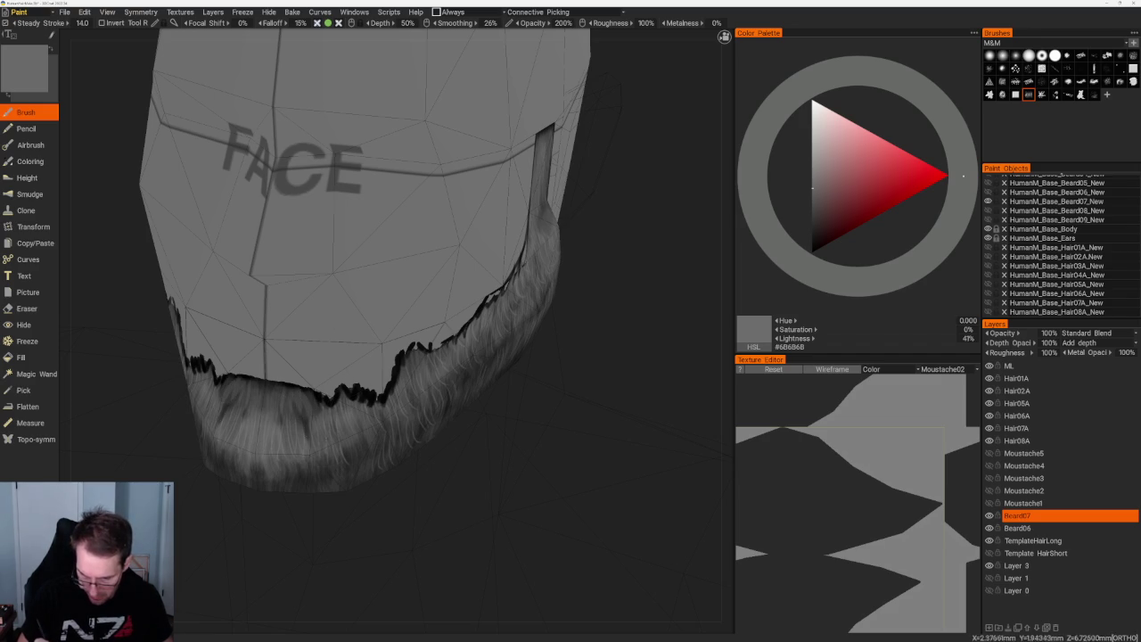
mouse_move(230, 403)
left_mouse_down()
mouse_move(299, 417)
mouse_move(282, 409)
mouse_move(278, 425)
left_mouse_up()
key("v")
key("v")
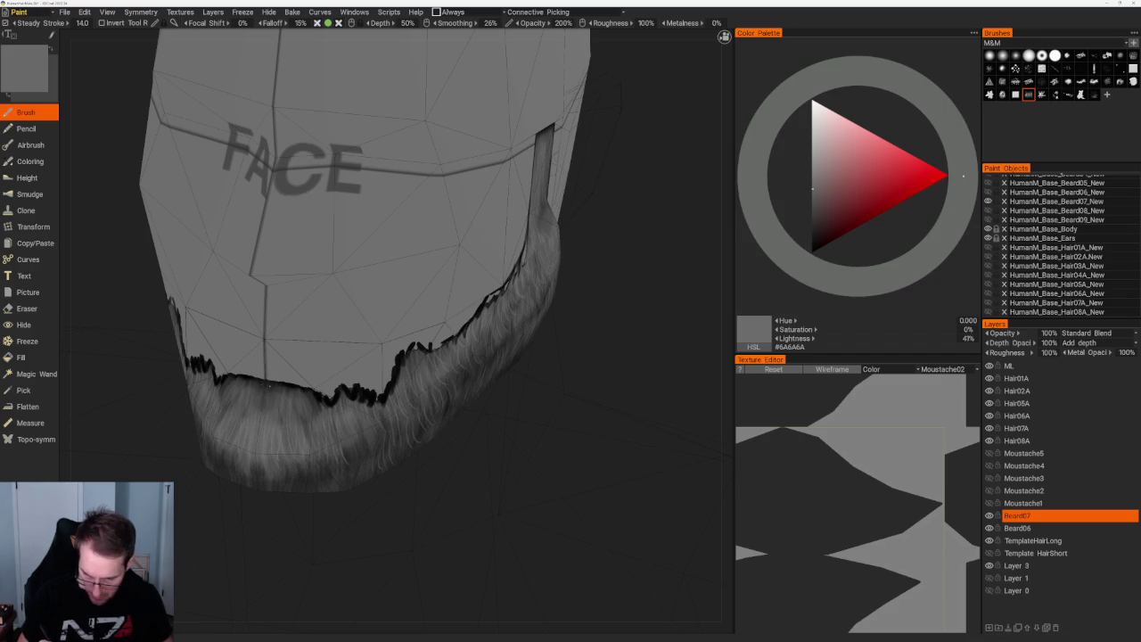
key("KP_1")
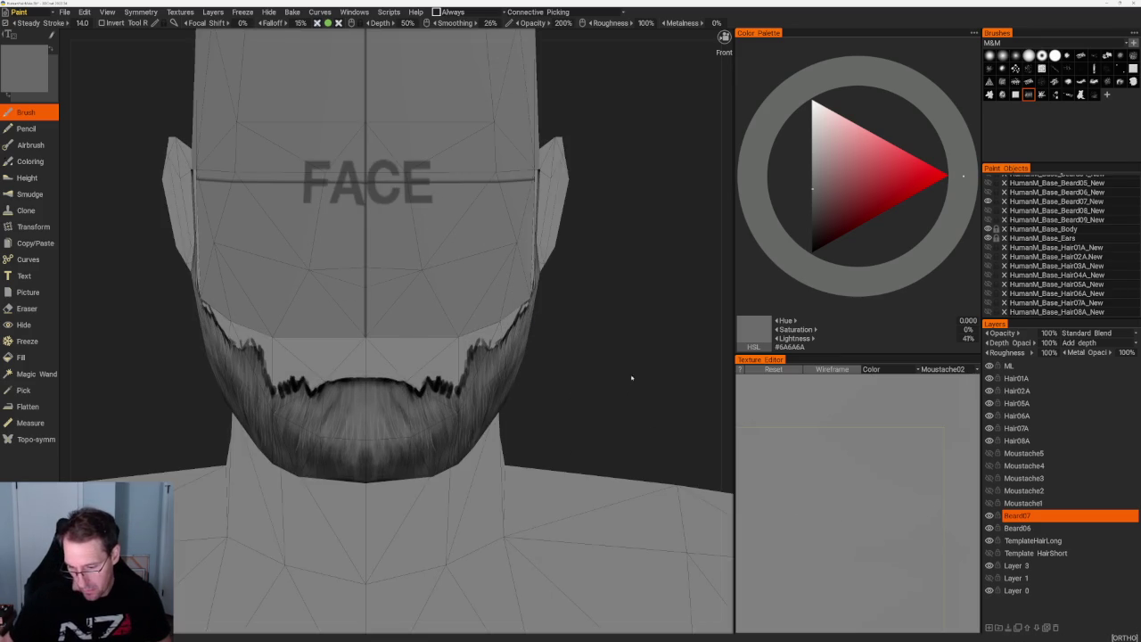
- Erase along the beard's thick dark top edge, swap the eraser tip, and view the full body
scroll(627, 387, "up", 5)
key("e")
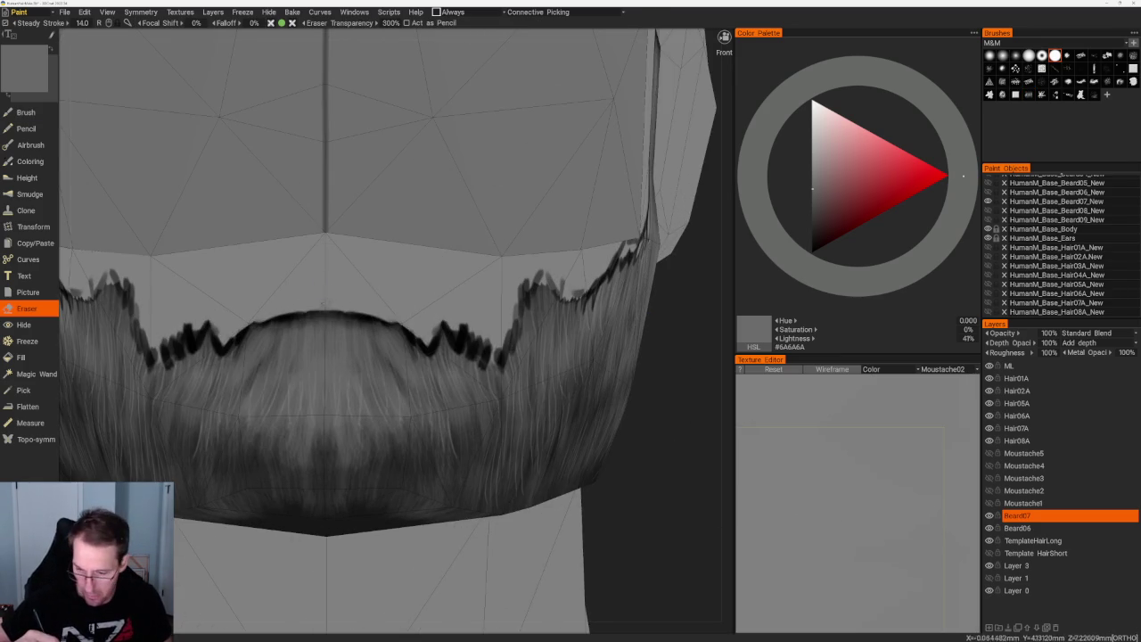
left_click_drag(289, 314, 378, 314)
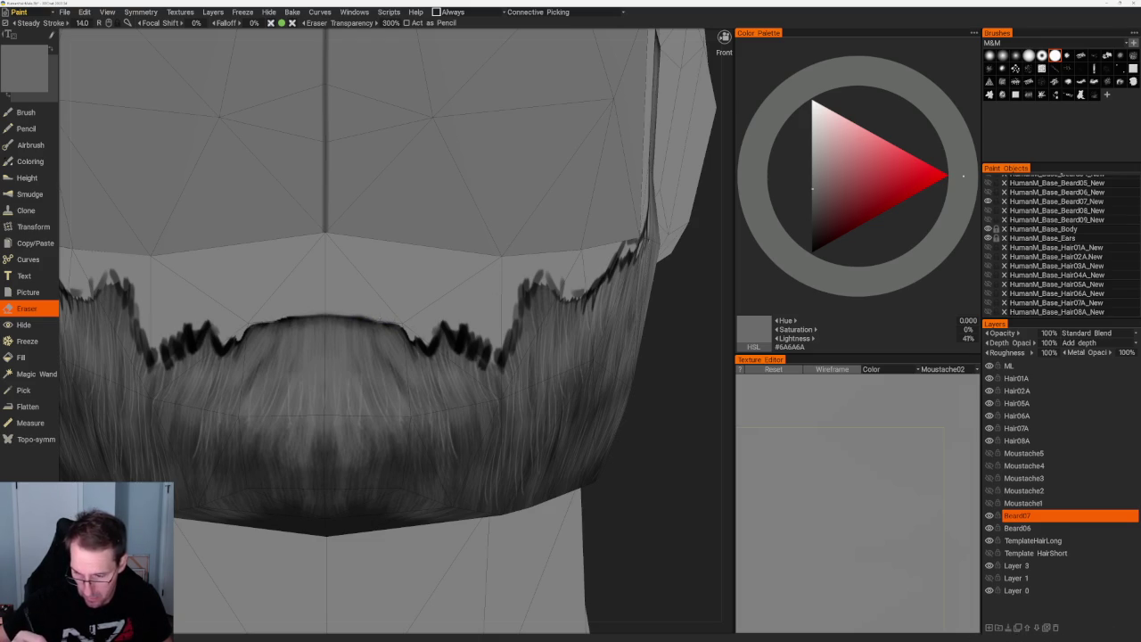
scroll(392, 330, "down", 5)
middle_click_drag(393, 330, 576, 313)
scroll(576, 313, "up", 5)
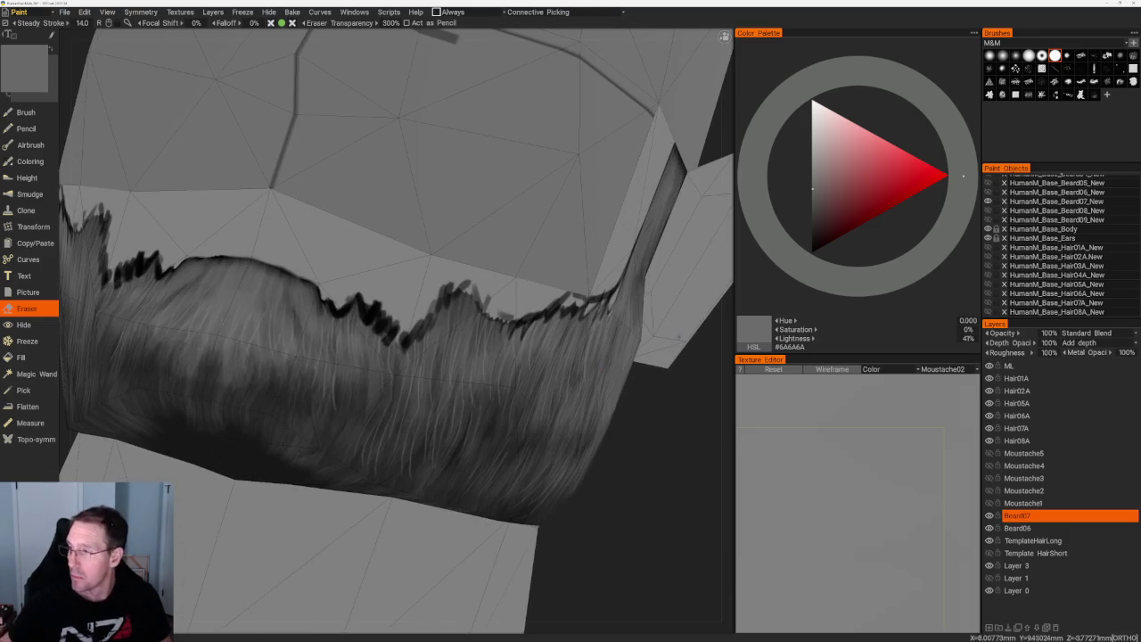
left_click(1015, 56)
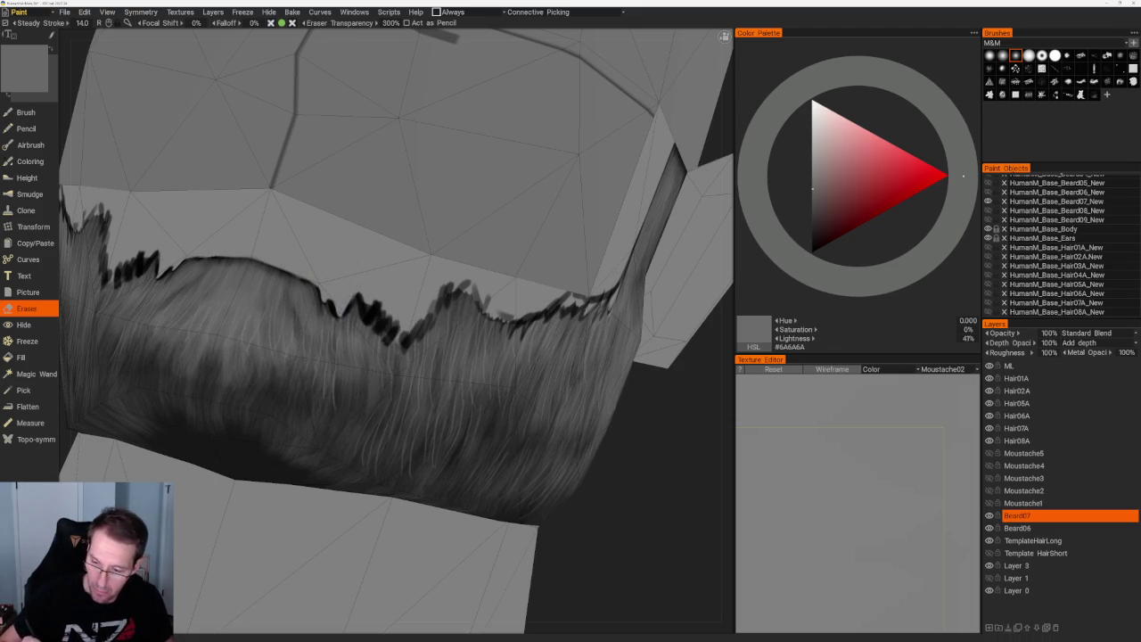
key("KP_1")
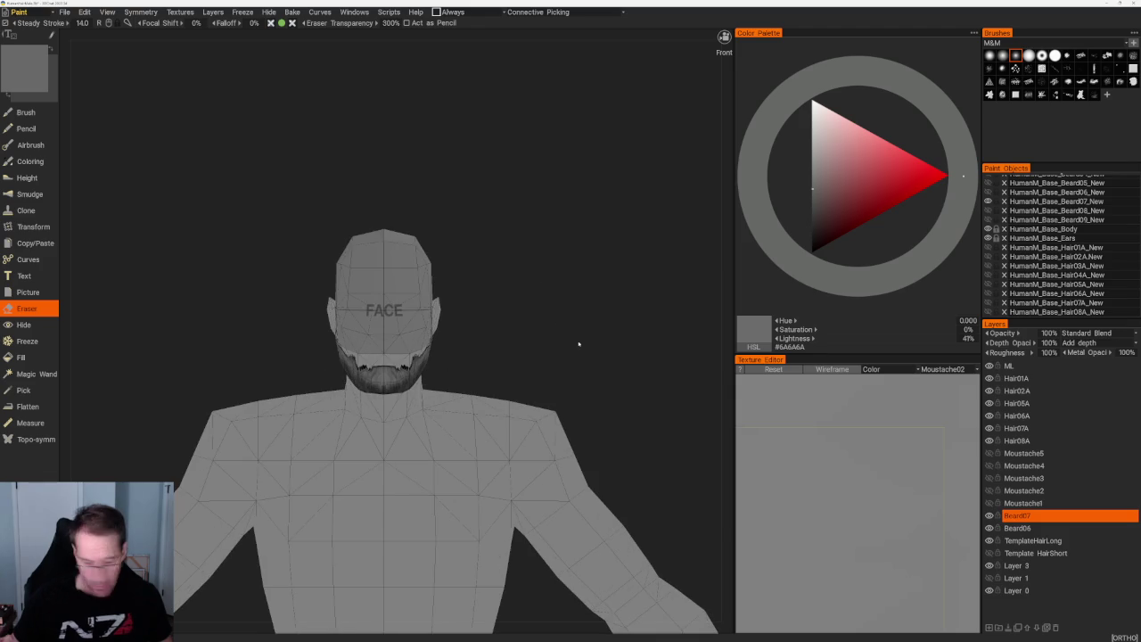
mouse_move(579, 344)
middle_mouse_down()
mouse_move(547, 344)
mouse_move(545, 310)
middle_mouse_up()
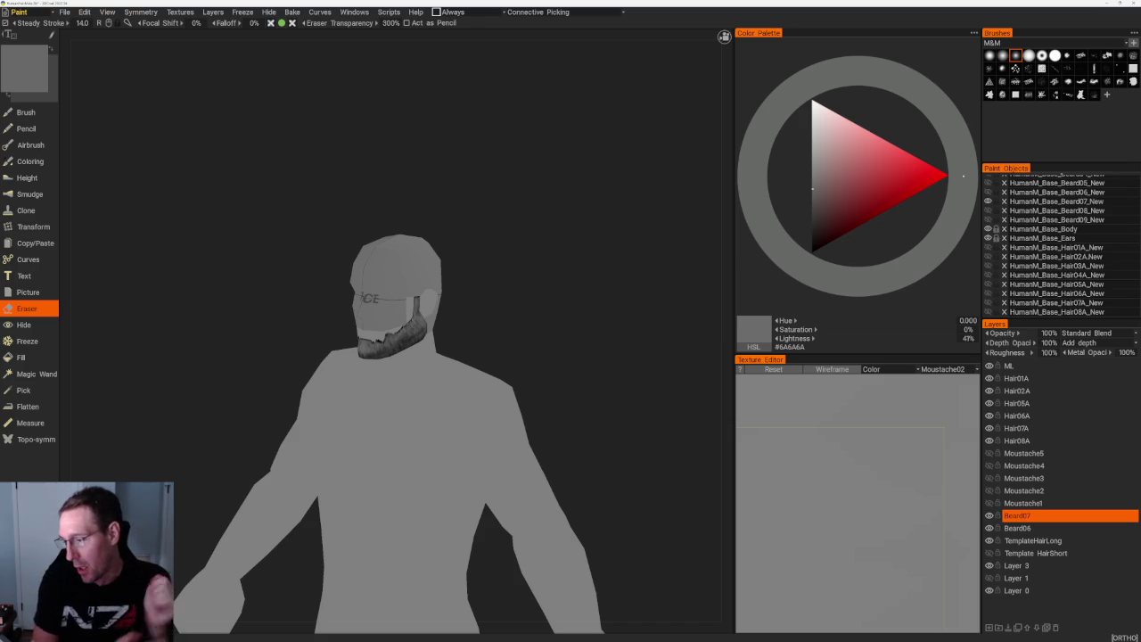
- Turn the head to check the finished beard, then save the project via File > Save
mouse_move(656, 159)
left_mouse_down()
mouse_move(573, 173)
mouse_move(540, 219)
left_mouse_up()
scroll(675, 305, "up", 5)
scroll(523, 193, "down", 3)
scroll(540, 219, "down", 5)
scroll(545, 241, "up", 5)
scroll(602, 318, "down", 3)
left_click_drag(602, 318, 579, 303)
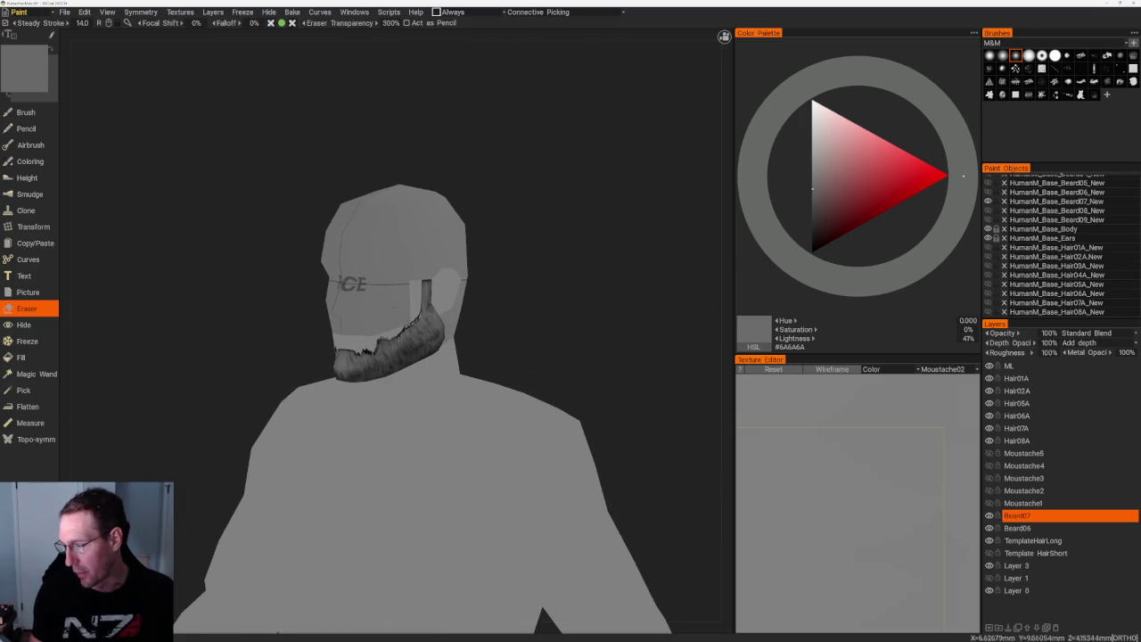
left_click(64, 13)
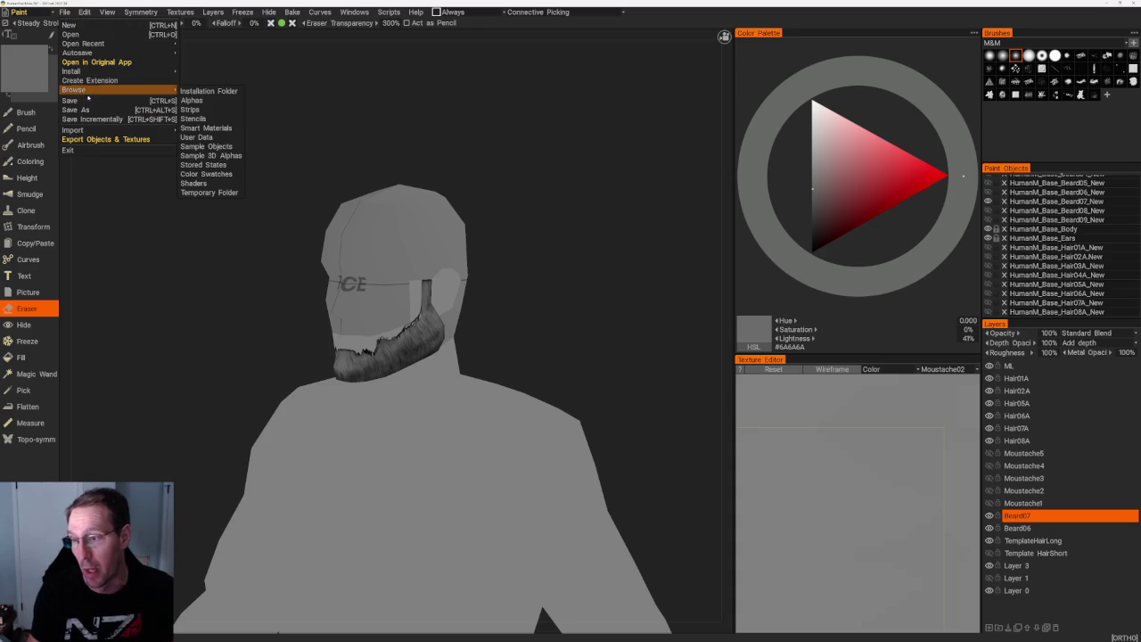
mouse_move(74, 90)
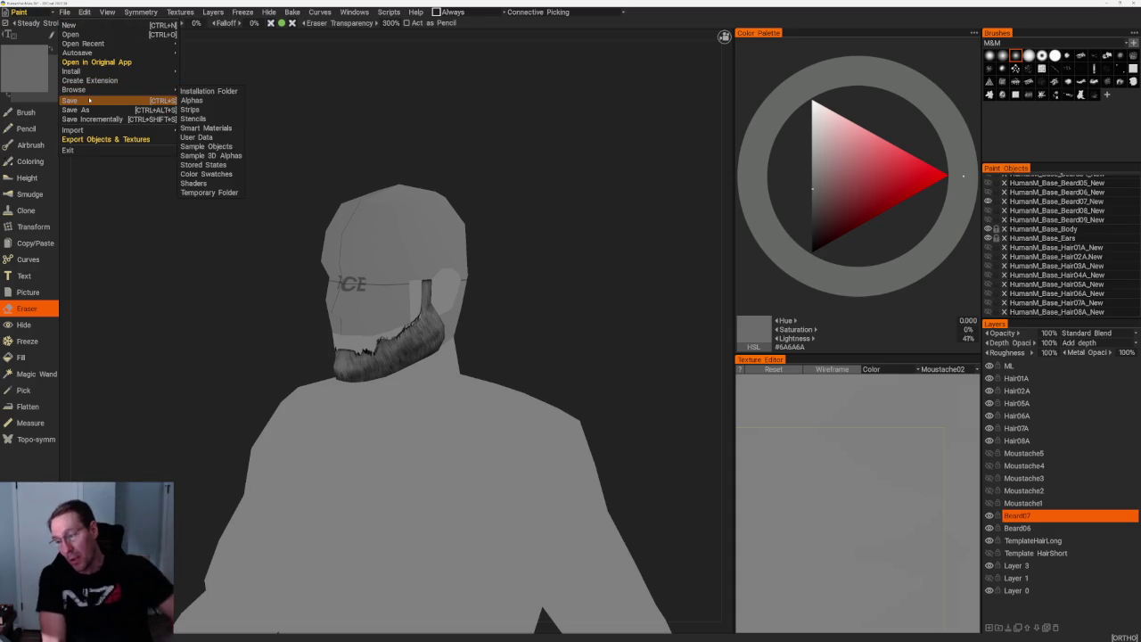
left_click(90, 100)
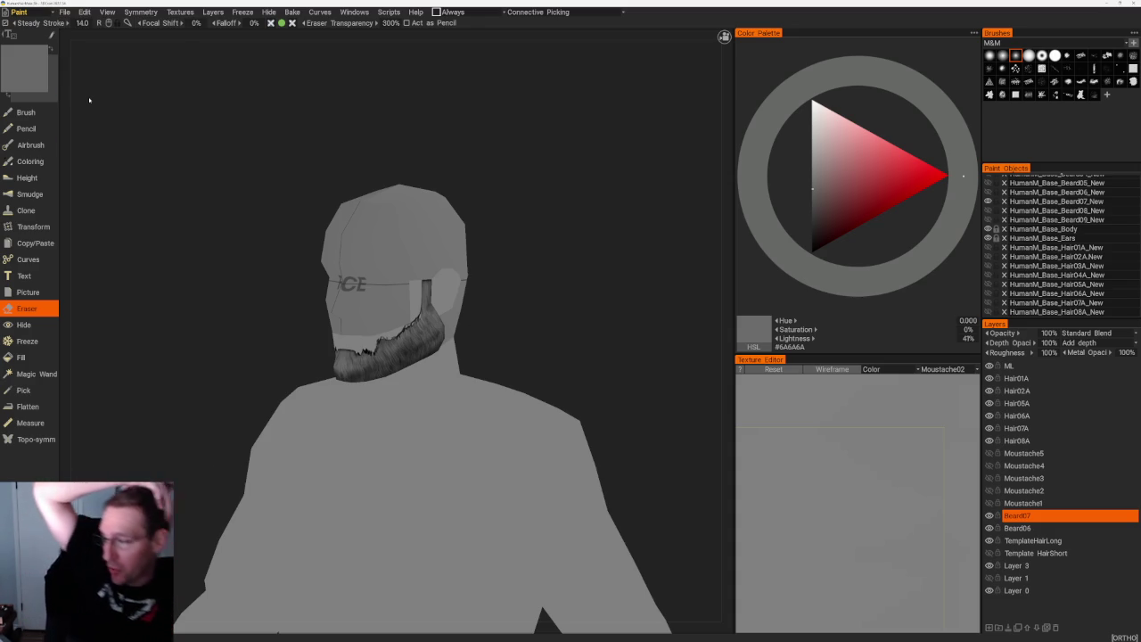